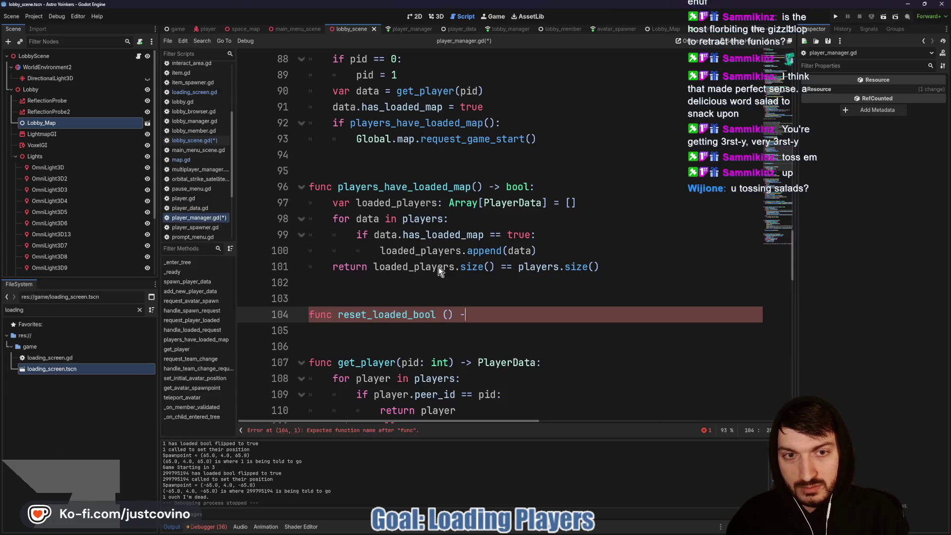
pyautogui.write('> void:')
# Paste the all-loaded check, Everyone Loaded print and reset loop into reset_loaded_bool, unindenting them one level.
pyautogui.press('Return')
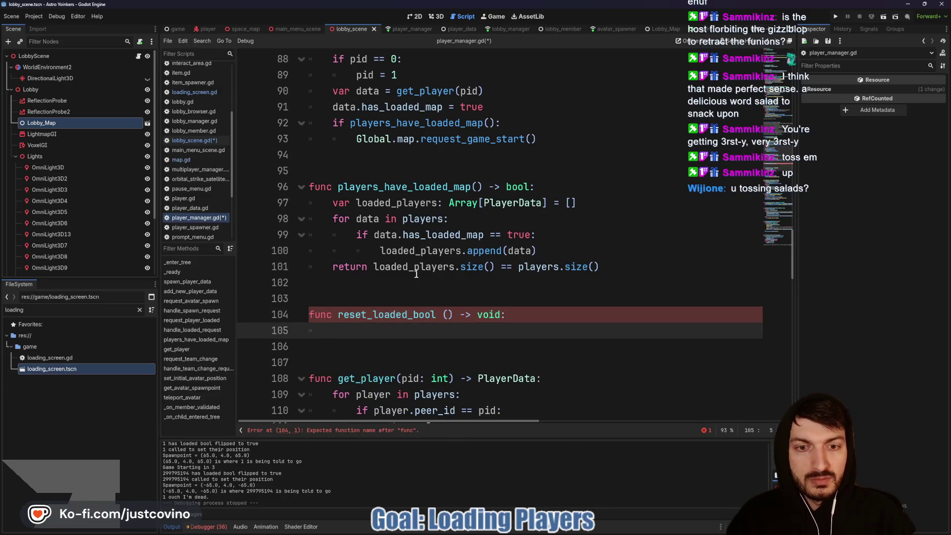
pyautogui.click(443, 315)
pyautogui.click(355, 330)
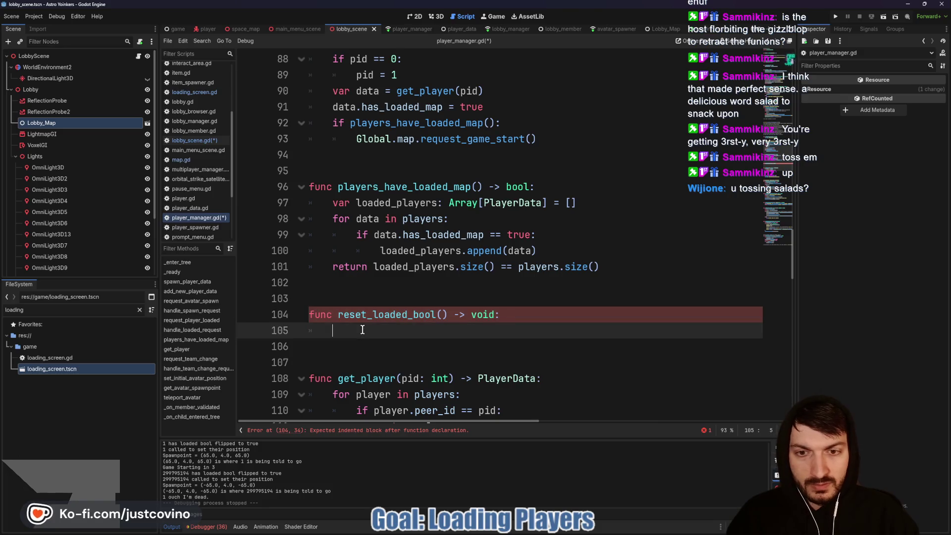
pyautogui.write('if PlayerManager.players_have_loaded_map(): \t\tprint("Everyone Loaded") \t\tfor data in PlayerManager.players: \t\t\tdata.has_loaded_map = false')
pyautogui.click(355, 330)
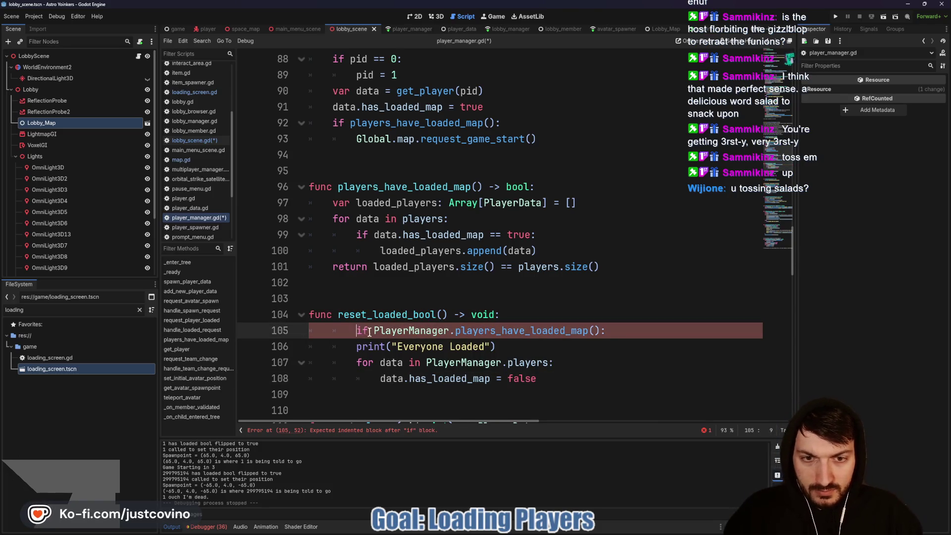
pyautogui.press('BackSpace')
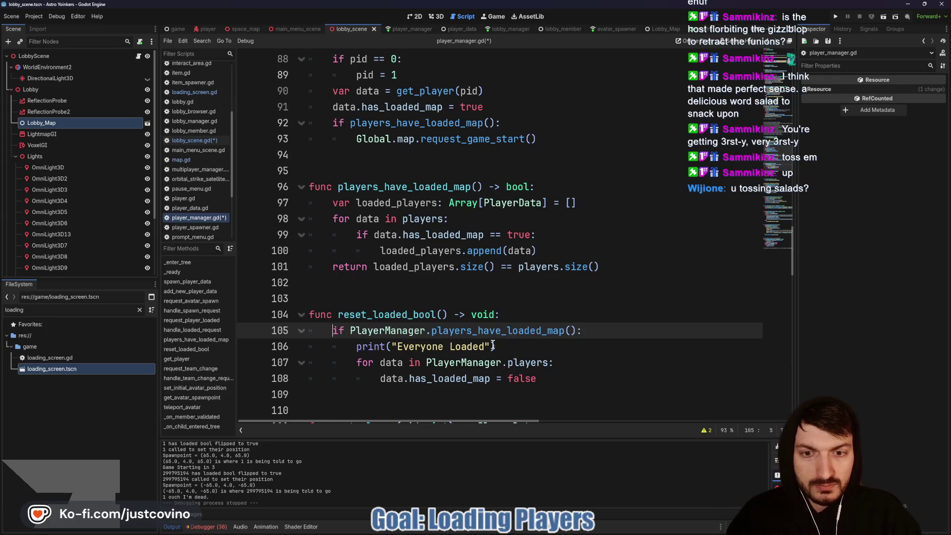
pyautogui.press('Down')
pyautogui.press('Down')
pyautogui.press('BackSpace')
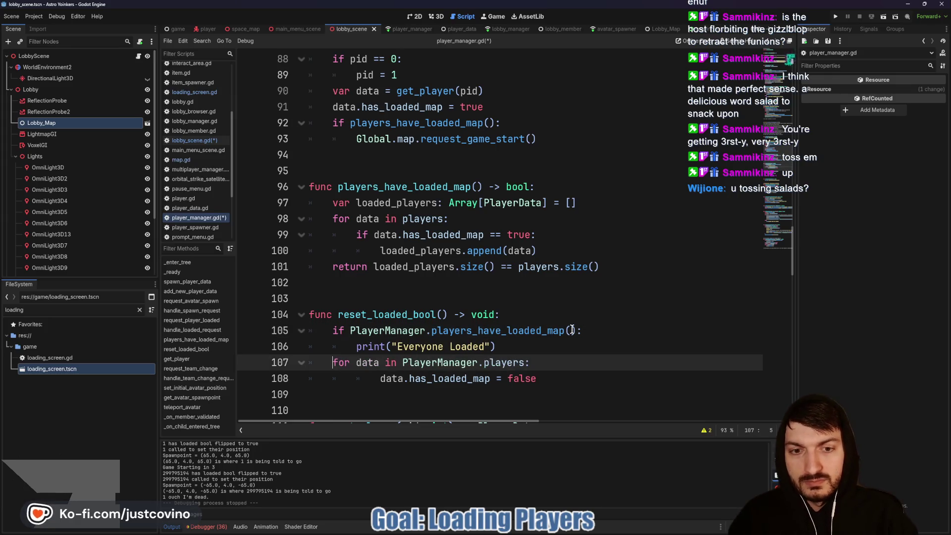
# Remove the PlayerManager. prefixes and indent the has_loaded_map reset loop inside the if block.
pyautogui.moveTo(482, 364); pyautogui.dragTo(402, 364)
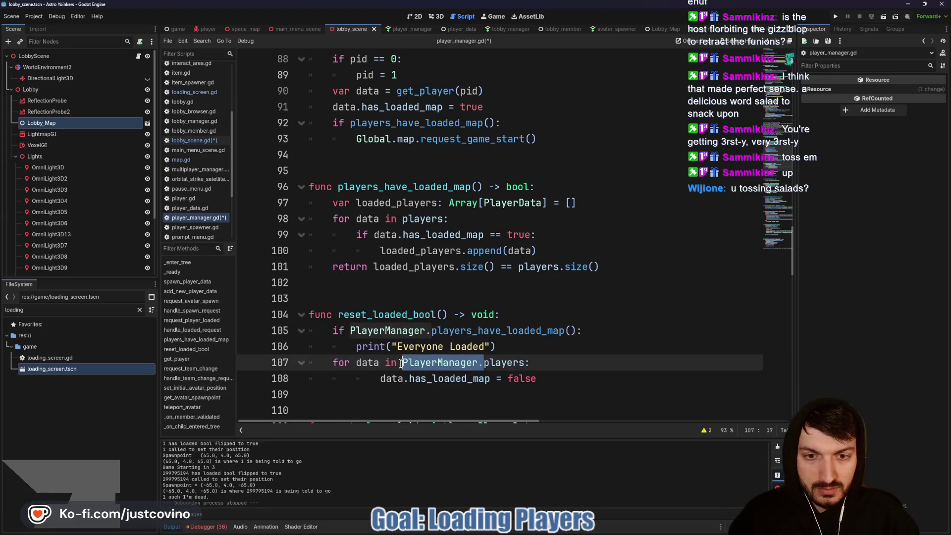
pyautogui.press('BackSpace')
pyautogui.moveTo(432, 331); pyautogui.dragTo(350, 332)
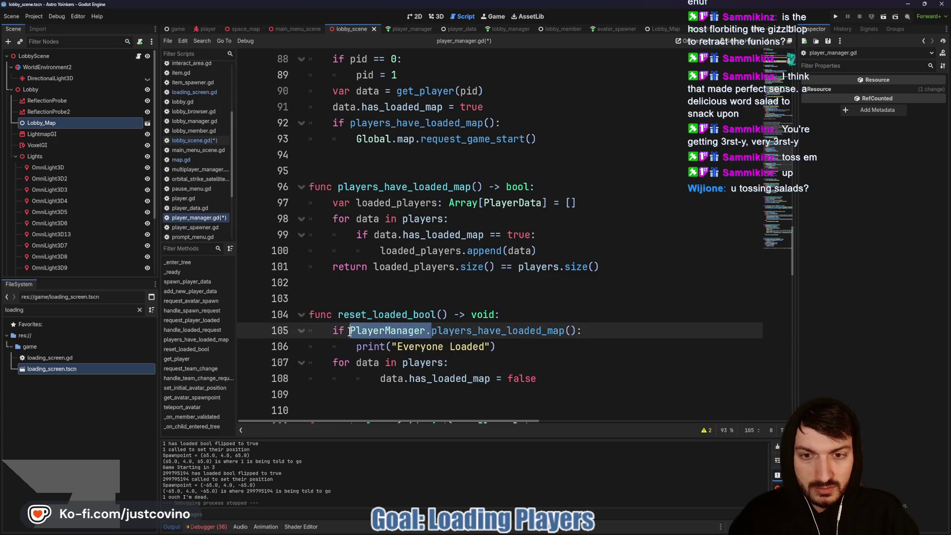
pyautogui.press('BackSpace')
pyautogui.scroll(-1, 483, 324)
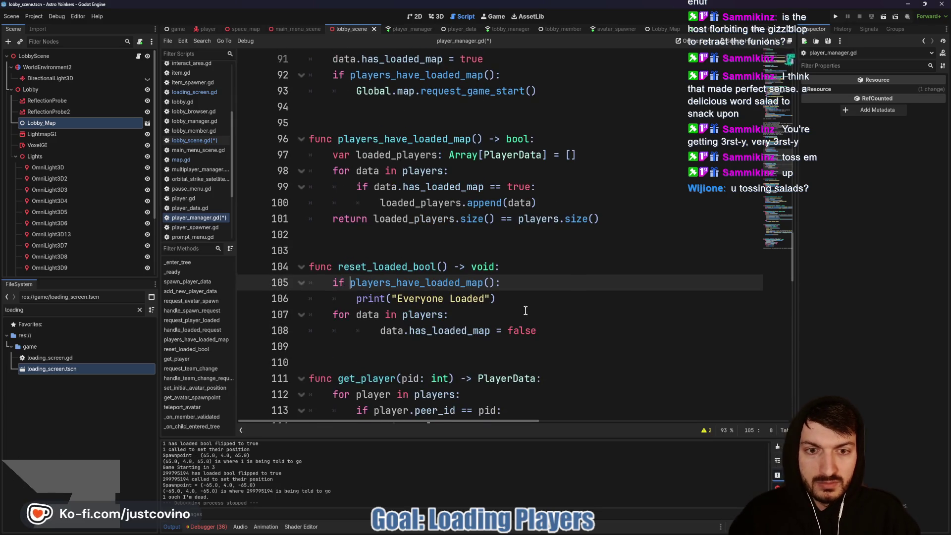
pyautogui.click(376, 331)
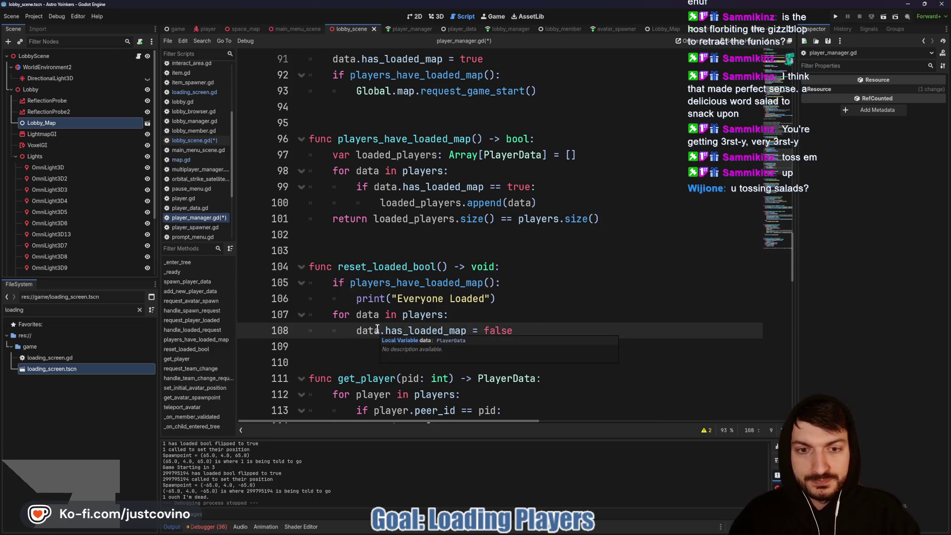
pyautogui.click(484, 309)
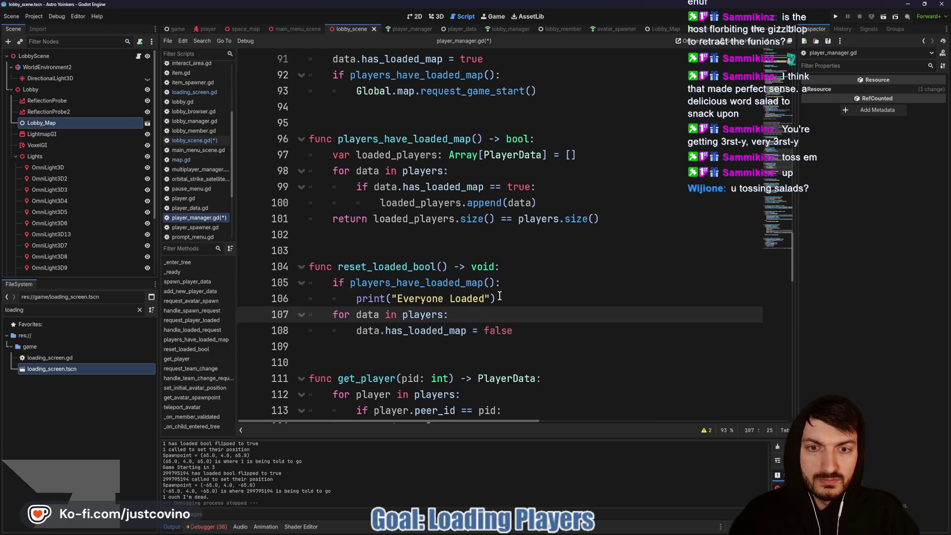
pyautogui.press('Home')
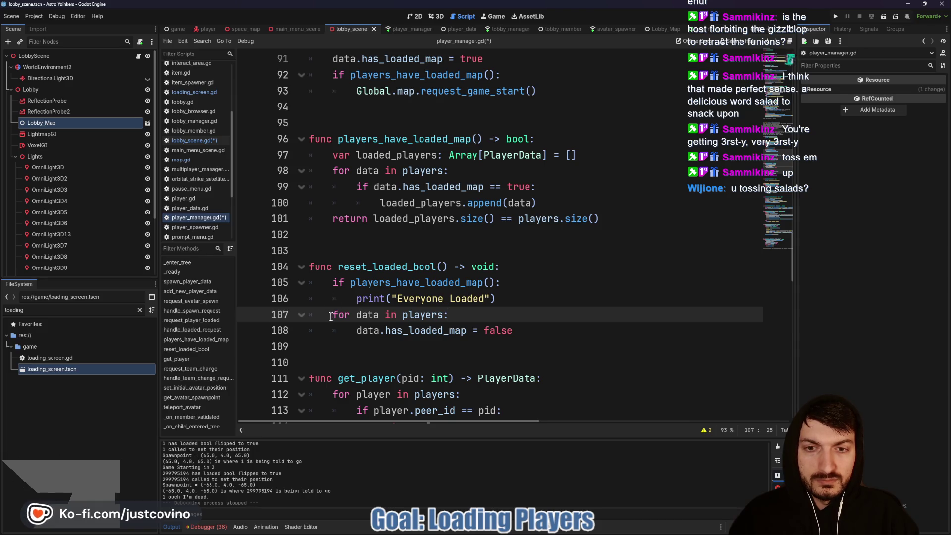
pyautogui.press('Tab')
pyautogui.press('Down')
pyautogui.press('Tab')
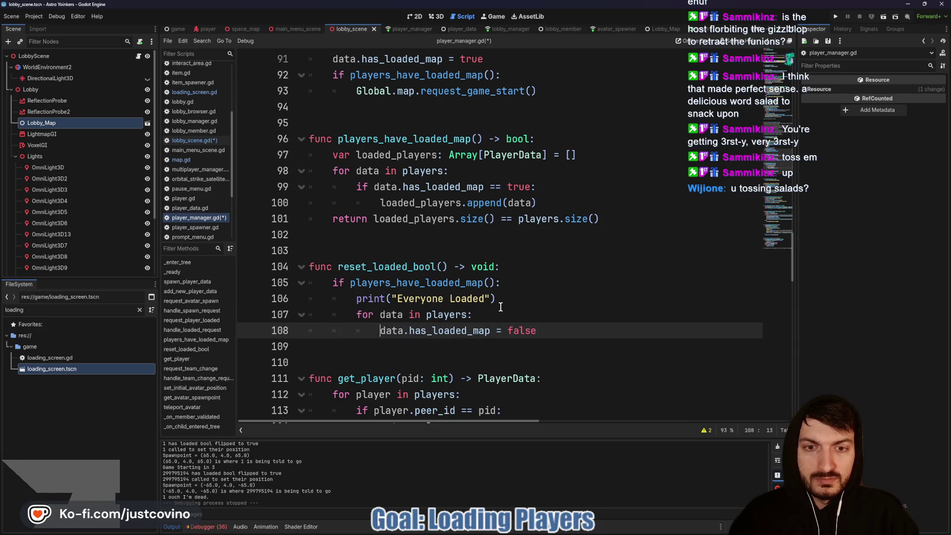
pyautogui.scroll(3, 500, 302)
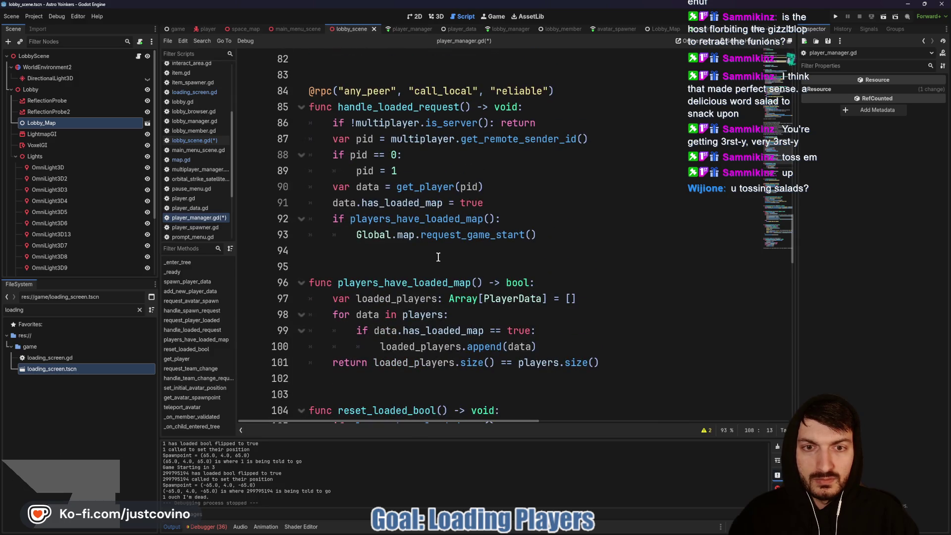
# Add a reset_loaded_bool() call inside handle_loaded_request's players_have_loaded_map check.
pyautogui.click(521, 219)
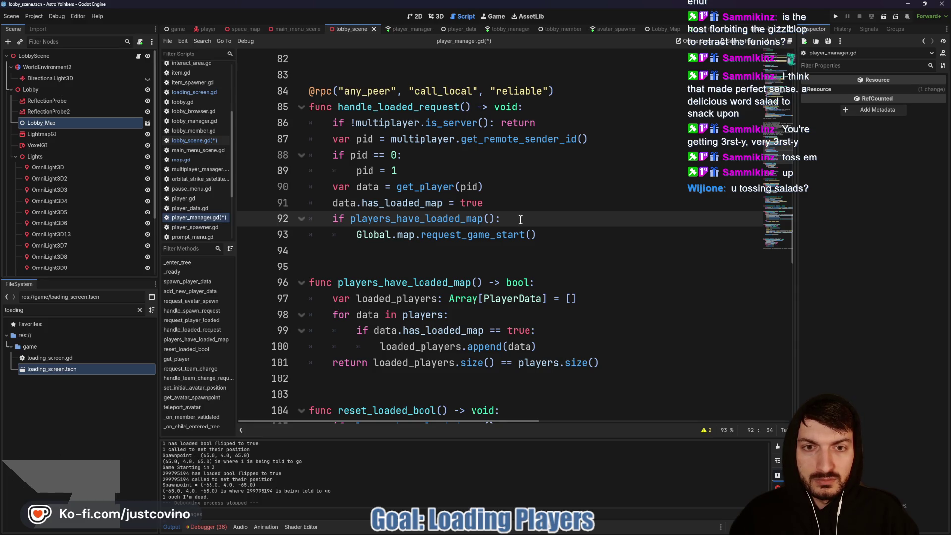
pyautogui.press('Return')
pyautogui.write('reset')
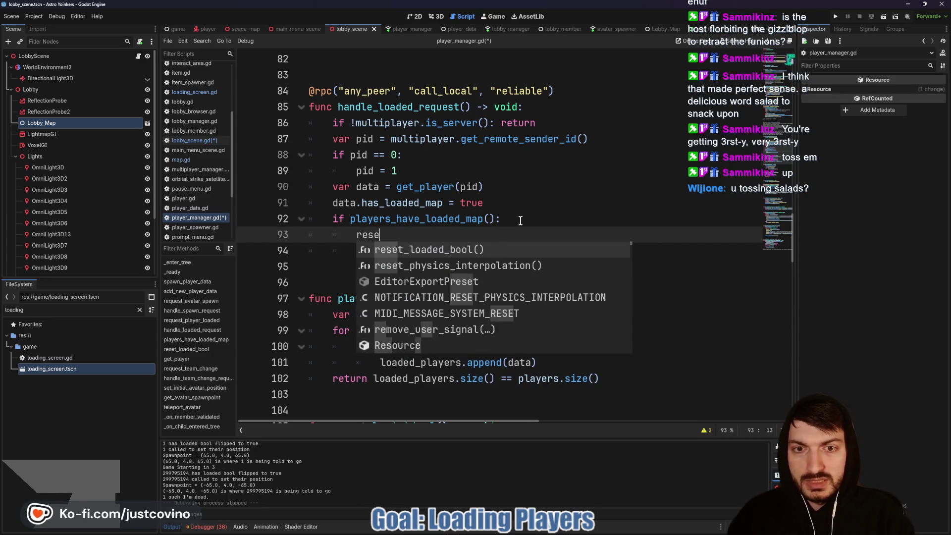
pyautogui.press('Return')
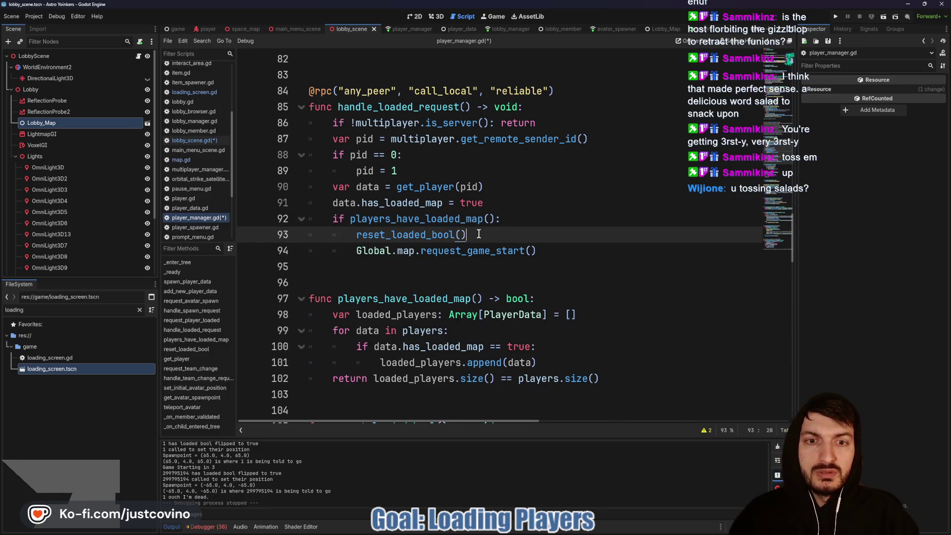
# Wrap request_game_start in 'if Global.map is Map:', save player_manager.gd, and run the project.
pyautogui.press('Return')
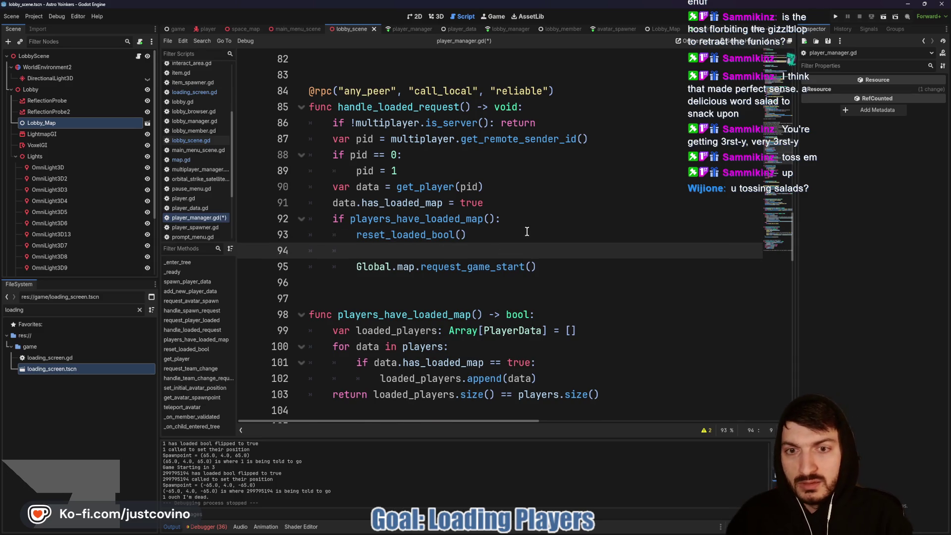
pyautogui.write('if Global')
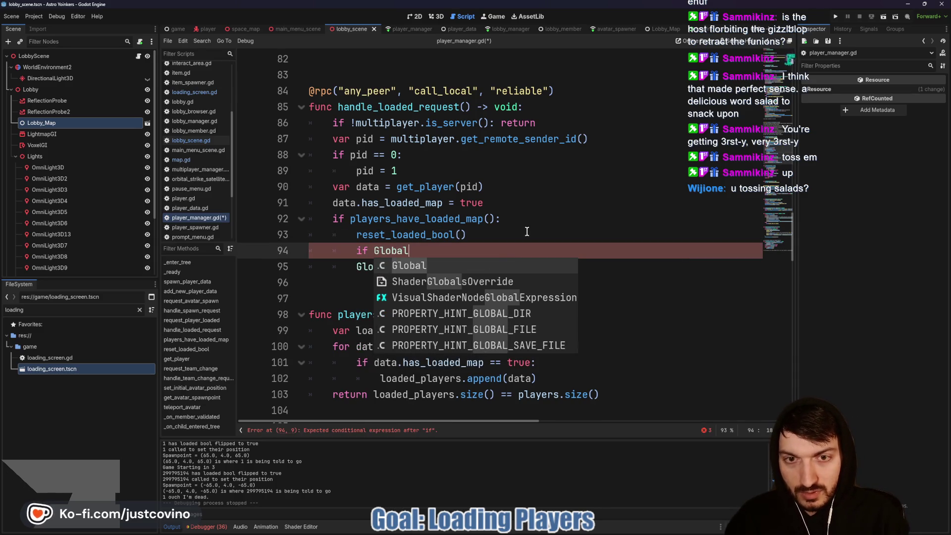
pyautogui.write('.map is Map')
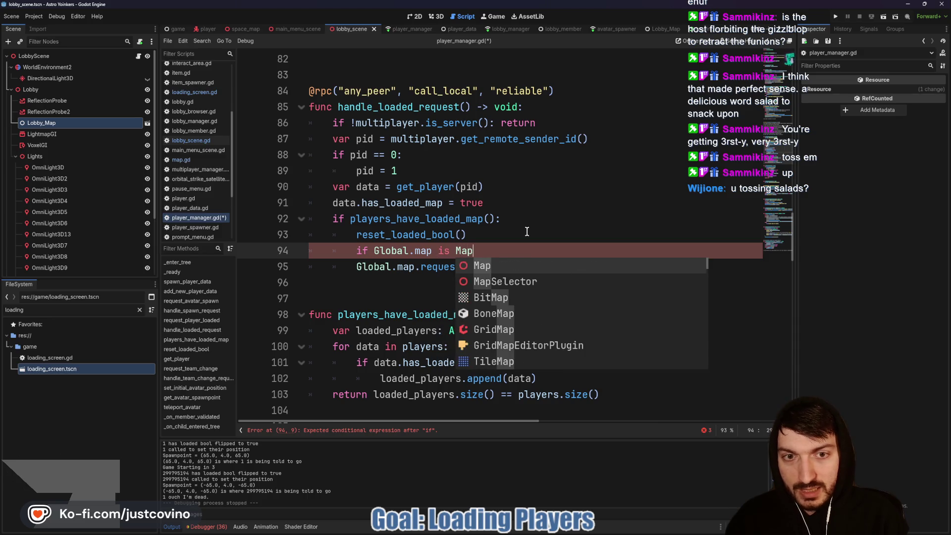
pyautogui.write(':')
pyautogui.click(349, 267)
pyautogui.press('Tab')
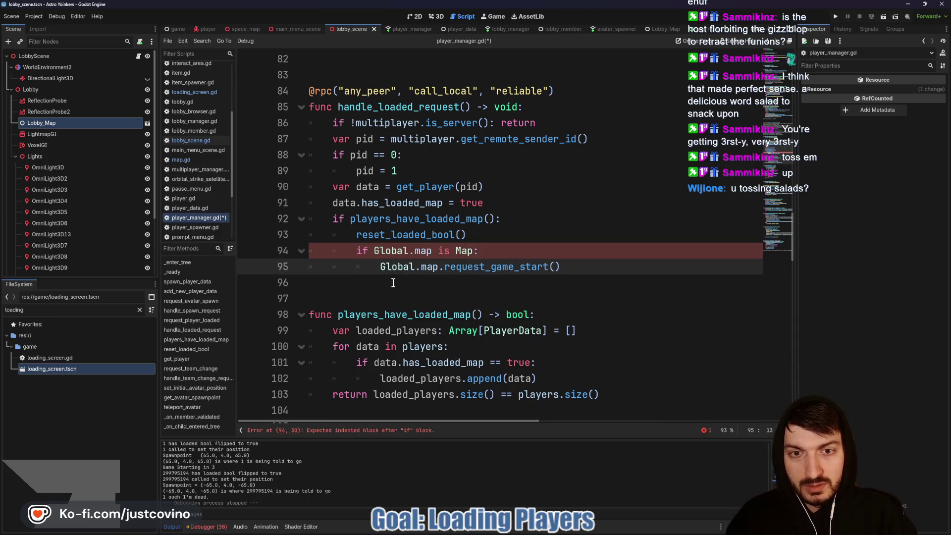
pyautogui.click(393, 282)
pyautogui.hotkey('ctrl', 's')
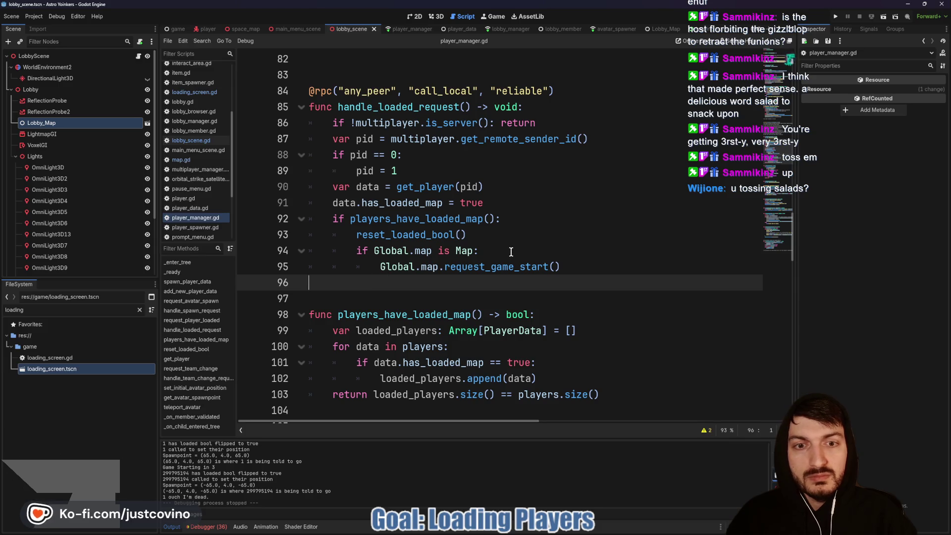
pyautogui.click(836, 17)
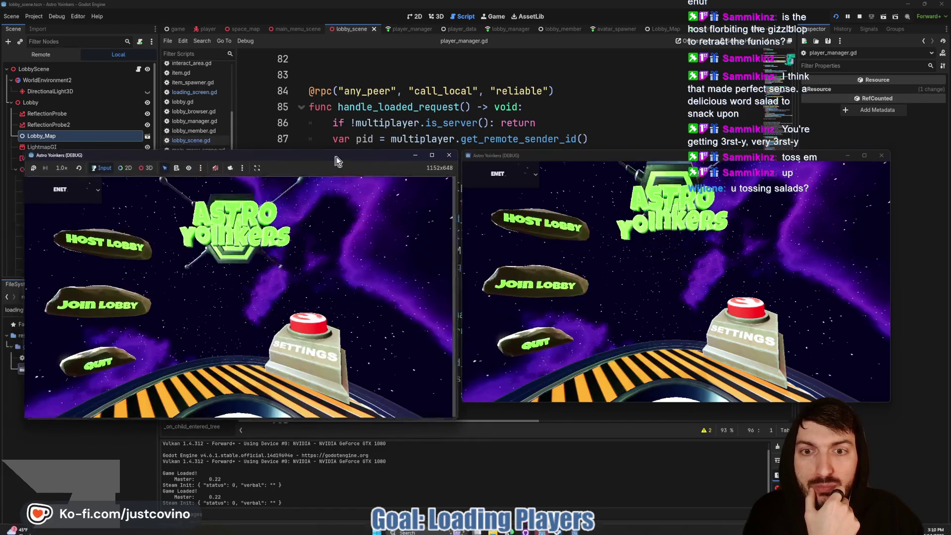
# Host a private lobby in the left game window and join a lobby from the right one.
pyautogui.moveTo(337, 159); pyautogui.dragTo(343, 157)
pyautogui.click(107, 241)
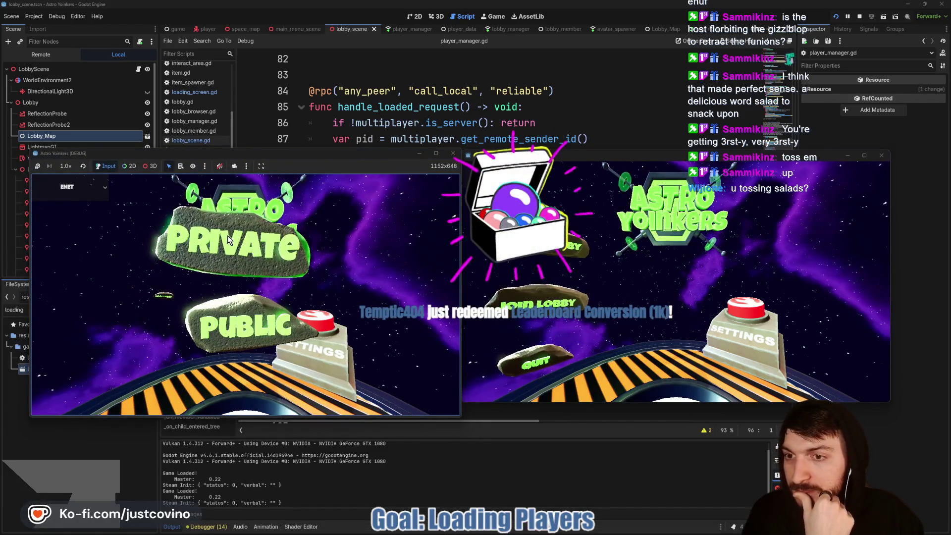
pyautogui.click(229, 240)
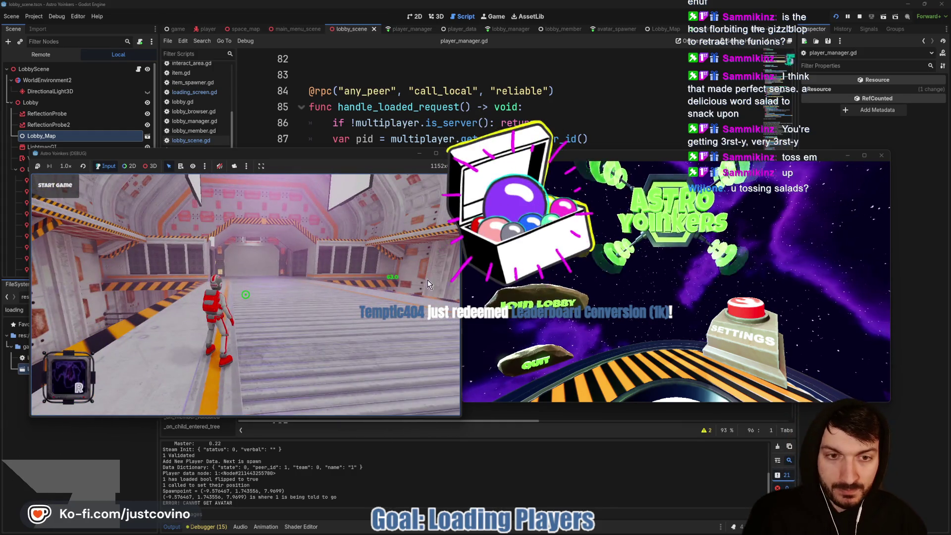
pyautogui.click(547, 293)
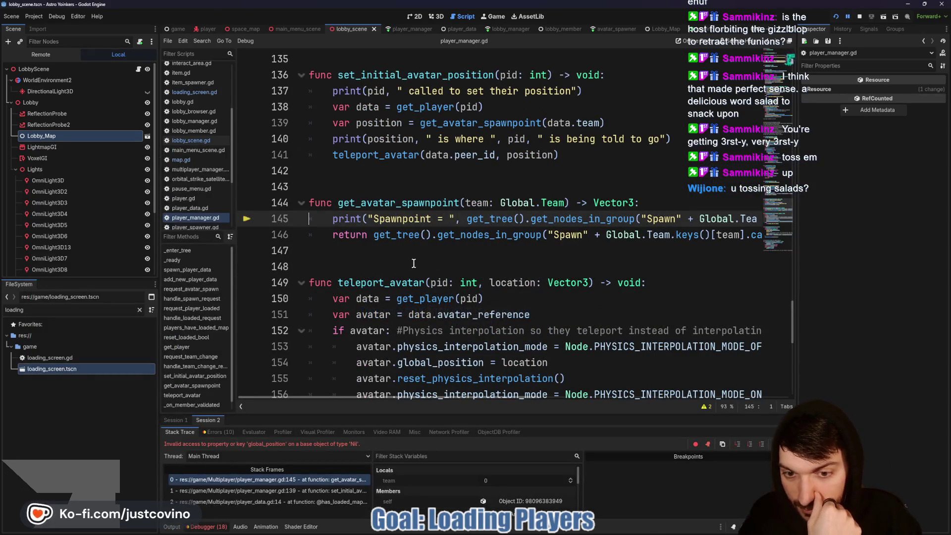
# Scroll across line 145 to read the spawnpoint error, then stop the debug session.
pyautogui.hscroll(10, 521, 250)
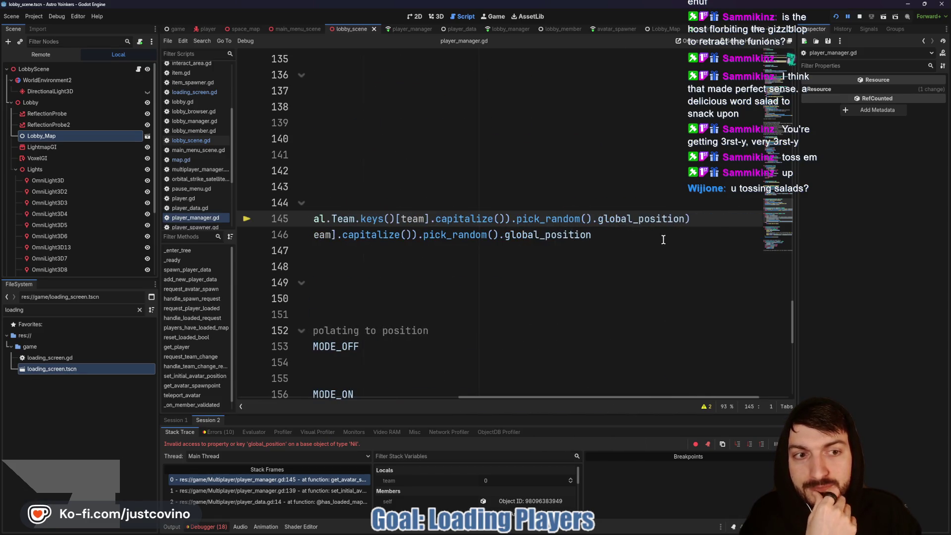
pyautogui.hscroll(-8, 665, 239)
pyautogui.hscroll(-5, 666, 239)
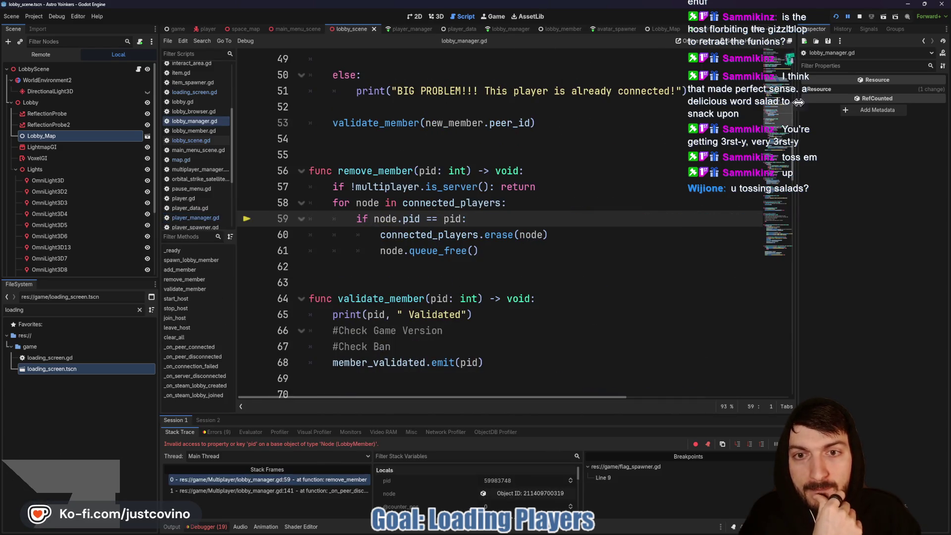
pyautogui.click(859, 16)
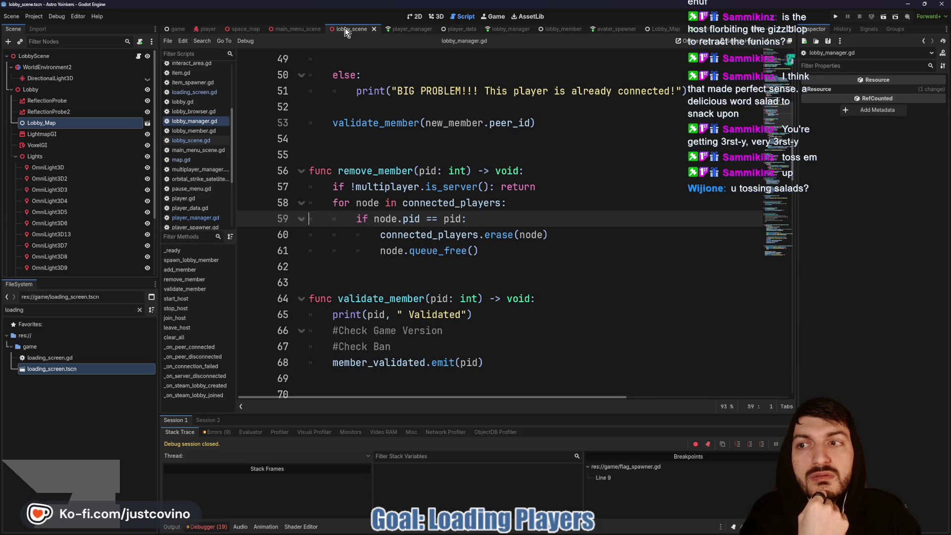
# Expand Spawnpoints and view the Groups of RedSpawn and BlueSpawn, confirming BlueSpawn is in SpawnBlue.
pyautogui.click(16, 156)
pyautogui.click(11, 168)
pyautogui.click(41, 179)
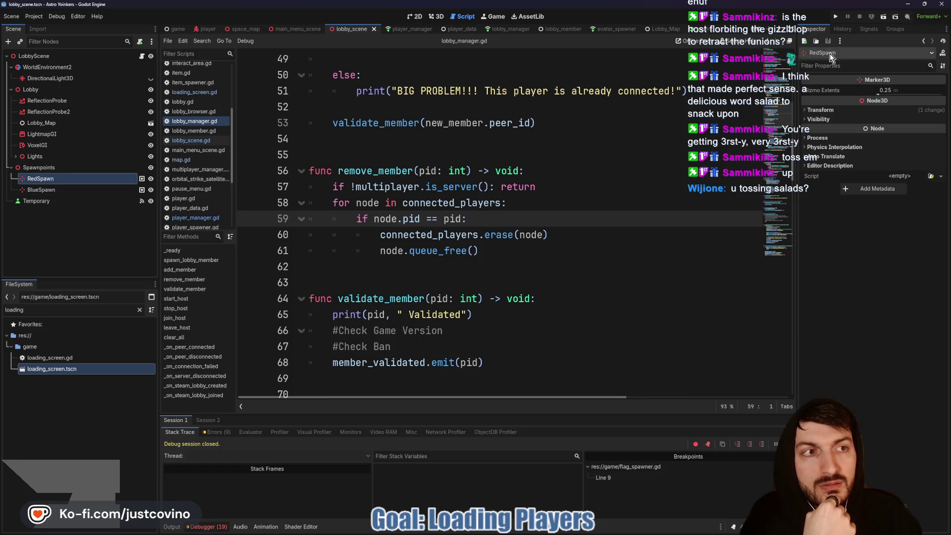
pyautogui.click(894, 30)
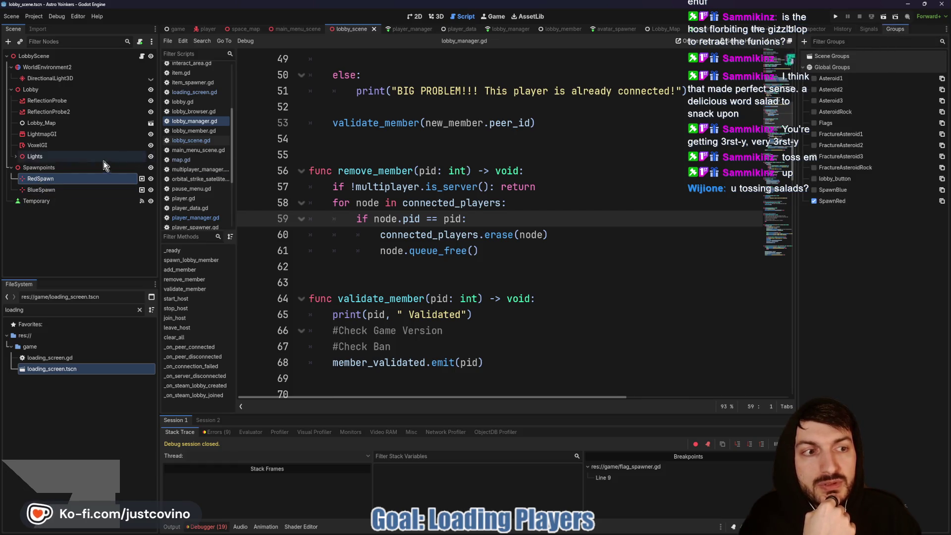
pyautogui.click(42, 189)
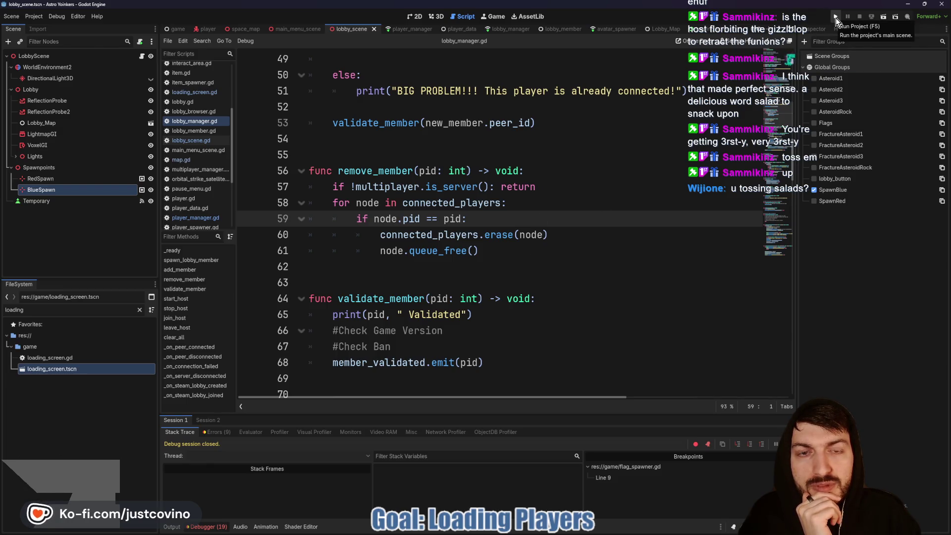
pyautogui.scroll(4, 618, 187)
# Jump from the Errors list to the code behind the remove_member error in lobby_manager.gd.
pyautogui.click(415, 29)
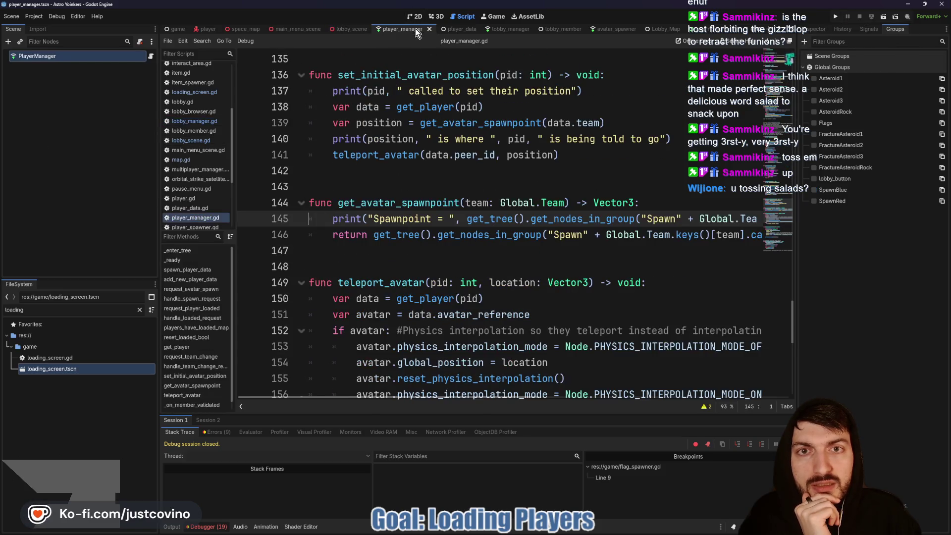
pyautogui.doubleClick(419, 203)
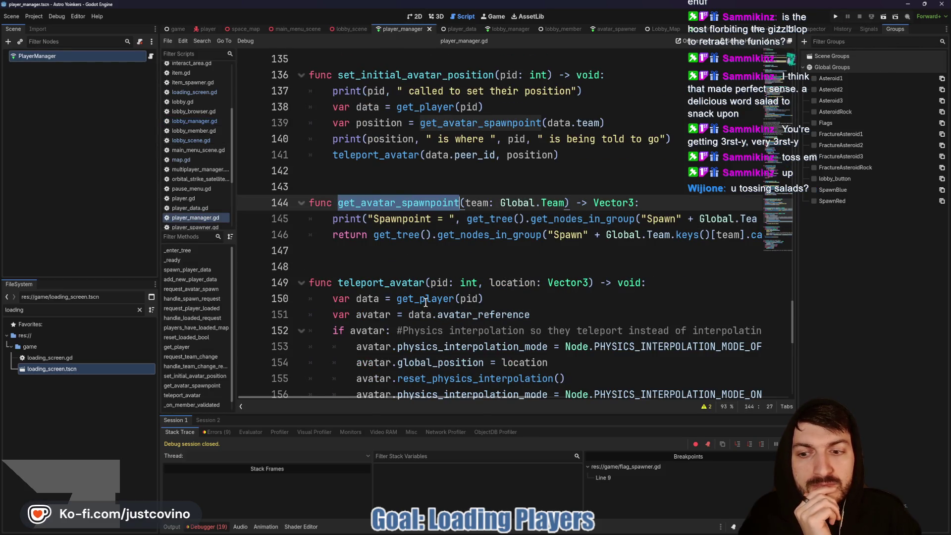
pyautogui.click(231, 431)
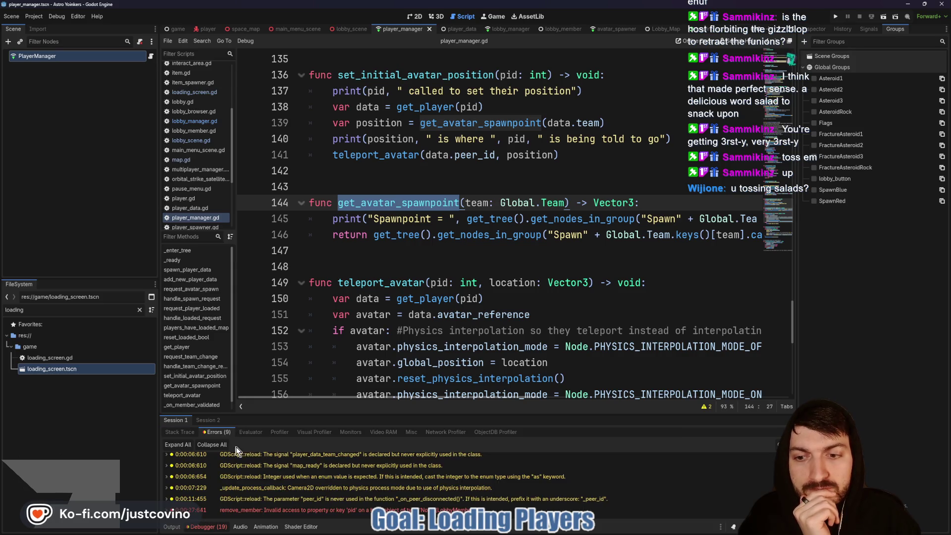
pyautogui.doubleClick(298, 510)
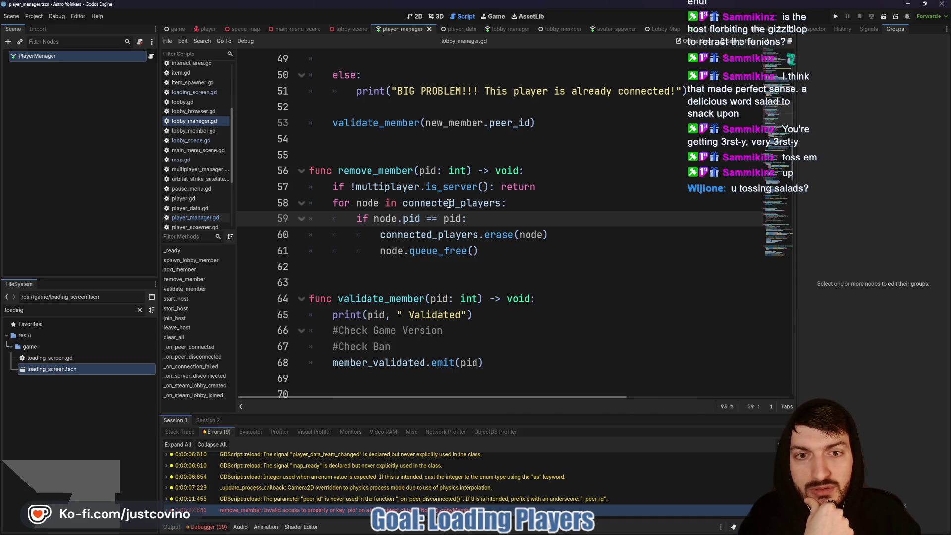
# Trace the uses of connected_players and check lobby_member.gd's property names.
pyautogui.moveTo(449, 203)
pyautogui.scroll(15, 444, 219)
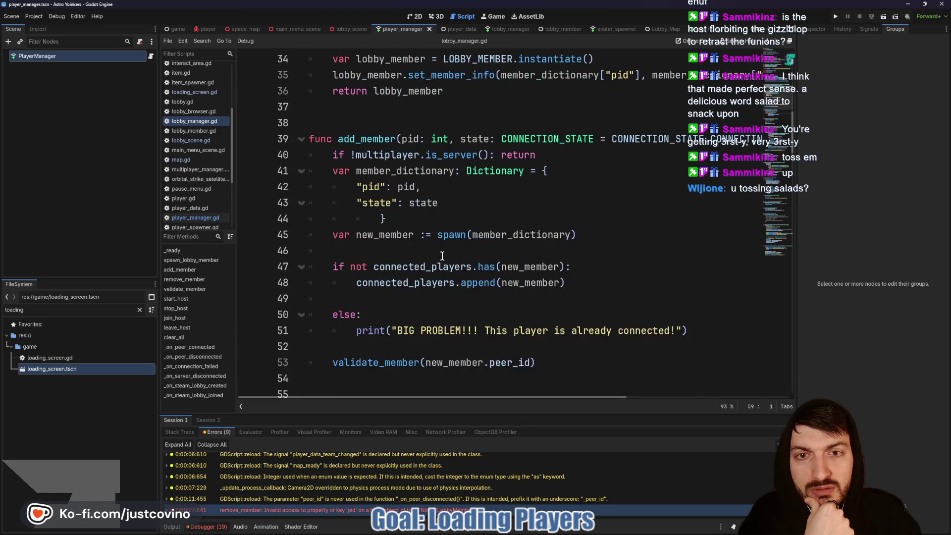
pyautogui.scroll(1, 444, 273)
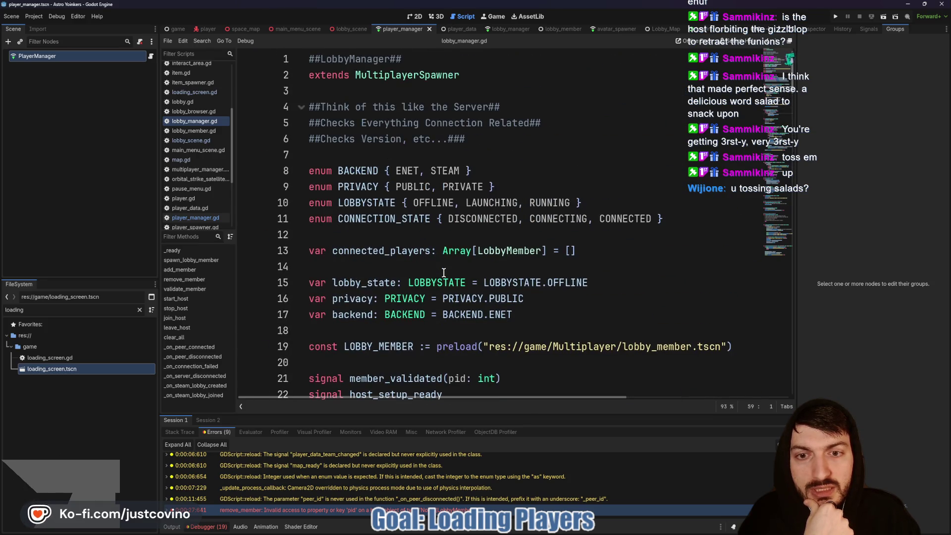
pyautogui.scroll(-15, 444, 273)
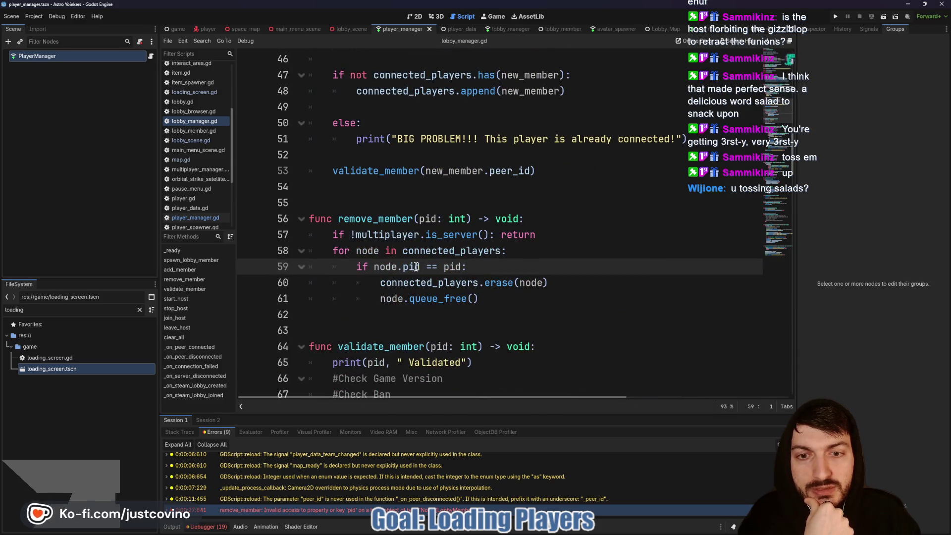
pyautogui.doubleClick(416, 251)
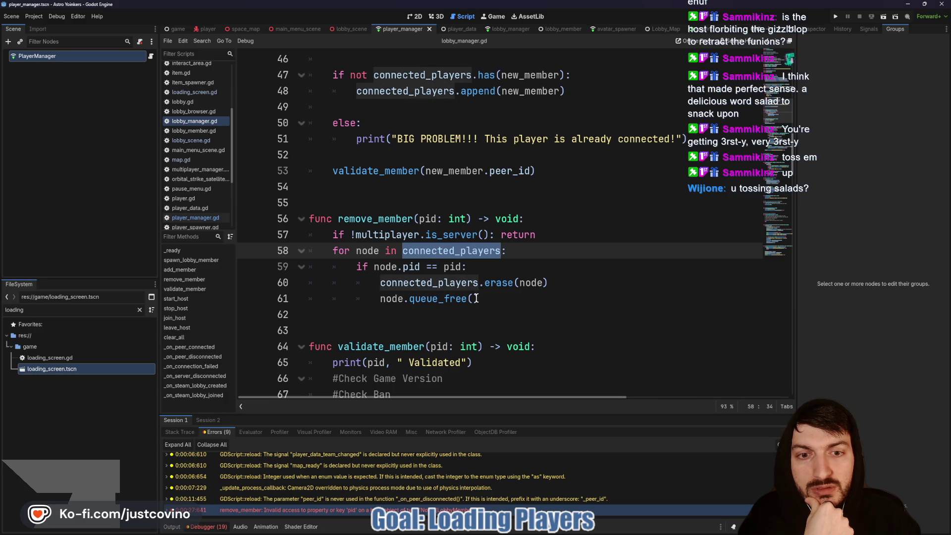
pyautogui.scroll(3, 475, 299)
pyautogui.scroll(1, 428, 269)
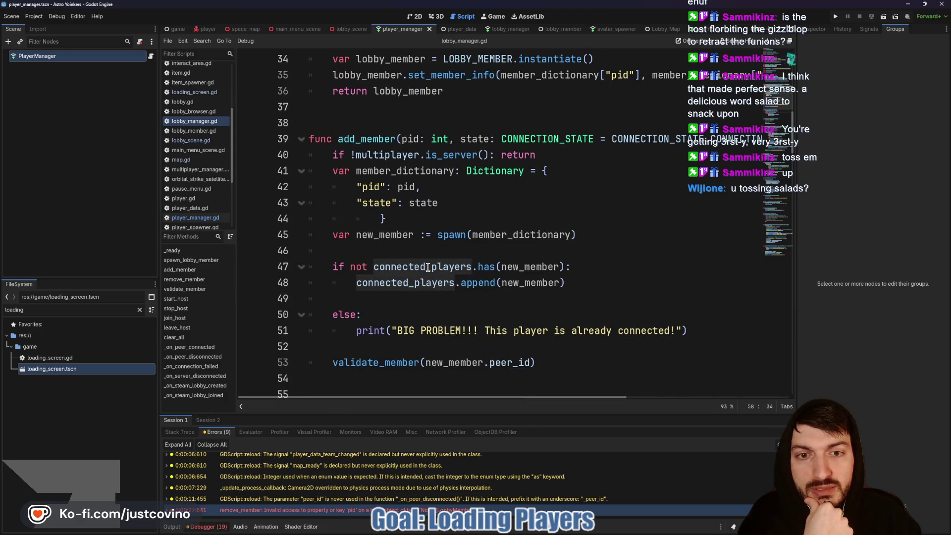
pyautogui.scroll(-2, 429, 269)
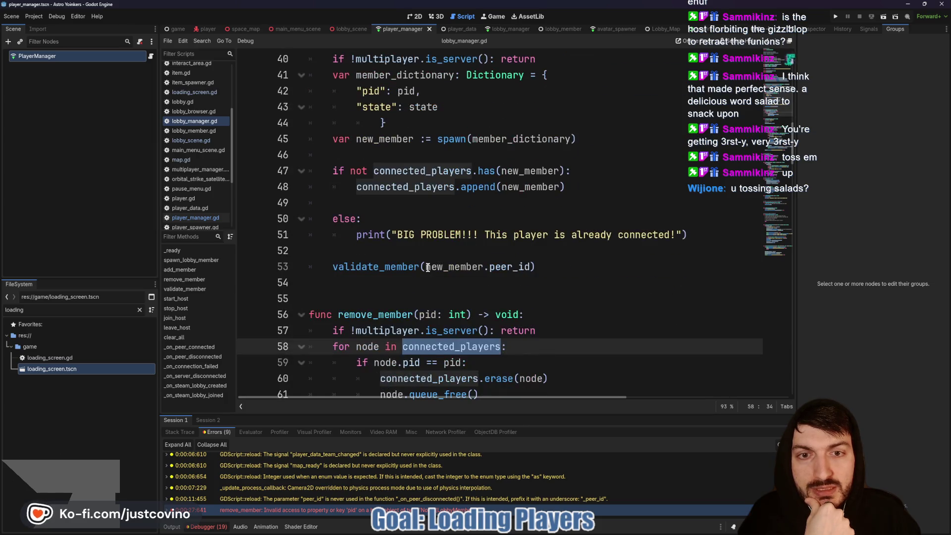
pyautogui.scroll(9, 431, 270)
pyautogui.scroll(4, 433, 269)
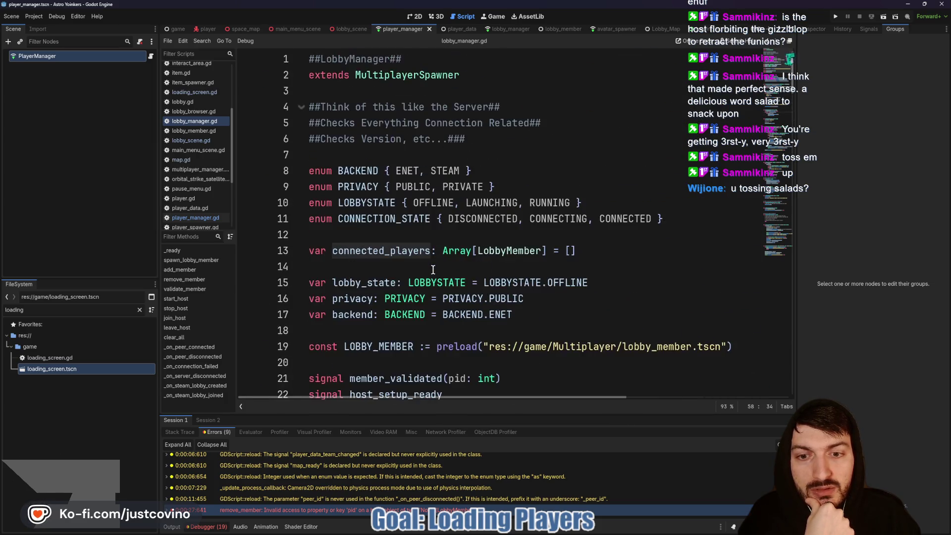
pyautogui.scroll(-10, 433, 269)
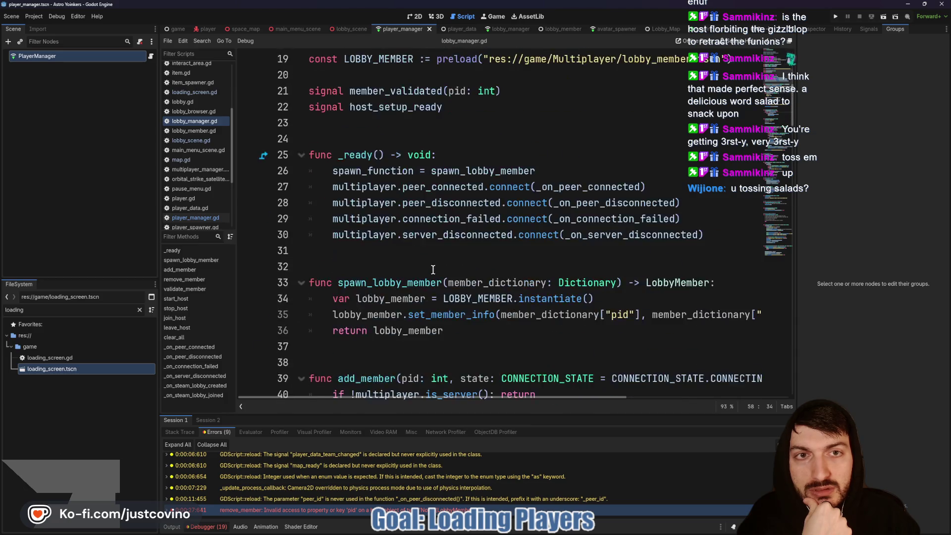
pyautogui.keyDown('ctrl'); pyautogui.click(528, 99); pyautogui.keyUp('ctrl')
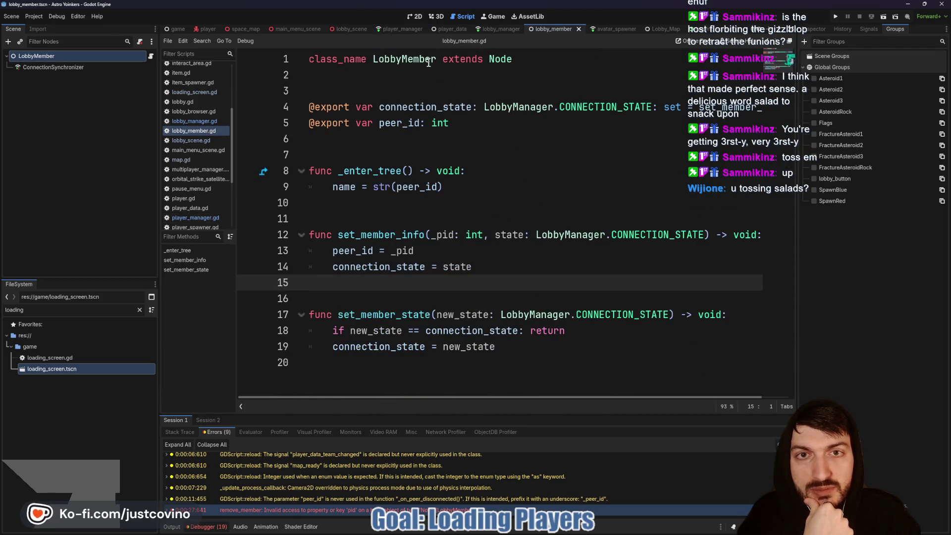
pyautogui.click(498, 28)
pyautogui.scroll(-5, 461, 264)
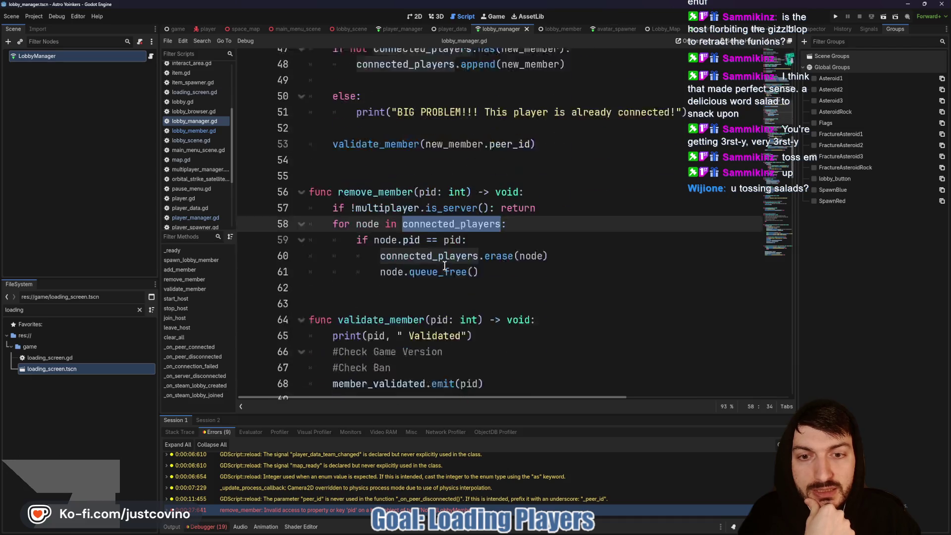
# Change node.pid to node.peer_id on line 59, save, and clear the old errors.
pyautogui.doubleClick(415, 218)
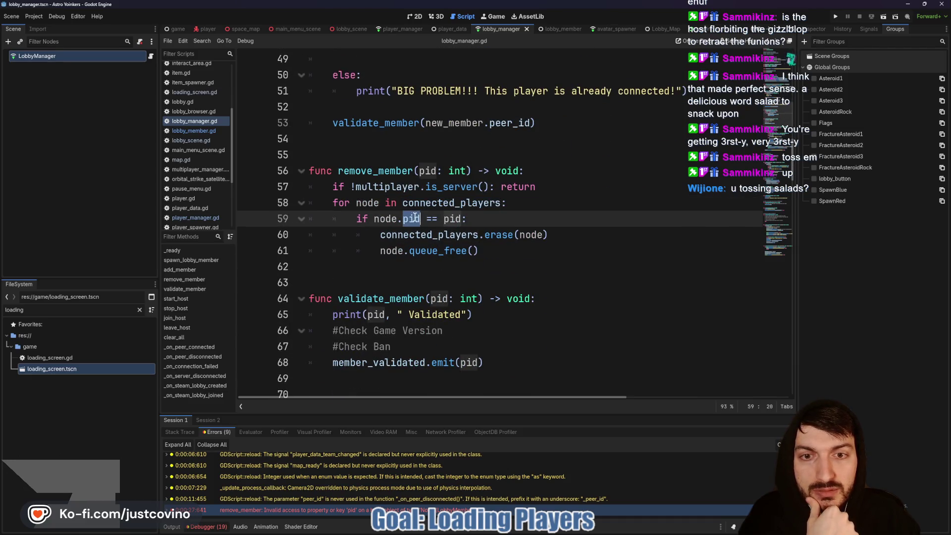
pyautogui.write('peer')
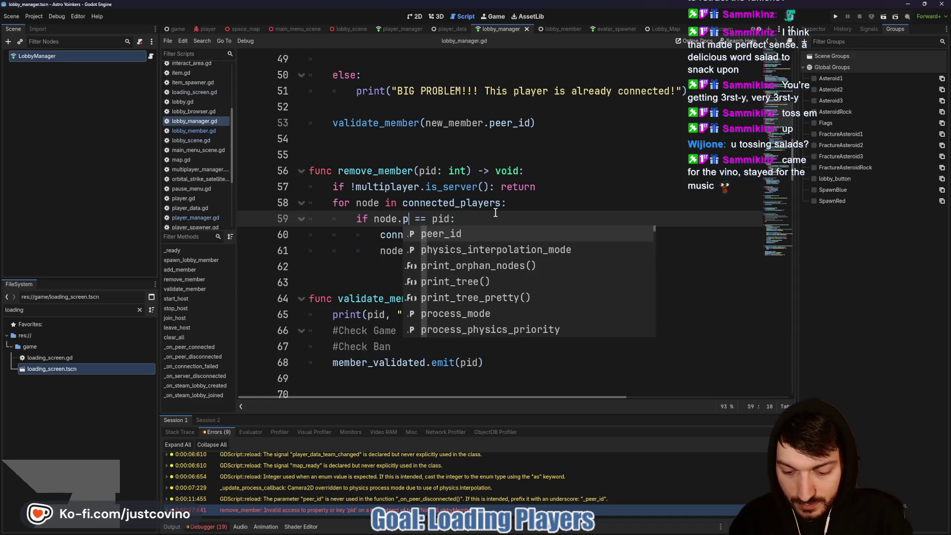
pyautogui.write('_id')
pyautogui.click(495, 218)
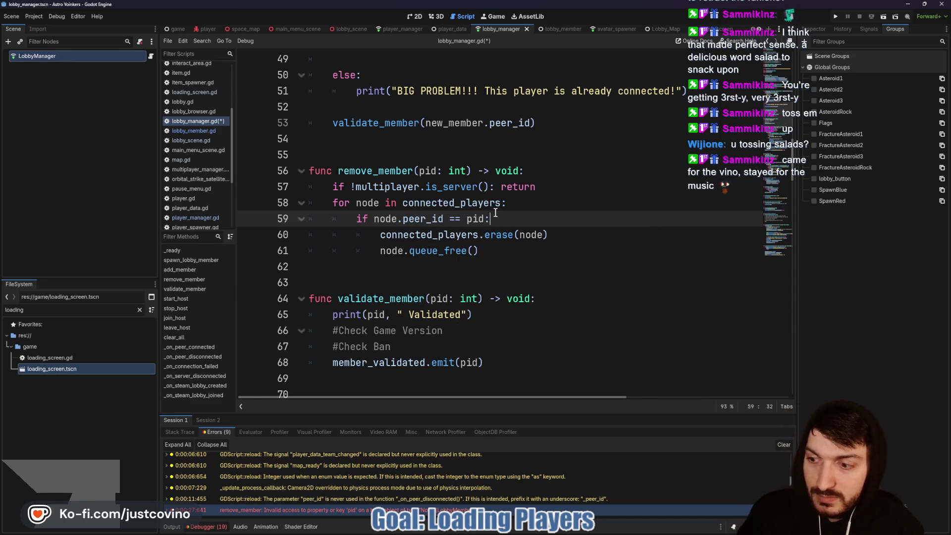
pyautogui.hotkey('ctrl', 's')
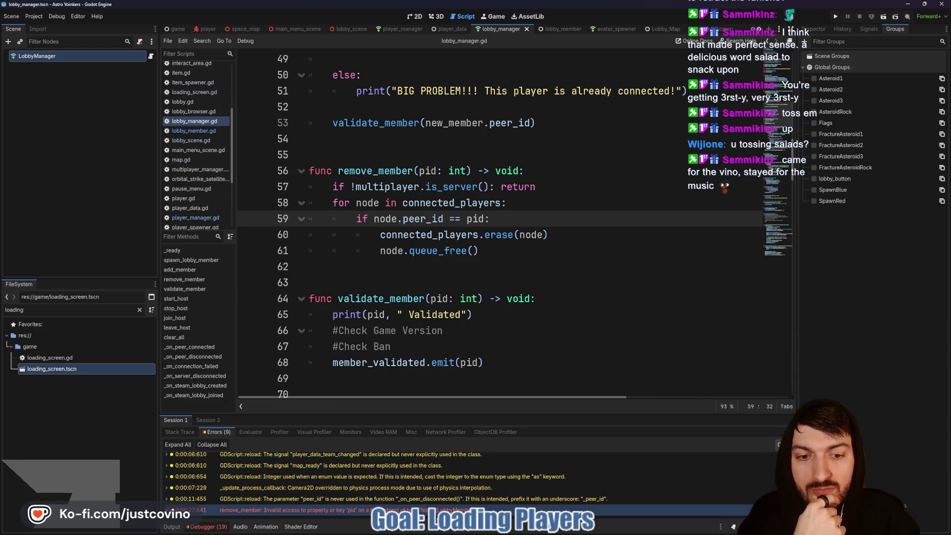
pyautogui.click(779, 444)
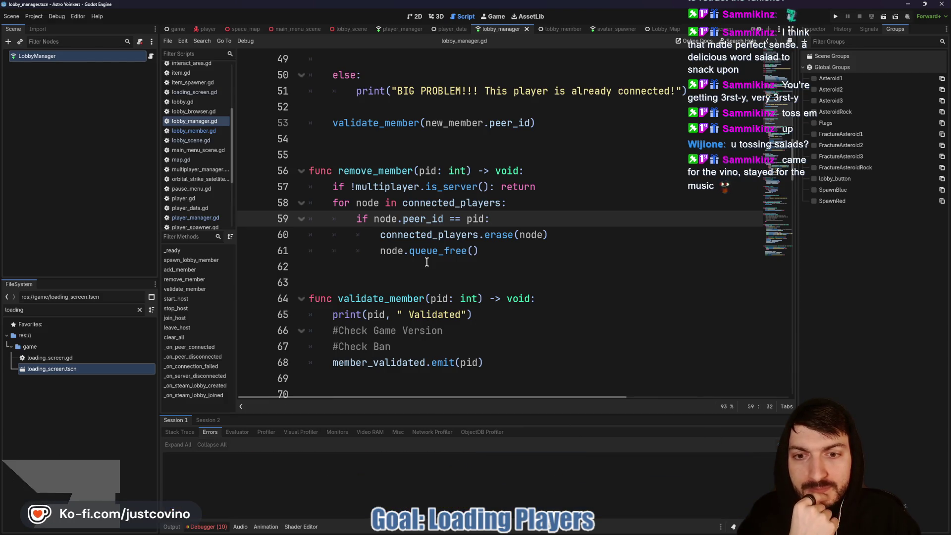
# Comment out line 11's PlayerManager has_loaded_map assignment in lobby_scene.gd's _ready with #.
pyautogui.click(438, 34)
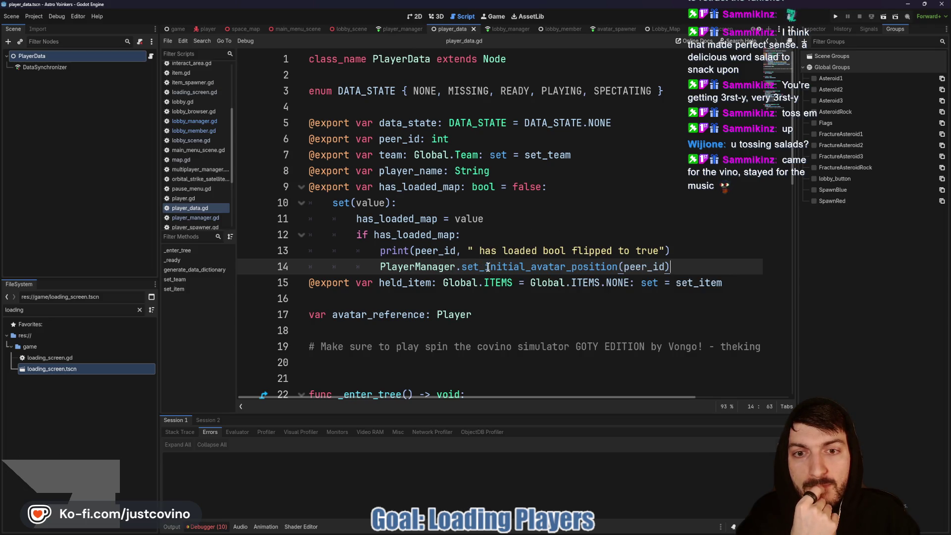
pyautogui.click(343, 29)
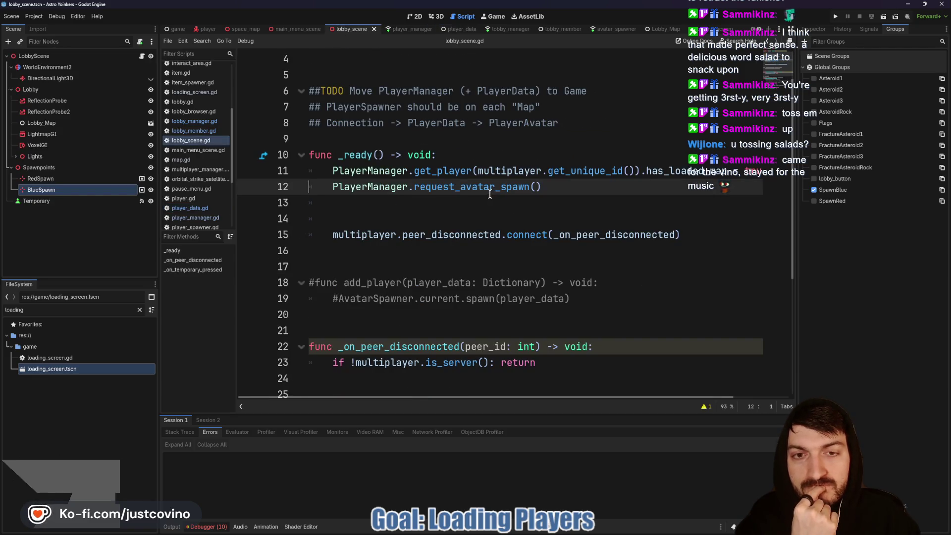
pyautogui.moveTo(460, 187)
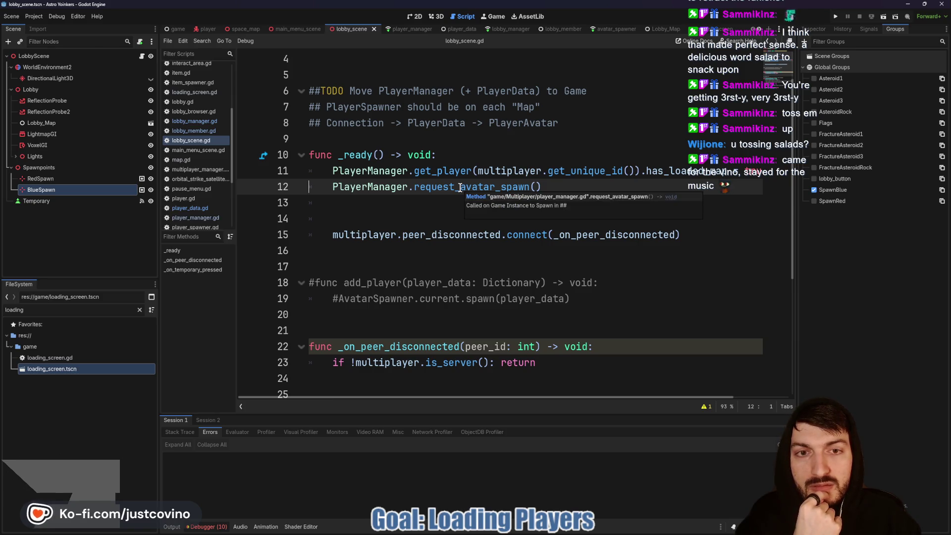
pyautogui.hscroll(3, 630, 172)
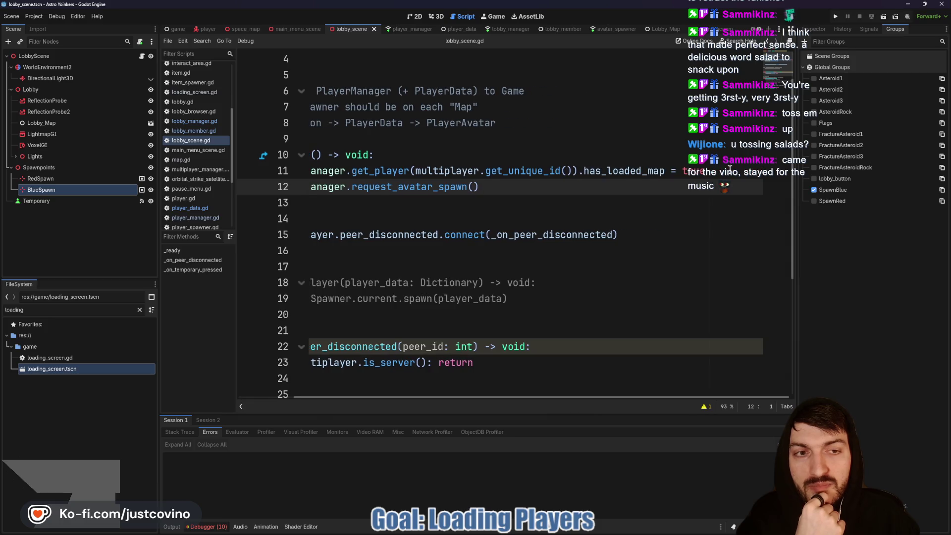
pyautogui.moveTo(709, 169); pyautogui.dragTo(272, 170)
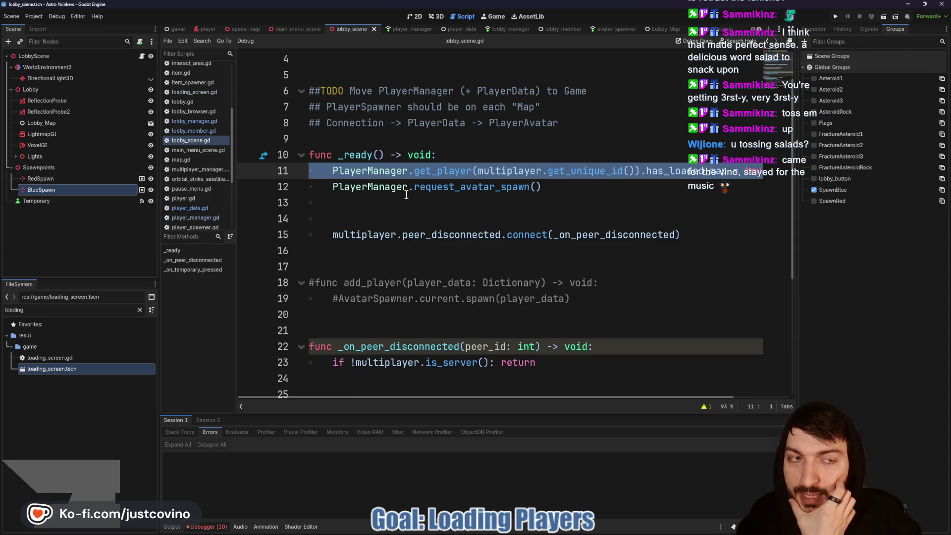
pyautogui.click(332, 170)
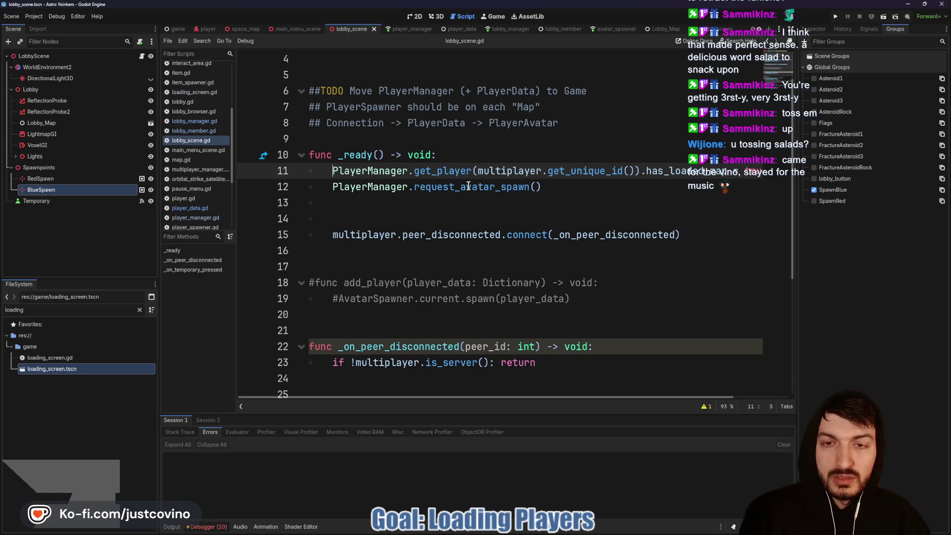
pyautogui.write('#')
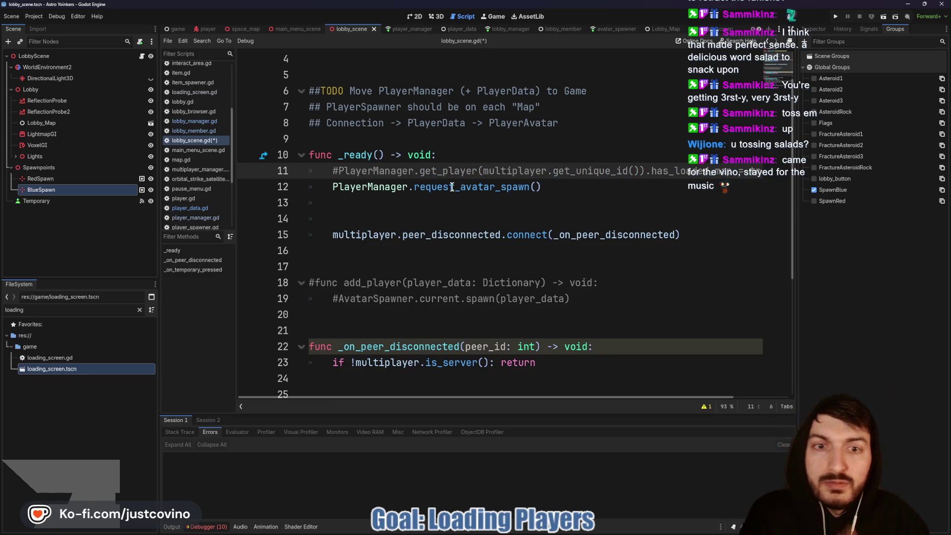
pyautogui.keyDown('ctrl'); pyautogui.click(450, 187); pyautogui.keyUp('ctrl')
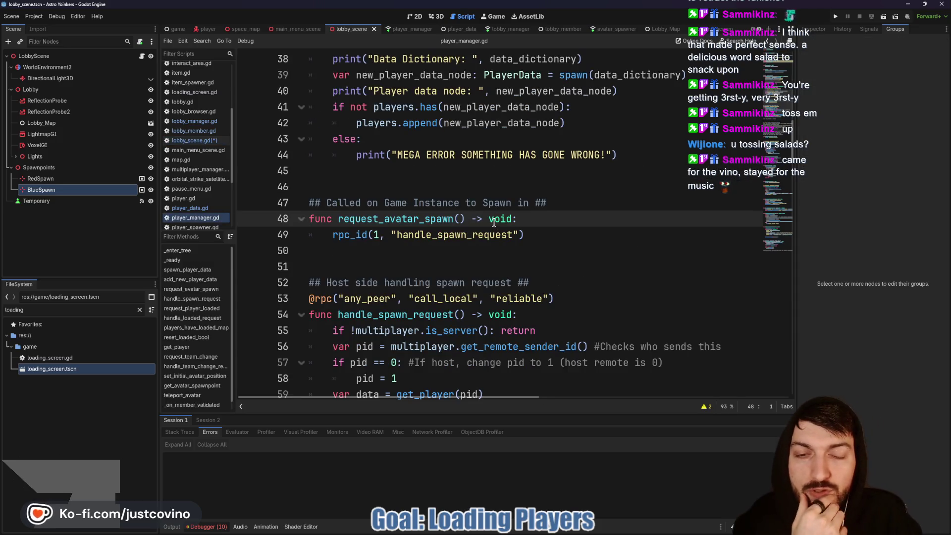
# Review spawn_player in player_spawner.gd via AvatarSpawner, then switch to the player scene's player.gd.
pyautogui.scroll(-2, 494, 222)
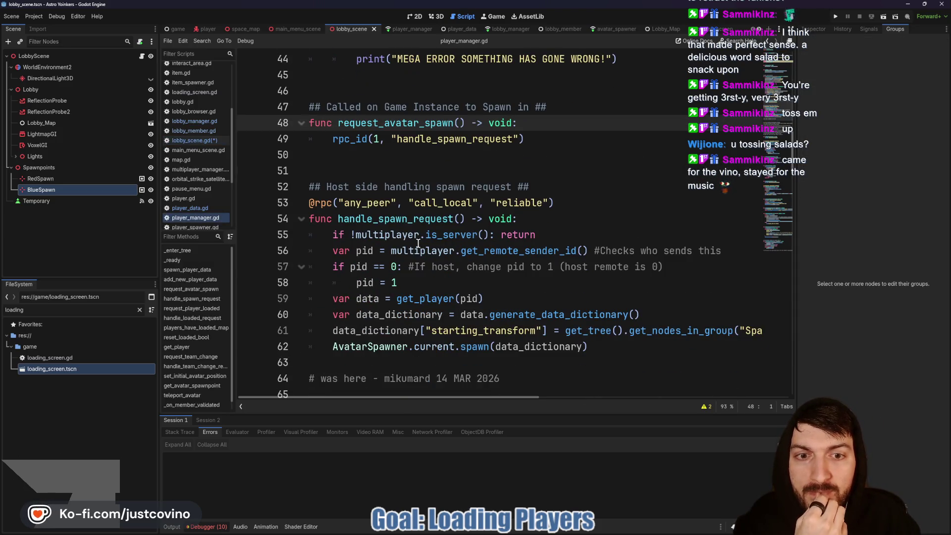
pyautogui.scroll(-1, 385, 226)
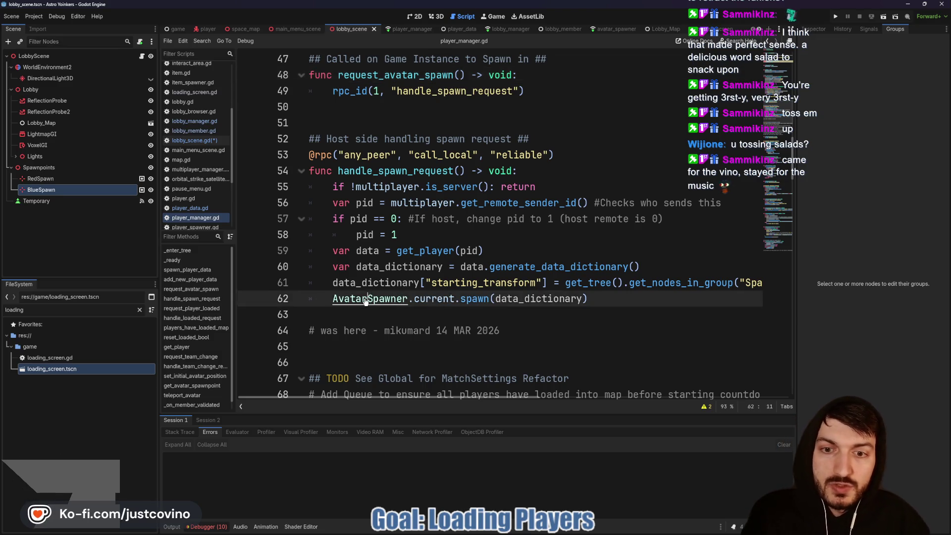
pyautogui.keyDown('ctrl'); pyautogui.click(369, 298); pyautogui.keyUp('ctrl')
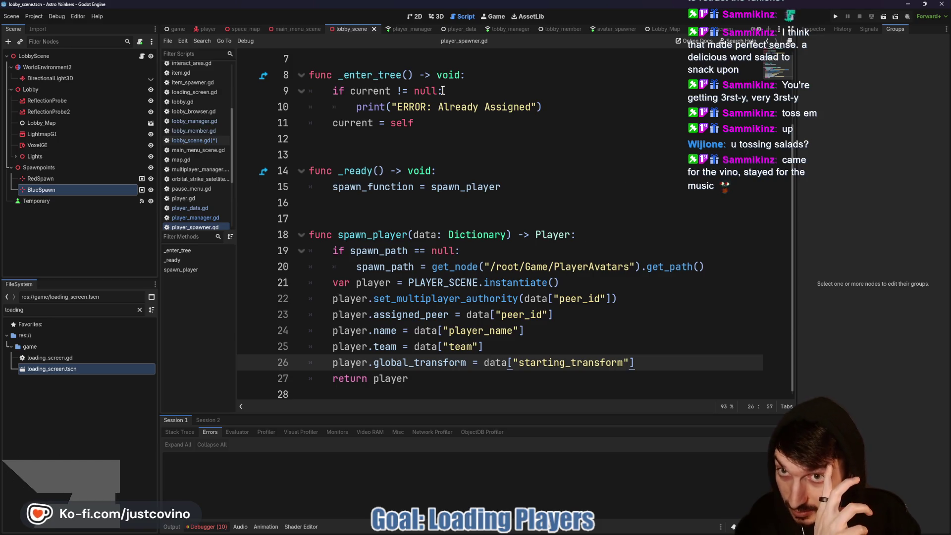
pyautogui.click(211, 28)
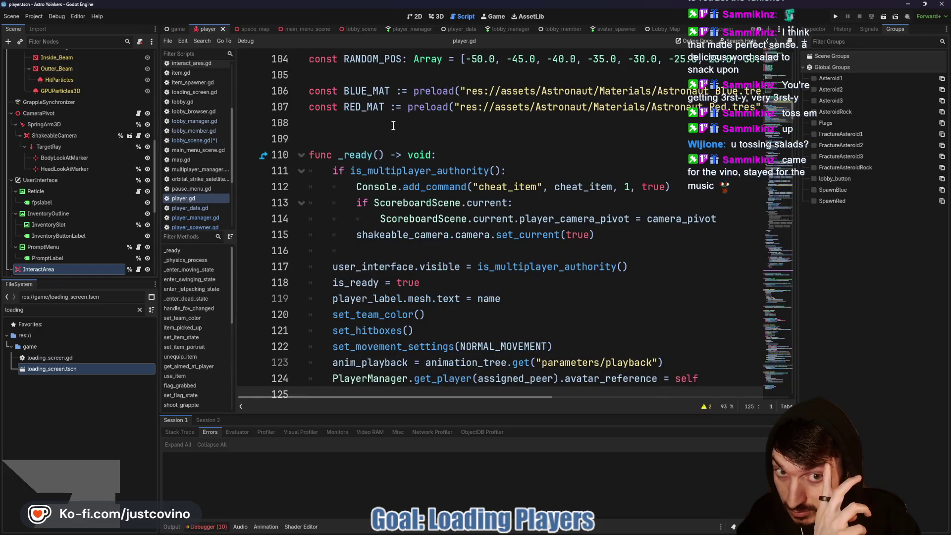
# Run two instances side by side, host a lobby in the left one and join from the right.
pyautogui.click(835, 16)
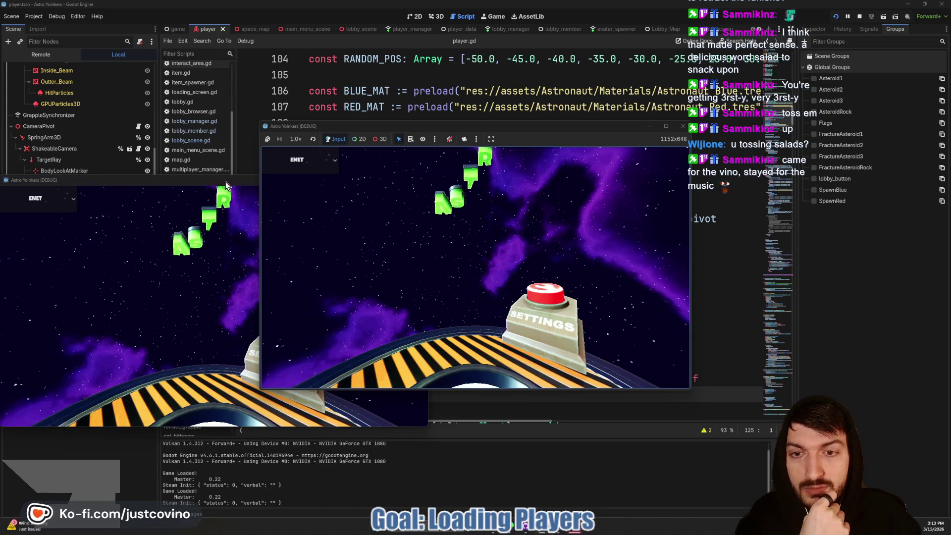
pyautogui.moveTo(225, 185); pyautogui.dragTo(714, 146)
pyautogui.moveTo(573, 129)
pyautogui.mouseDown()
pyautogui.moveTo(351, 118)
pyautogui.moveTo(341, 130)
pyautogui.mouseUp()
pyautogui.click(107, 227)
pyautogui.click(238, 250)
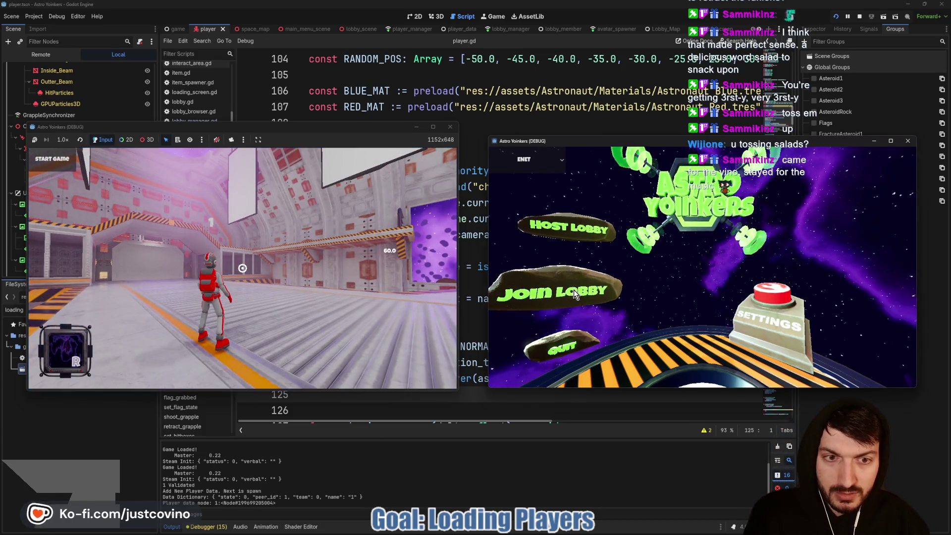
pyautogui.click(574, 294)
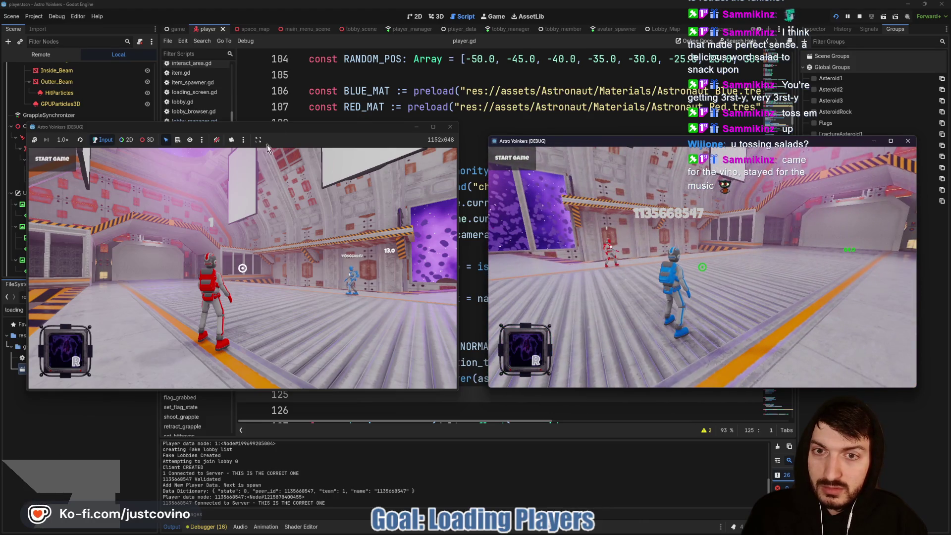
# Start the match so red and blue players spawn at their team bases, then stop with F8.
pyautogui.click(268, 154)
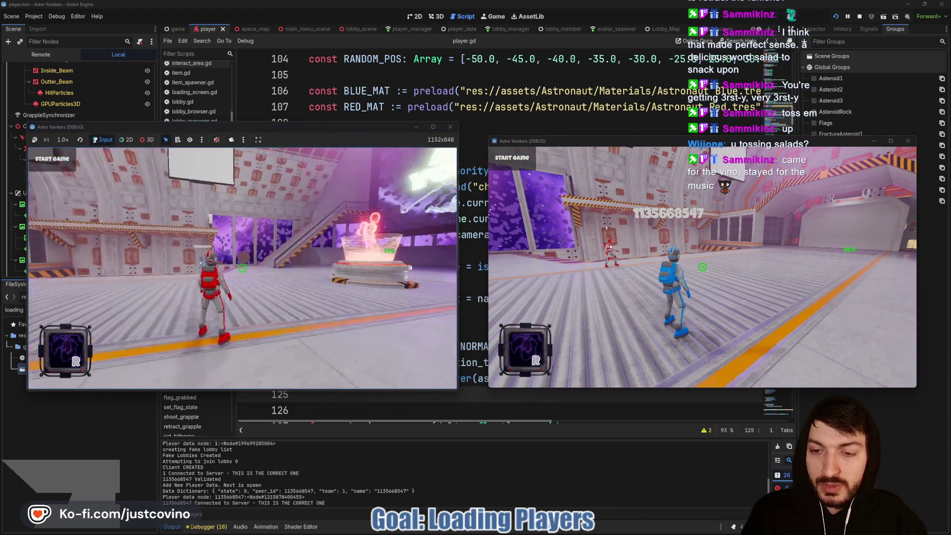
pyautogui.press('Escape')
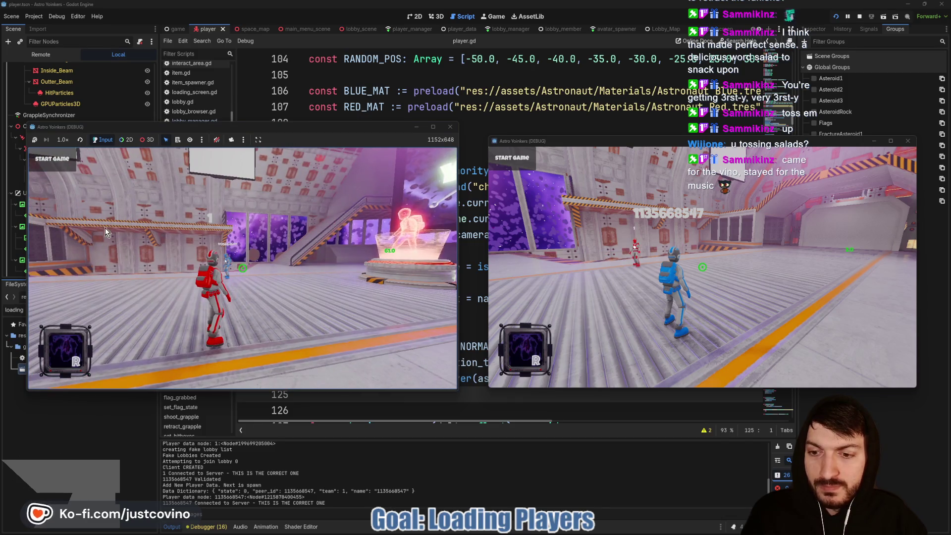
pyautogui.click(51, 163)
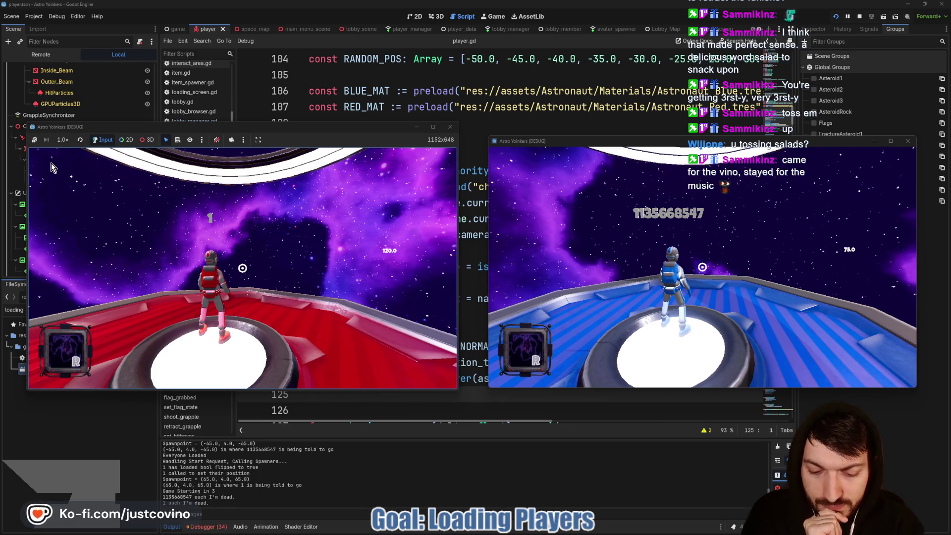
pyautogui.press('F8')
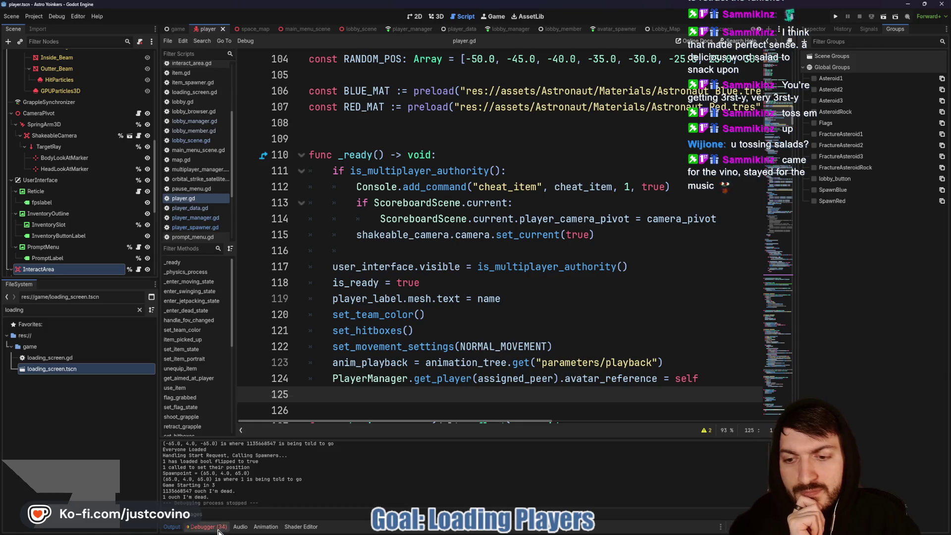
# Clear Session 2's error list in the enlarged debugger panel, then shrink it back.
pyautogui.click(218, 528)
pyautogui.moveTo(365, 415); pyautogui.dragTo(376, 209)
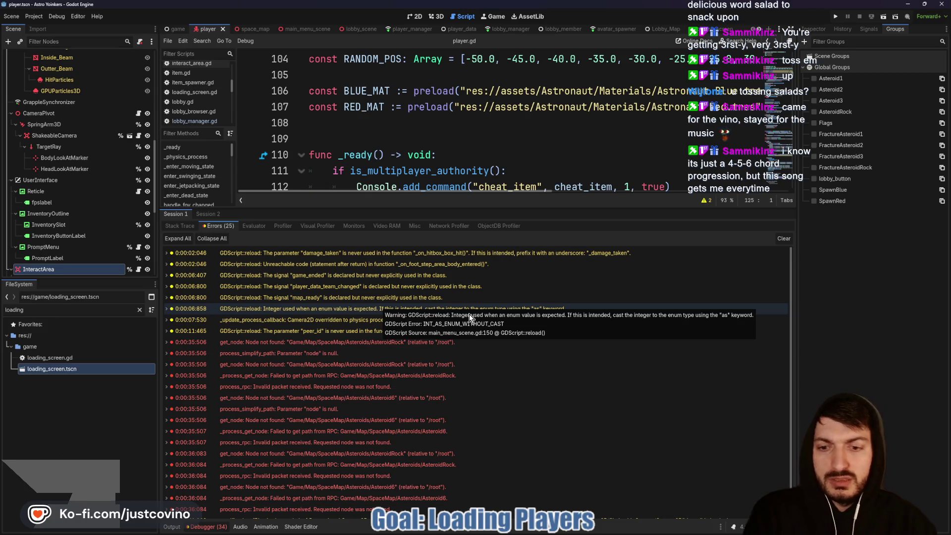
pyautogui.scroll(-1, 447, 395)
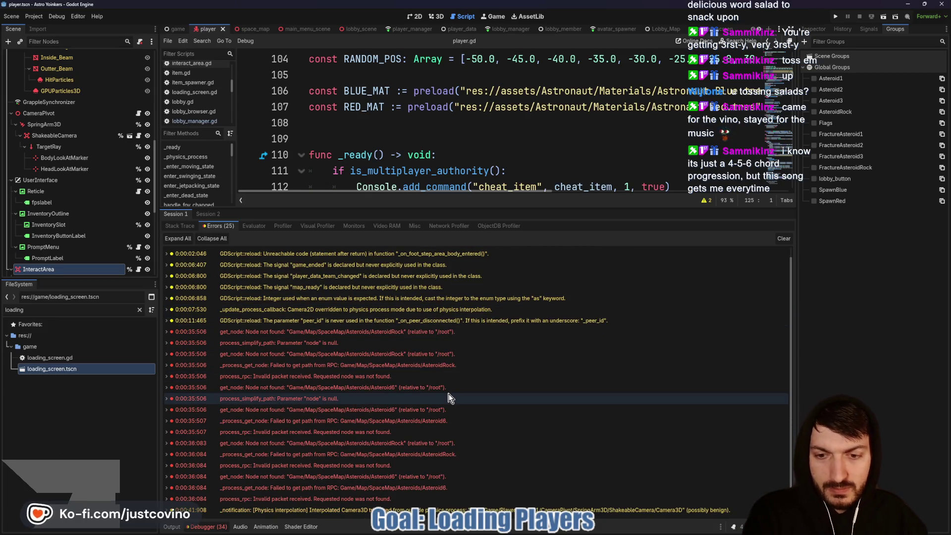
pyautogui.click(208, 214)
pyautogui.click(218, 226)
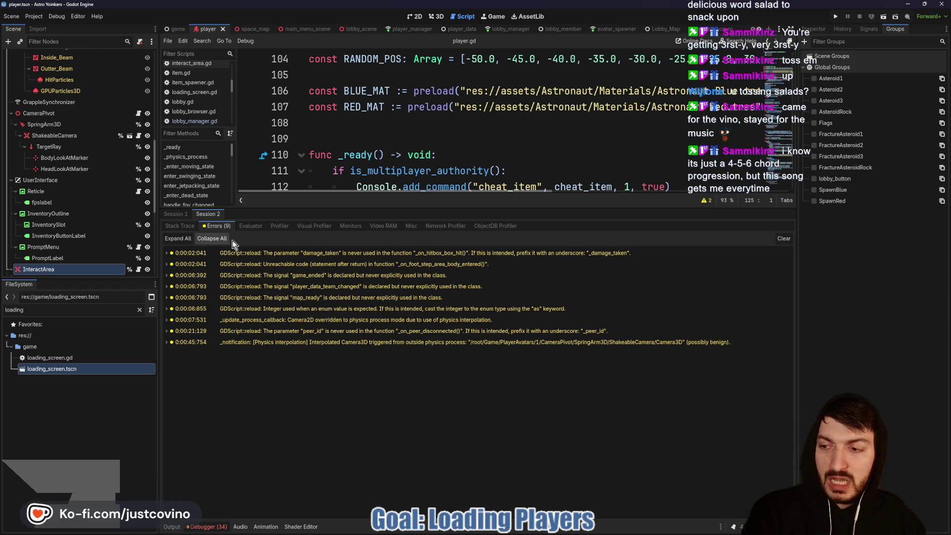
pyautogui.click(784, 238)
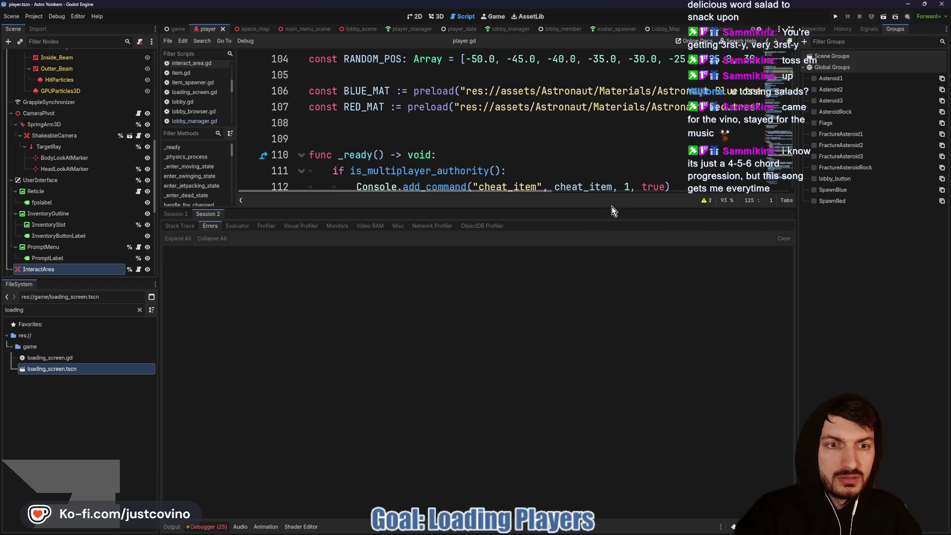
pyautogui.moveTo(615, 213); pyautogui.dragTo(626, 453)
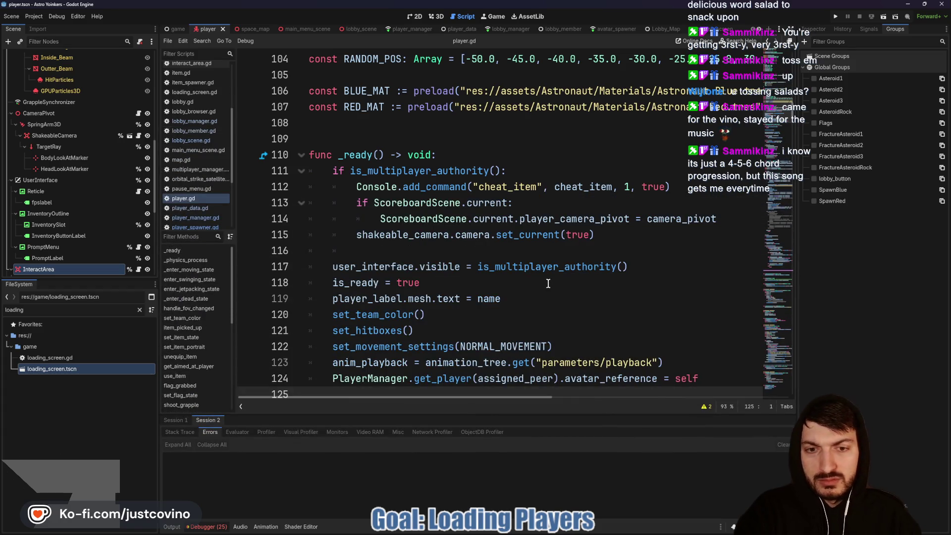
# Review the spawn log in Output, then bring up the 9 changed files in GitHub Desktop.
pyautogui.click(172, 526)
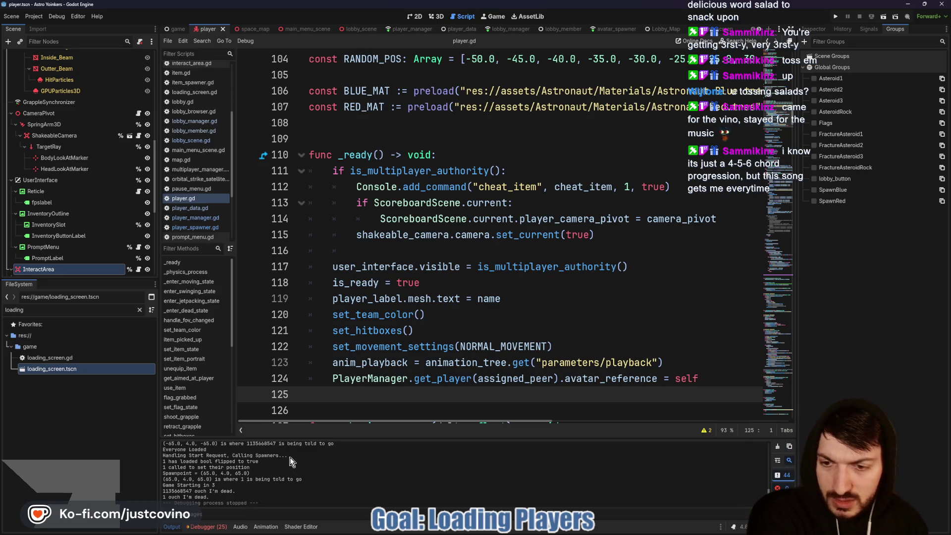
pyautogui.scroll(1, 276, 482)
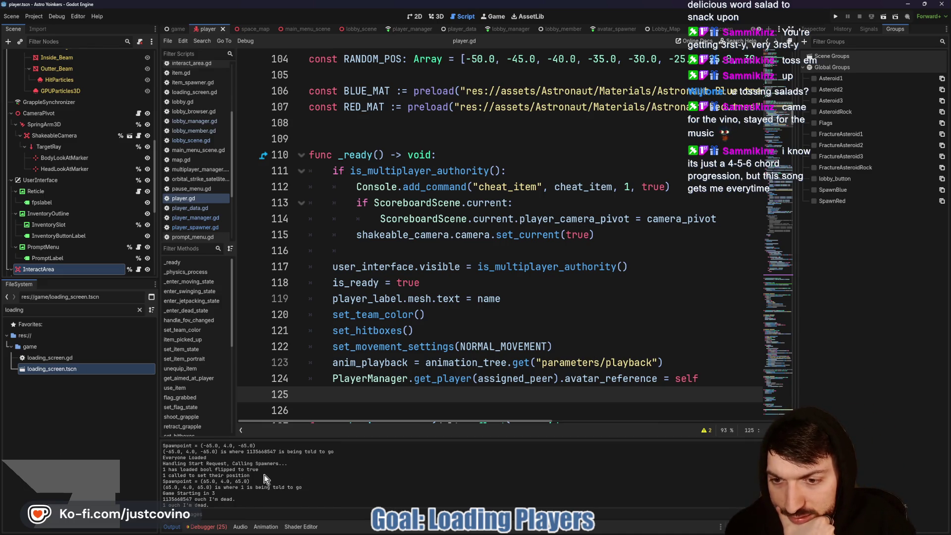
pyautogui.scroll(1, 265, 477)
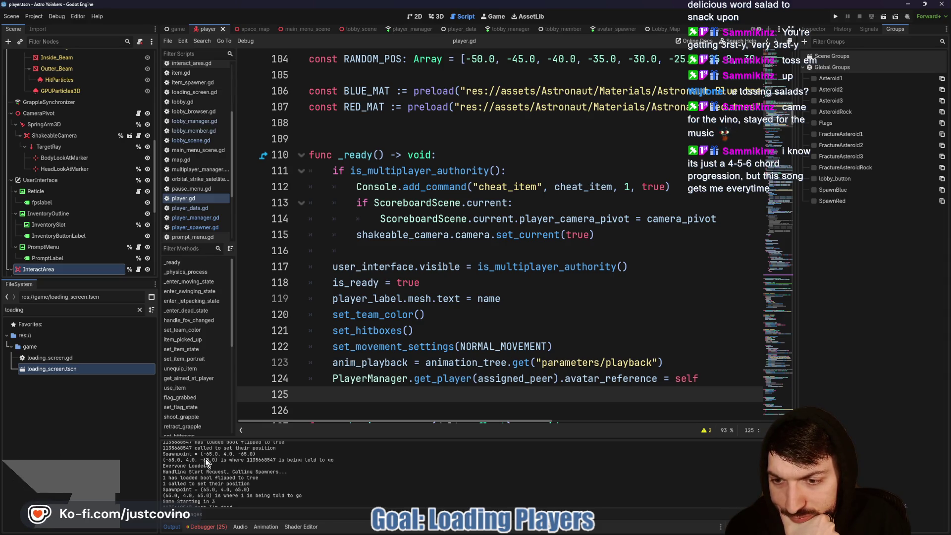
pyautogui.scroll(-2, 205, 459)
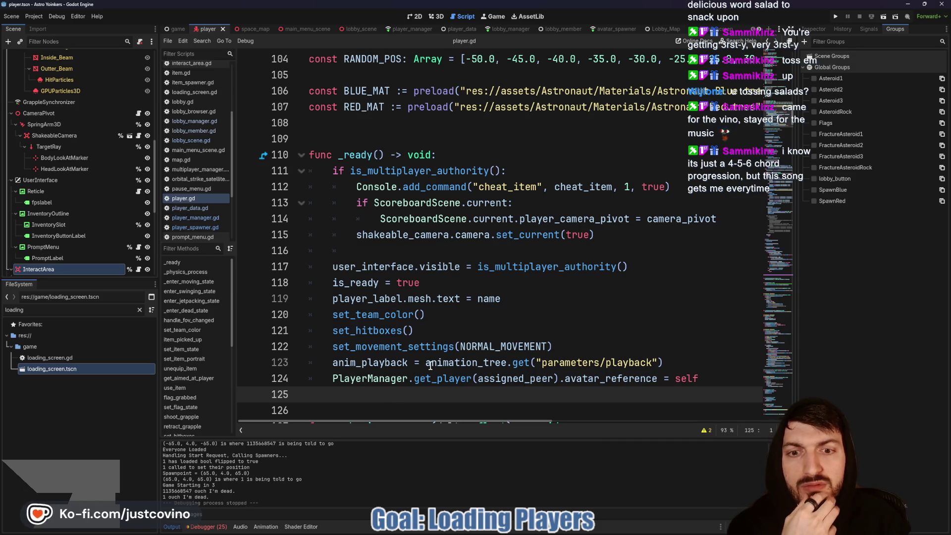
pyautogui.click(529, 532)
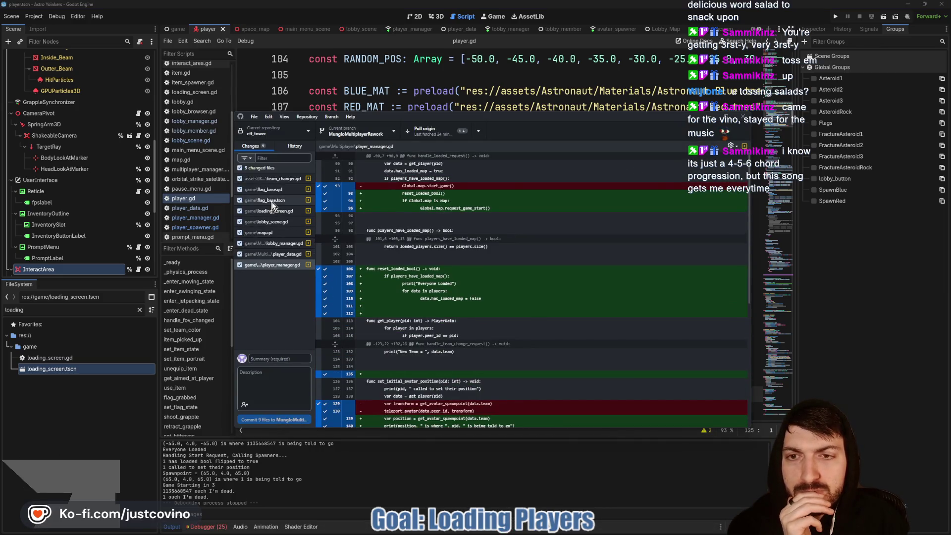
# Review the flag_base.tscn and flag_base.gd diffs and pull any new commits from the remote.
pyautogui.click(273, 203)
pyautogui.click(275, 192)
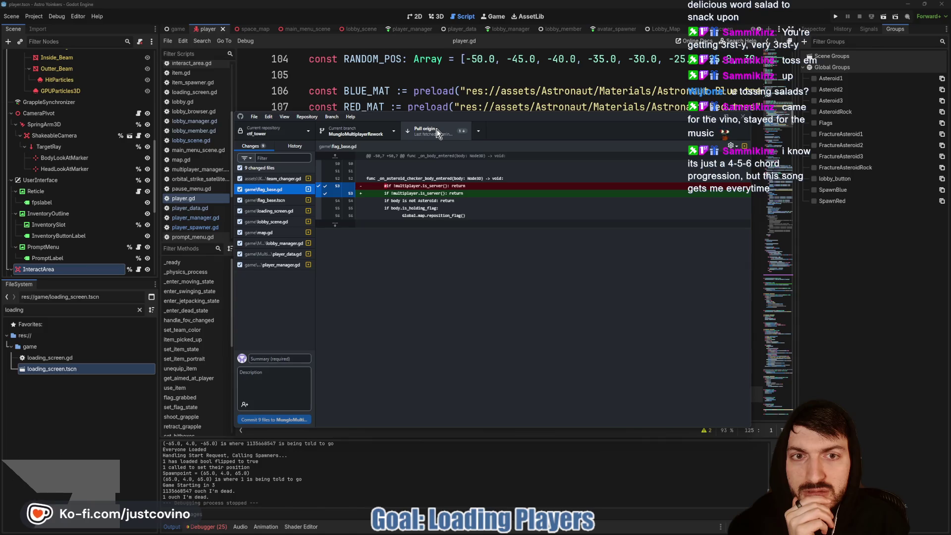
pyautogui.click(441, 132)
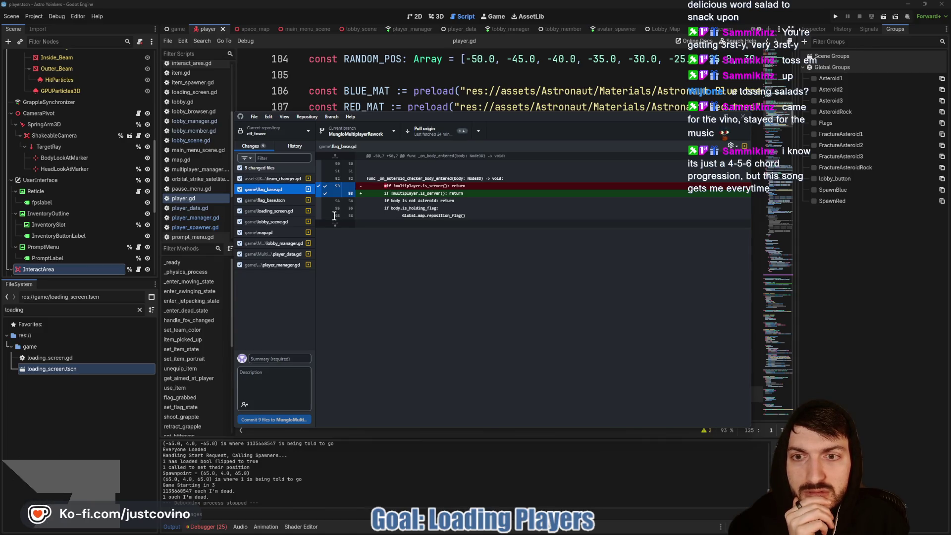
# Read the player_manager.gd, player_data.gd, lobby_manager.gd, map.gd and lobby_scene.gd diffs, then return to Godot.
pyautogui.click(280, 263)
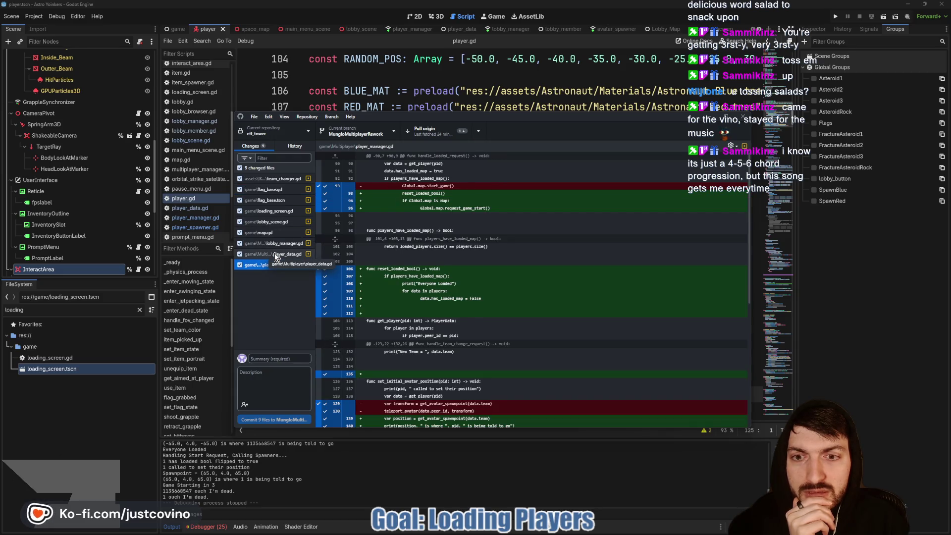
pyautogui.click(275, 254)
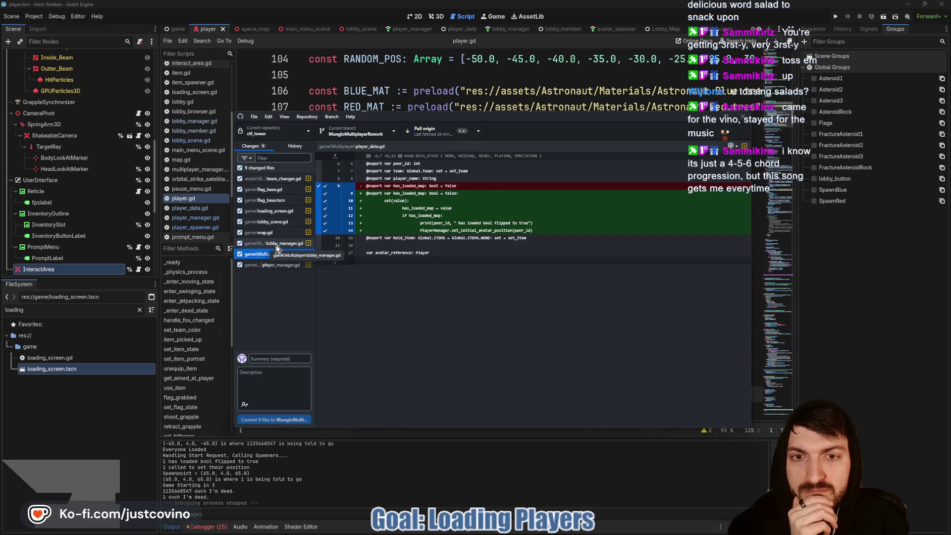
pyautogui.click(275, 243)
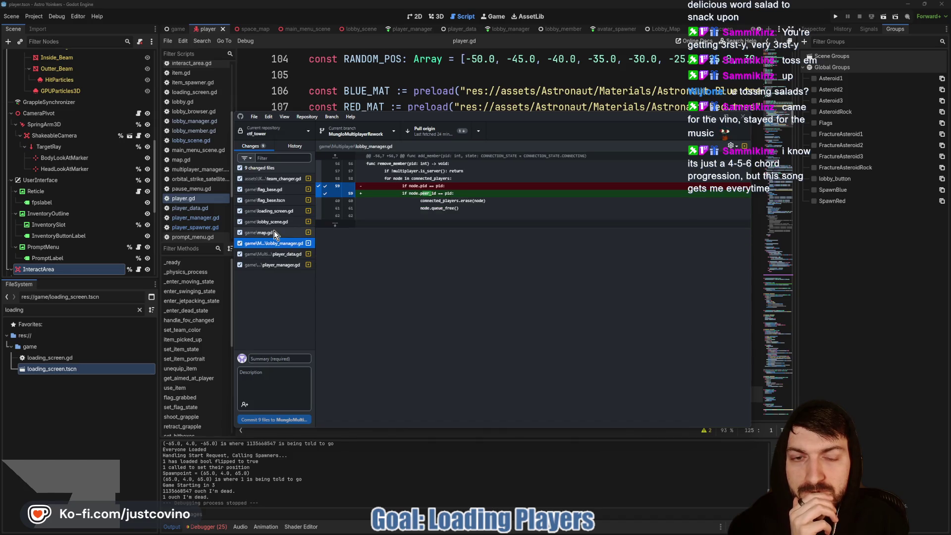
pyautogui.click(274, 232)
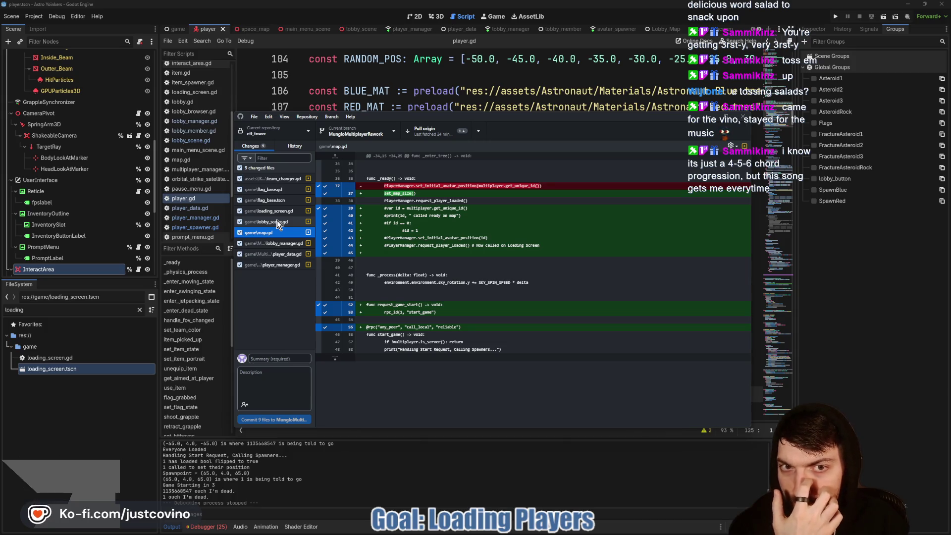
pyautogui.click(278, 221)
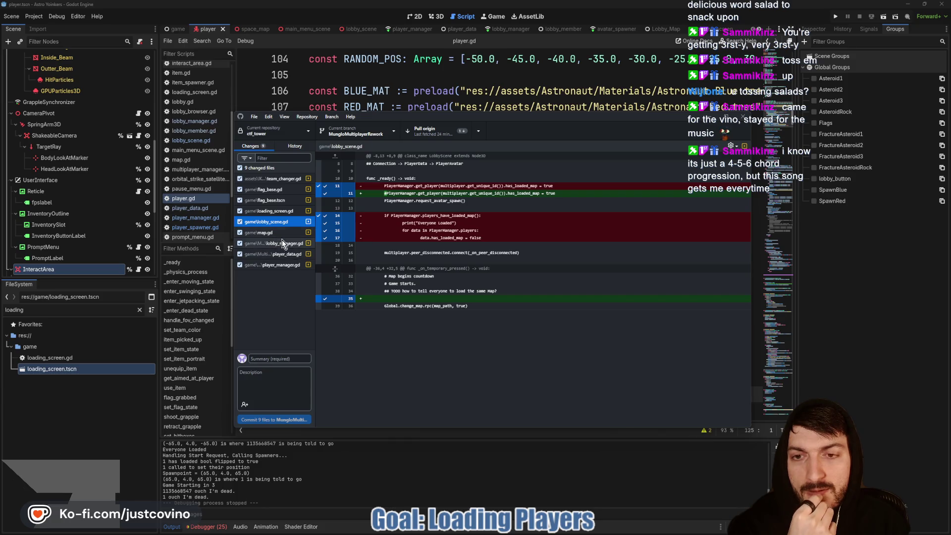
pyautogui.hotkey('alt', 'Tab')
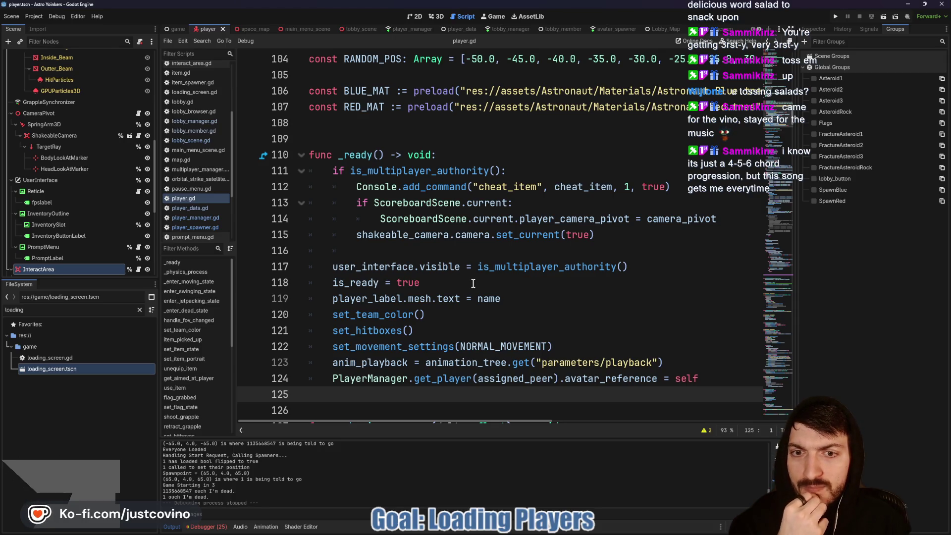
# Inspect handle_loaded_request in player_manager.gd, highlighting the reset_loaded_bool() call on line 93, then show lobby_scene.gd.
pyautogui.scroll(-3, 473, 283)
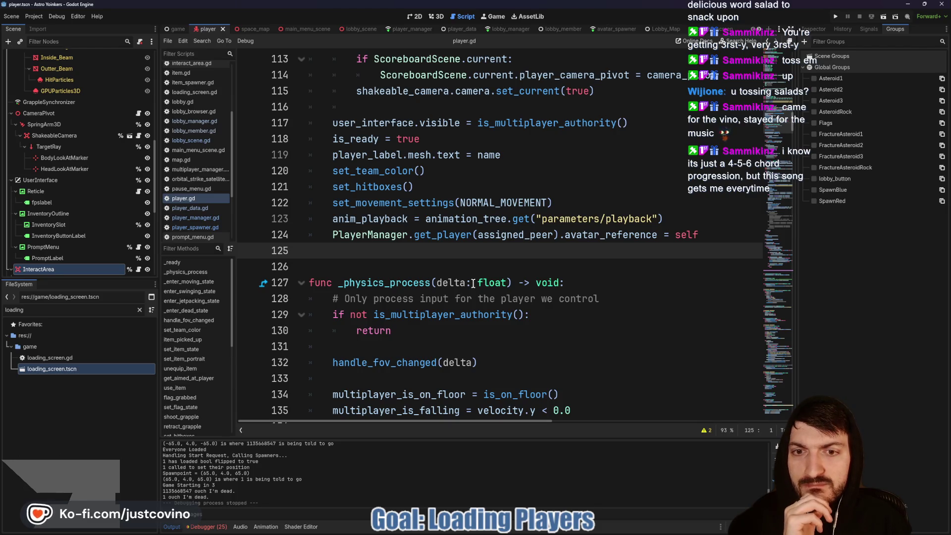
pyautogui.scroll(-1, 473, 283)
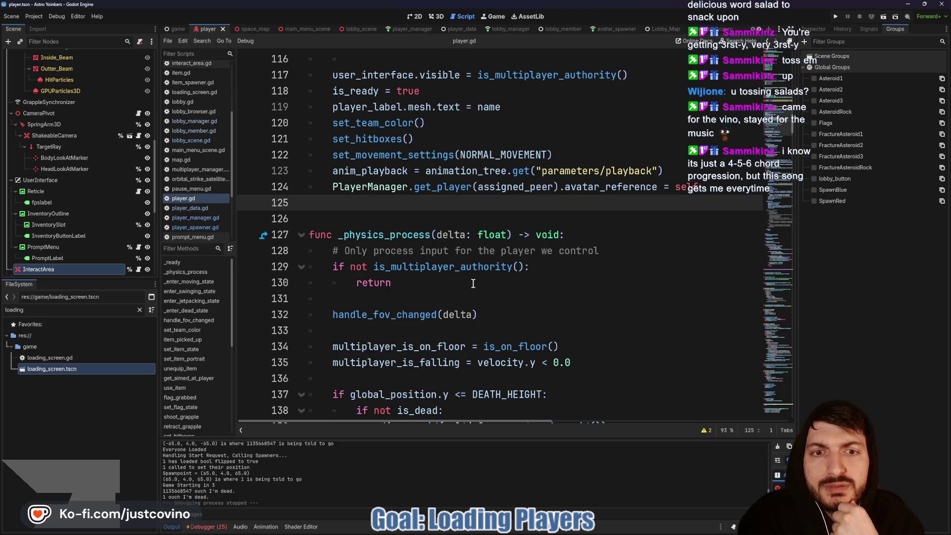
pyautogui.click(405, 29)
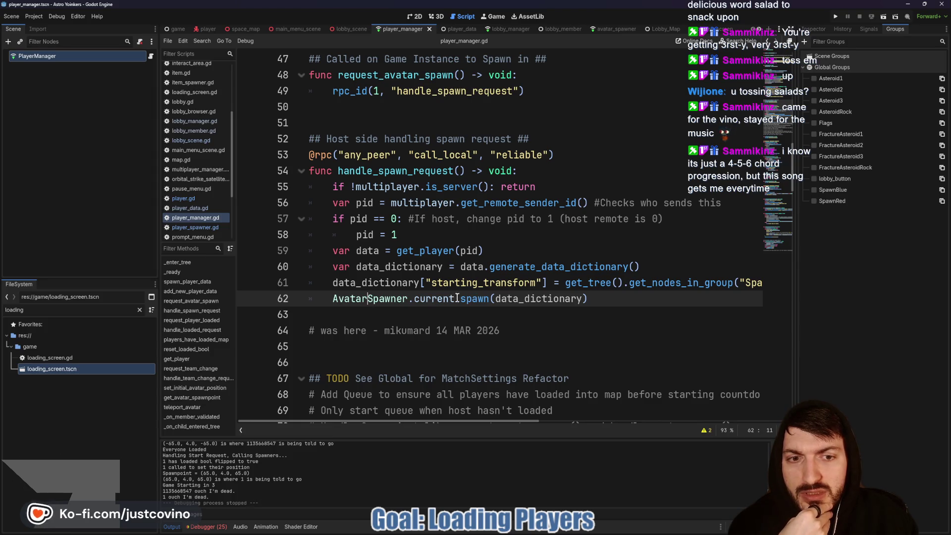
pyautogui.scroll(3, 431, 285)
pyautogui.scroll(-13, 436, 281)
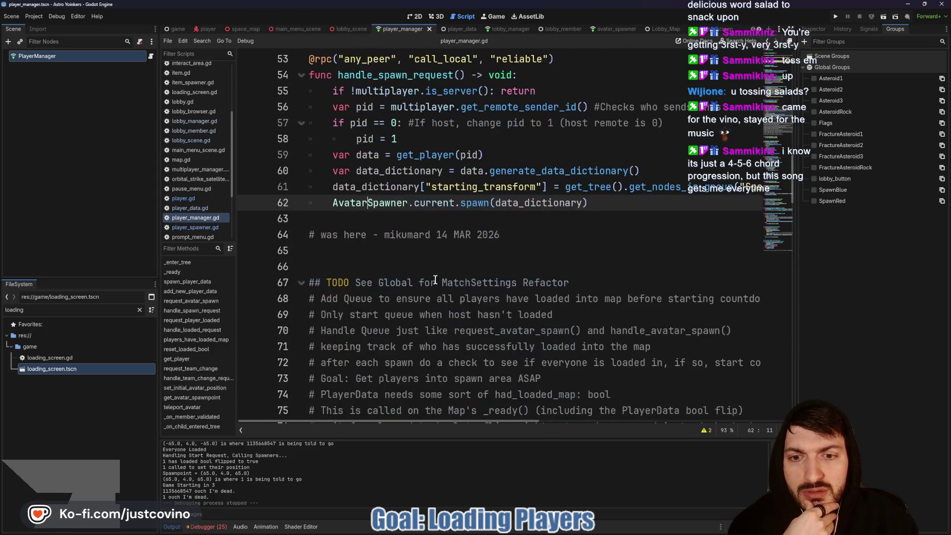
pyautogui.scroll(-1, 435, 280)
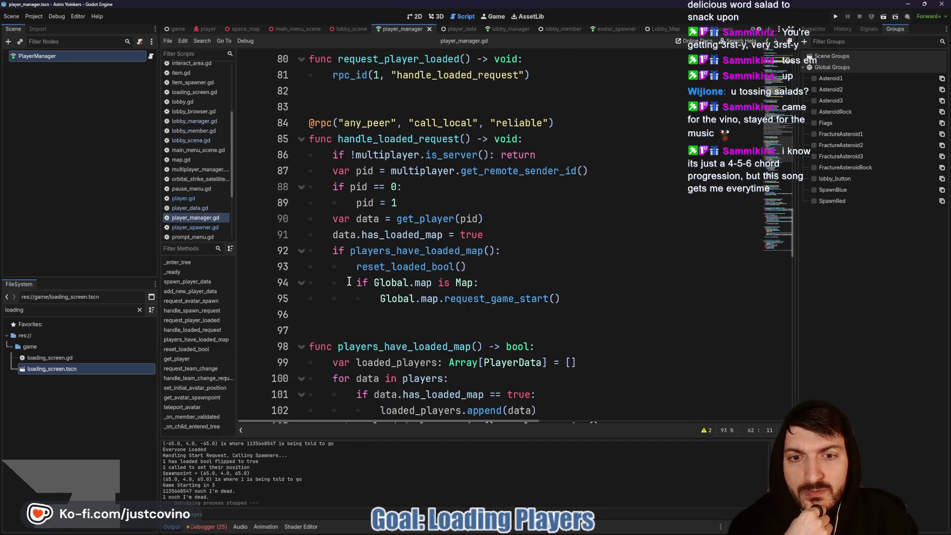
pyautogui.moveTo(357, 266); pyautogui.dragTo(514, 266)
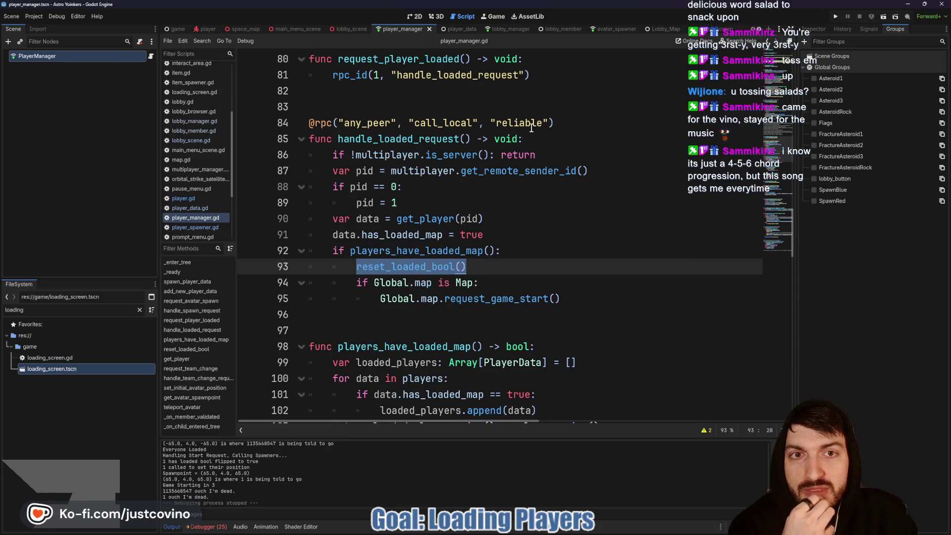
pyautogui.click(350, 29)
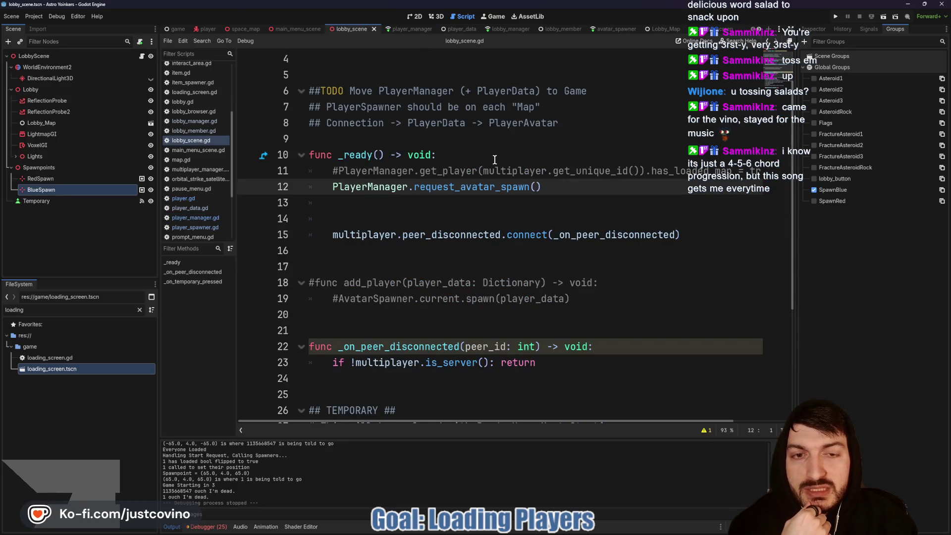
# Uncomment lobby_scene.gd line 11, then append '## Player doesnt exist in Lobby yet' to player_data.gd line 14 and save.
pyautogui.click(338, 171)
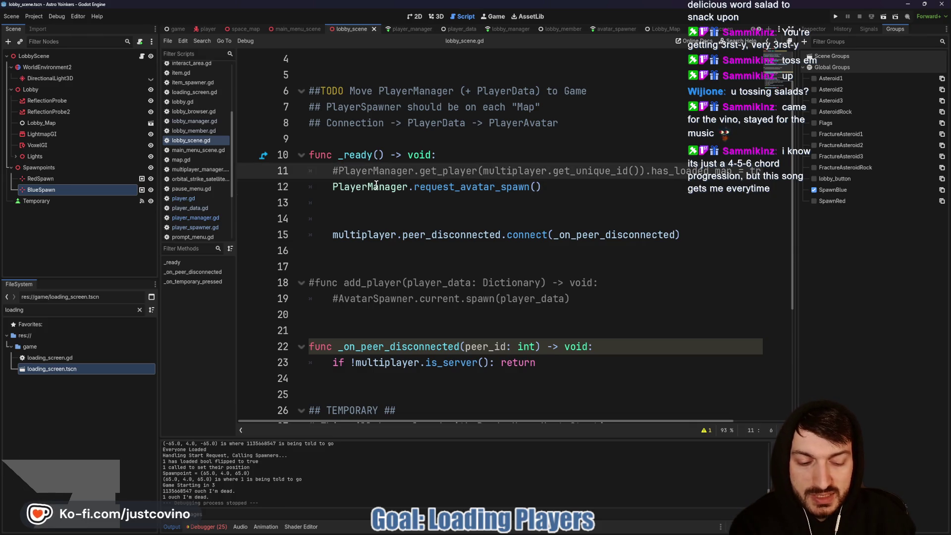
pyautogui.press('BackSpace')
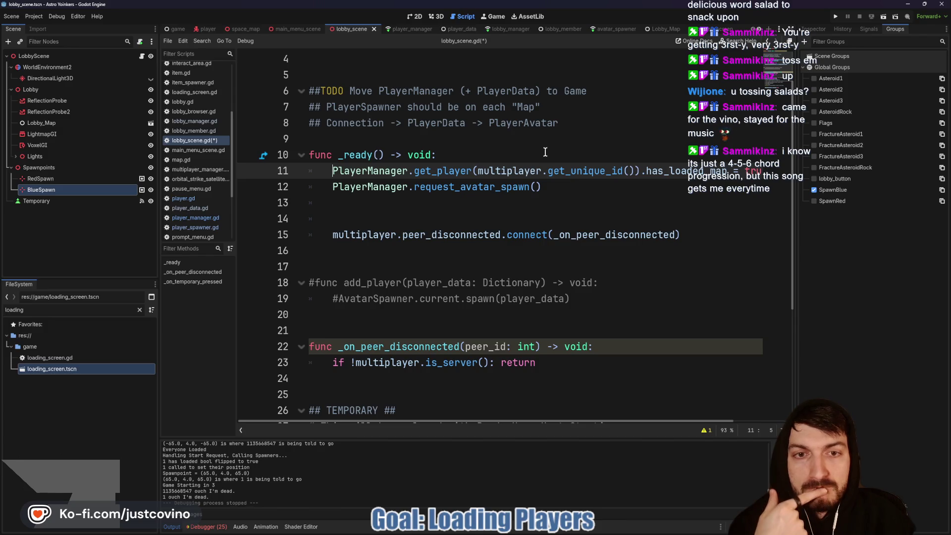
pyautogui.click(451, 29)
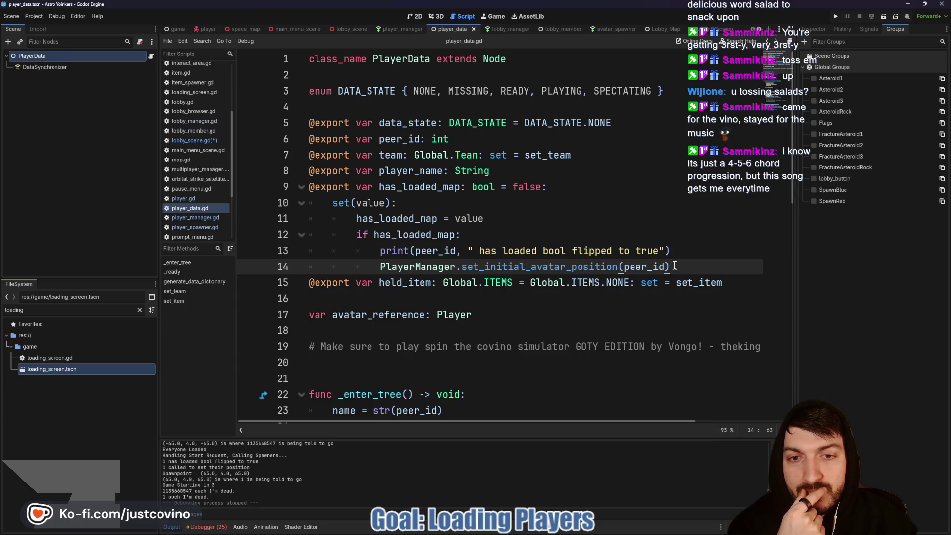
pyautogui.doubleClick(595, 266)
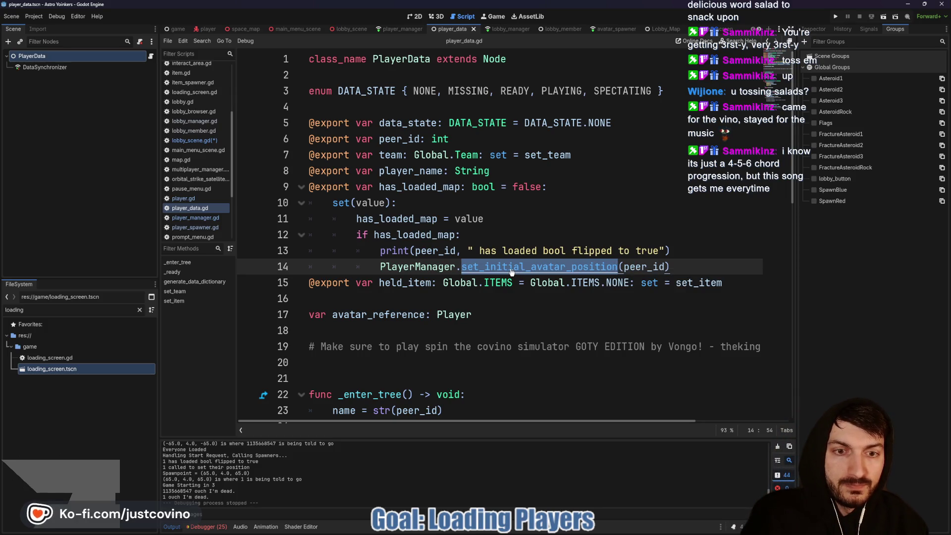
pyautogui.moveTo(515, 266)
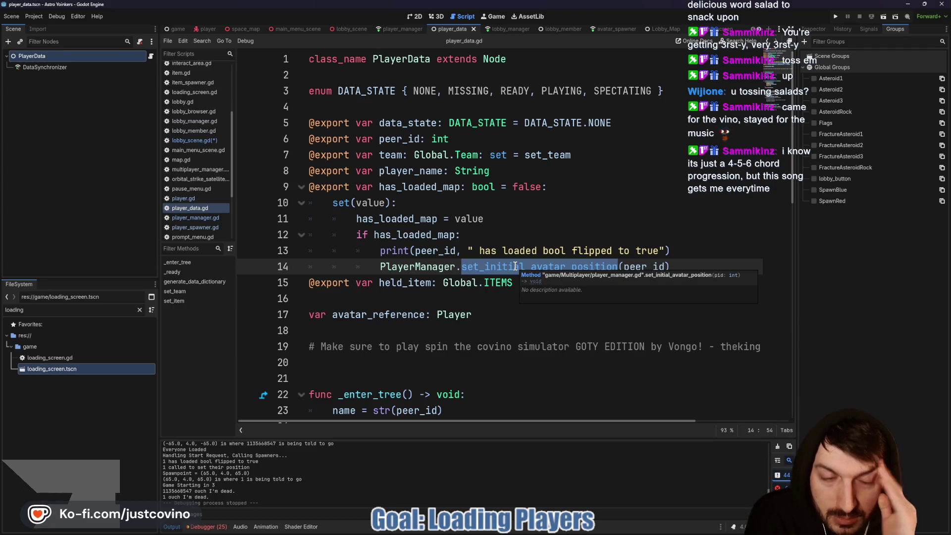
pyautogui.click(700, 264)
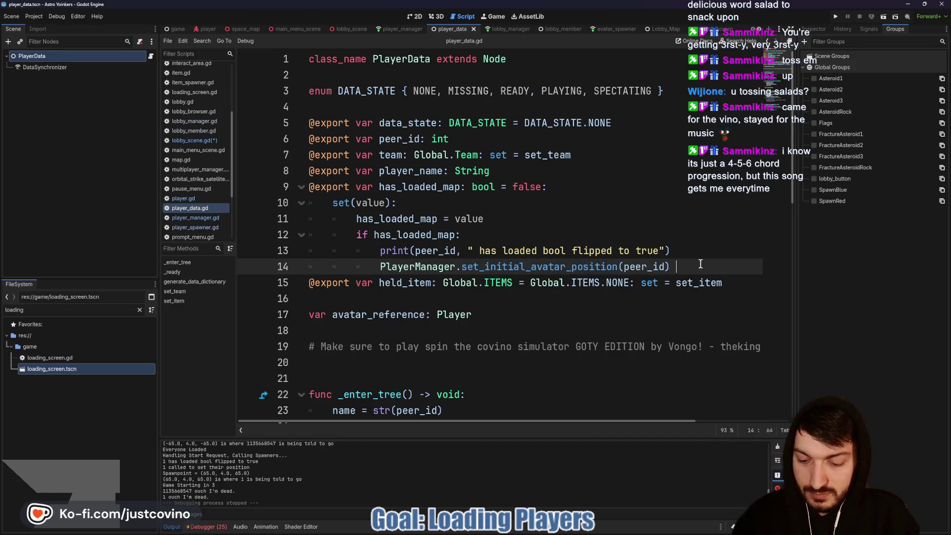
pyautogui.write('## Player doesnt exist i')
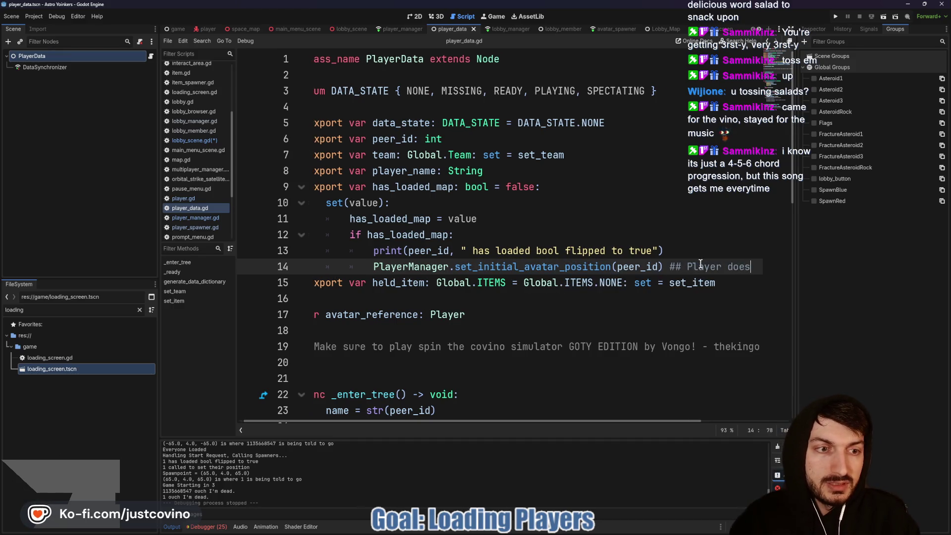
pyautogui.write('n Lobby ter')
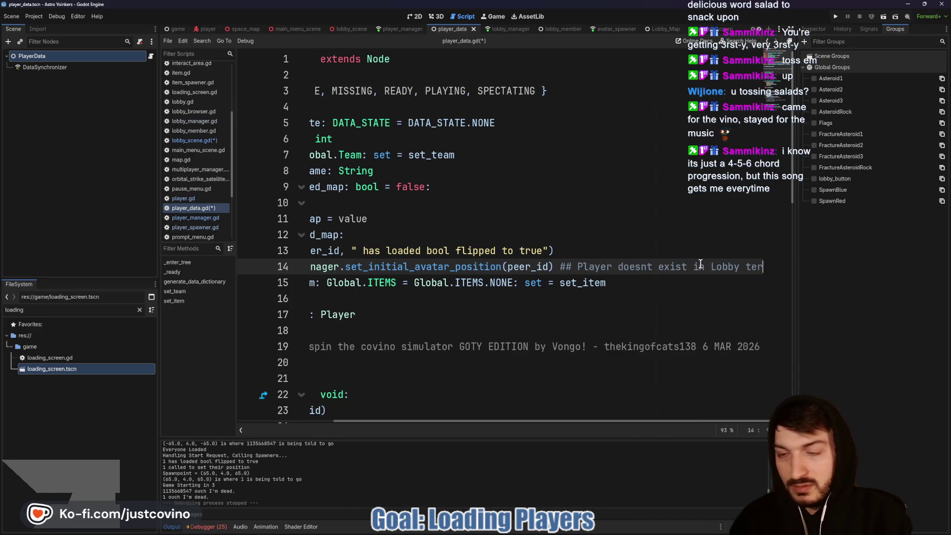
pyautogui.press('BackSpace')
pyautogui.press('BackSpace')
pyautogui.press('BackSpace')
pyautogui.write('yet')
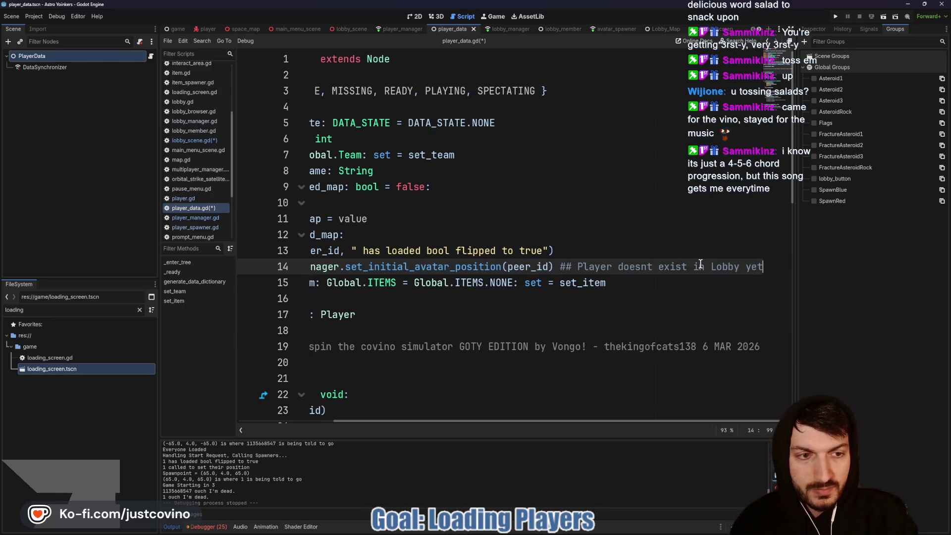
pyautogui.hotkey('ctrl', 's')
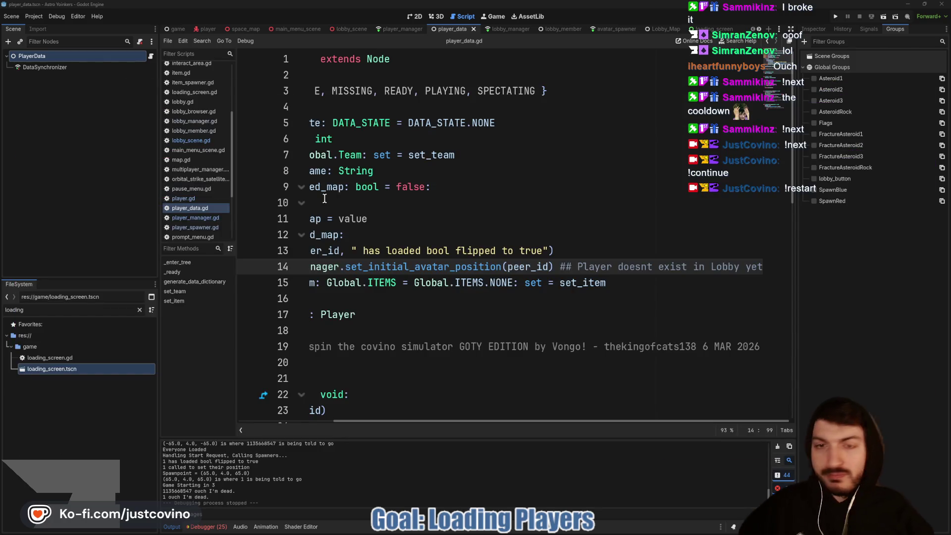
pyautogui.click(458, 220)
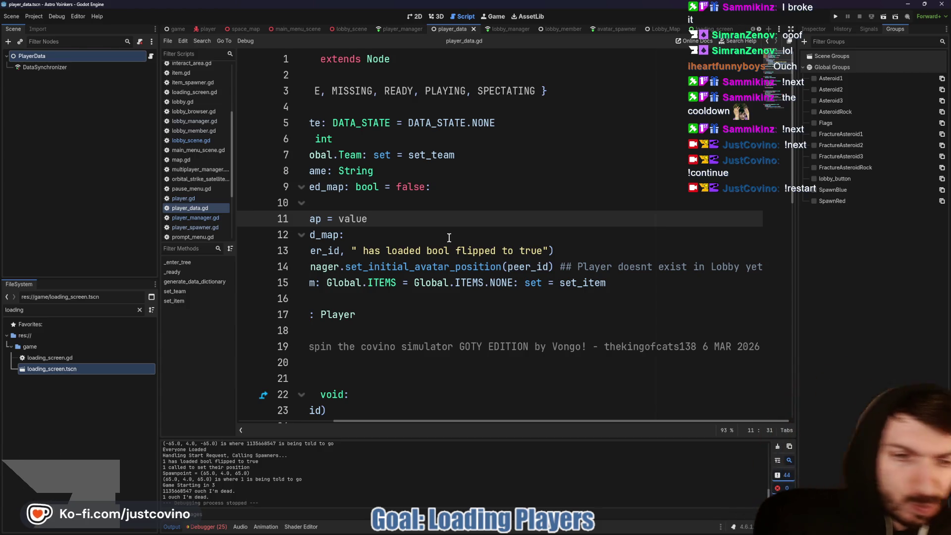
pyautogui.click(350, 30)
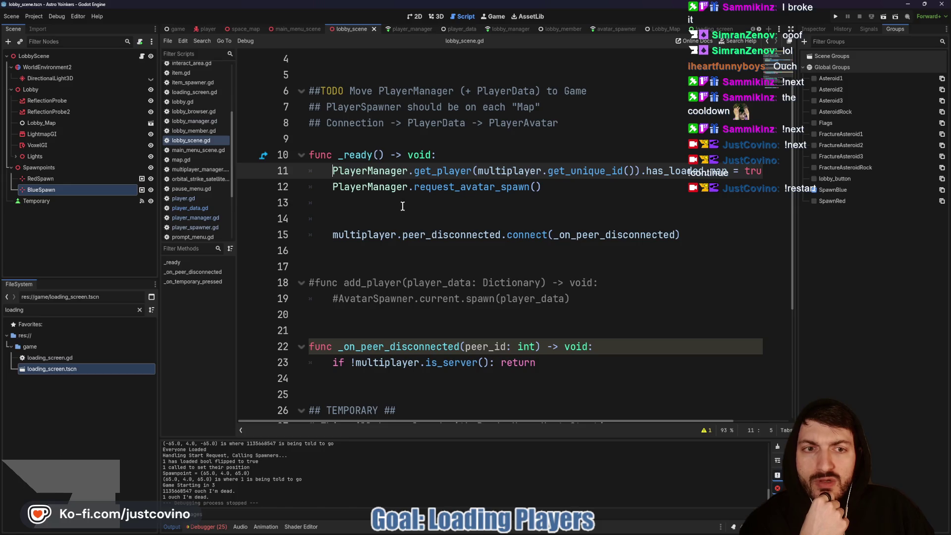
# Comment out the has_loaded_map line 11 in lobby_scene.gd's _ready with a #.
pyautogui.scroll(1, 403, 208)
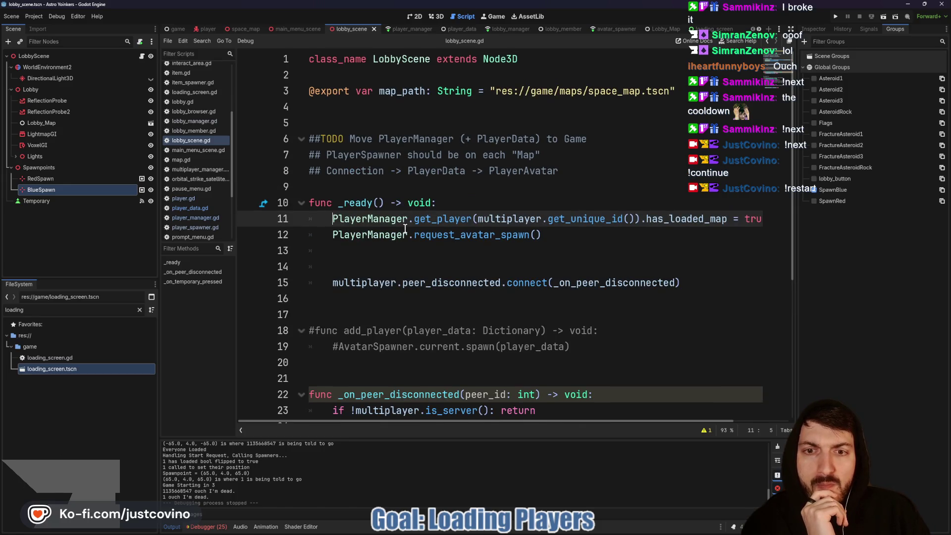
pyautogui.doubleClick(441, 220)
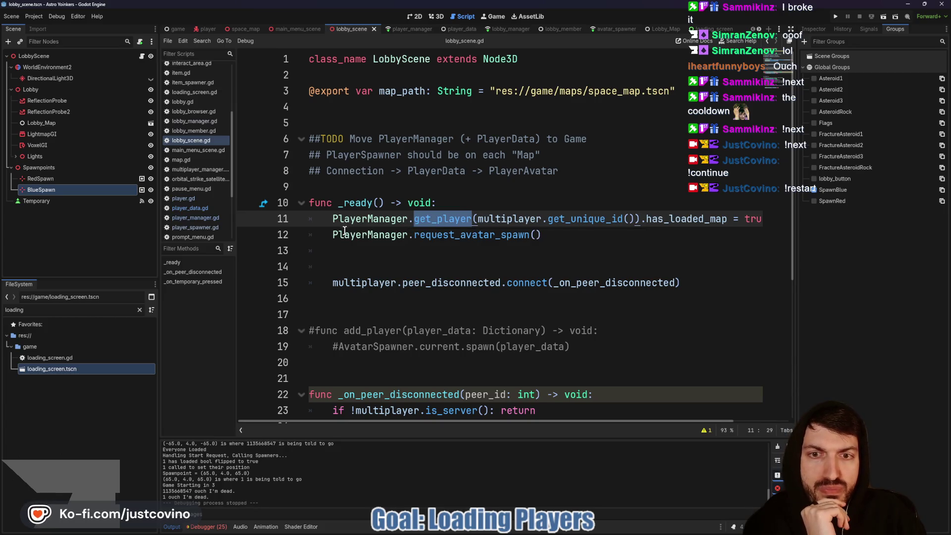
pyautogui.click(365, 260)
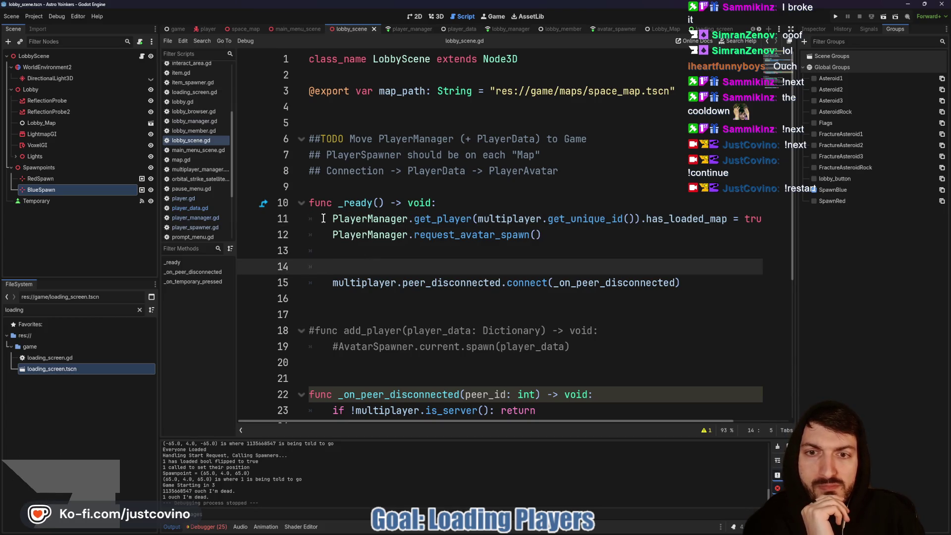
pyautogui.scroll(-5, 400, 263)
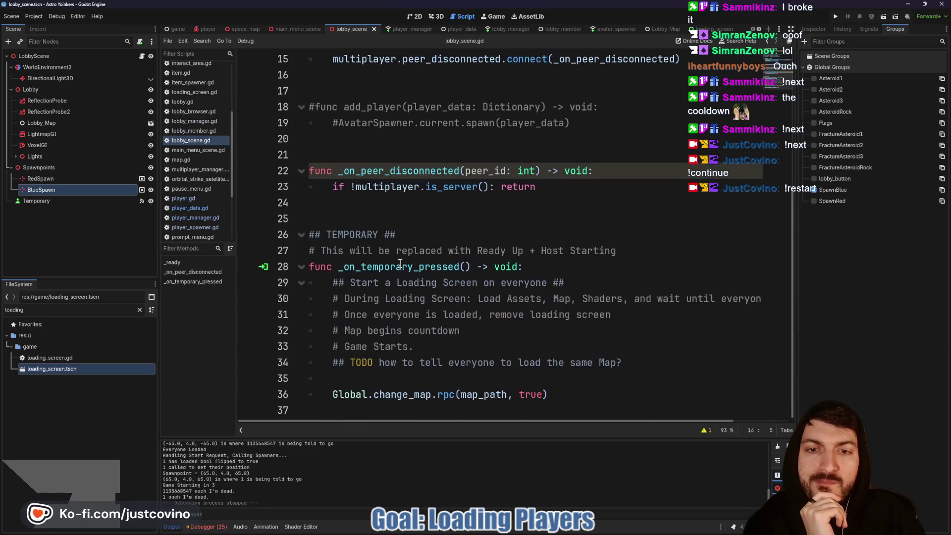
pyautogui.scroll(4, 378, 243)
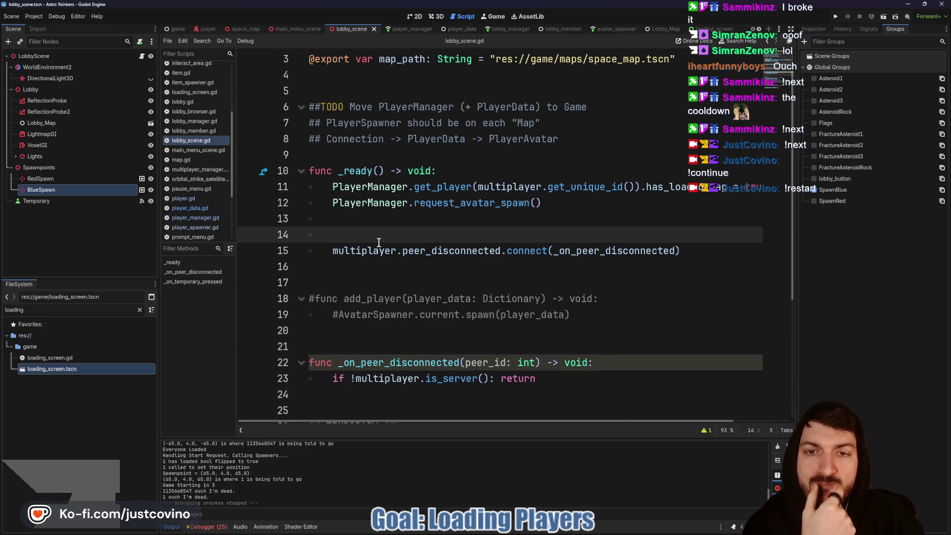
pyautogui.click(325, 189)
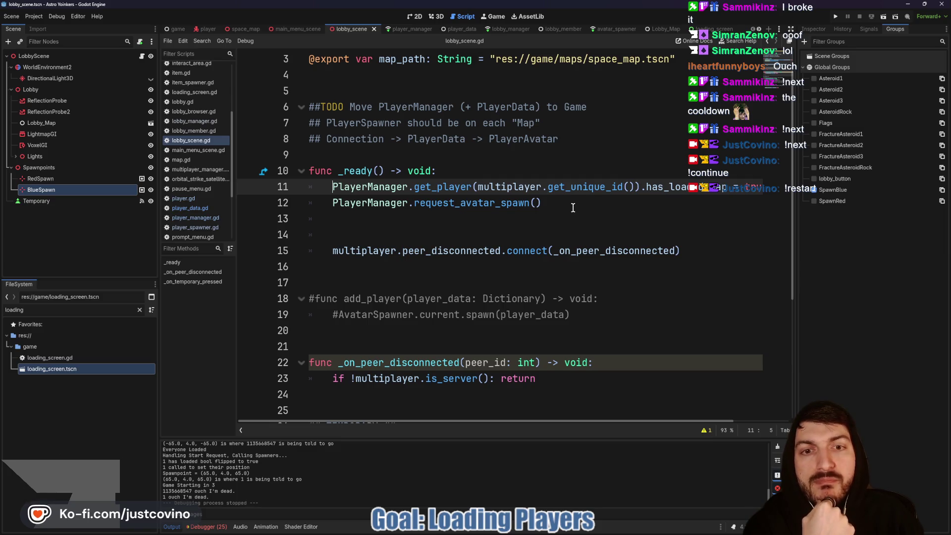
pyautogui.doubleClick(492, 204)
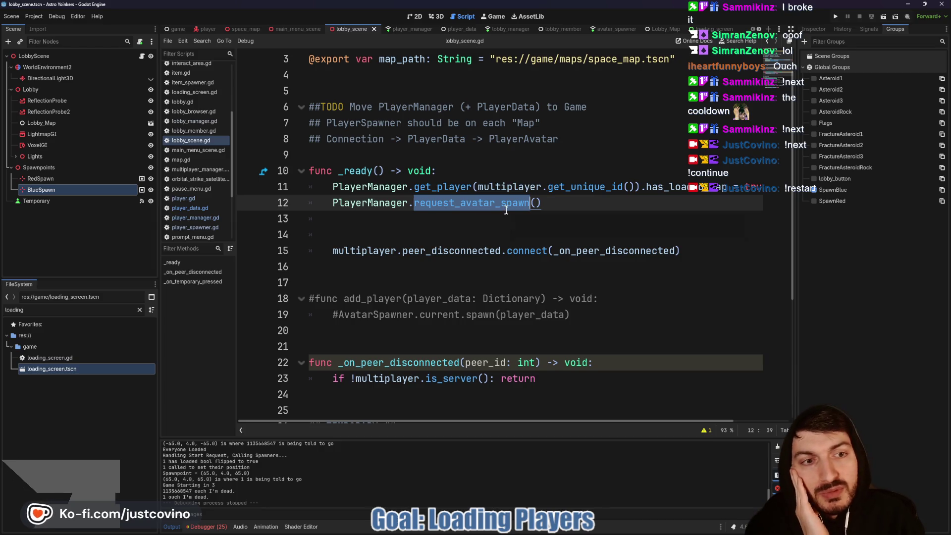
pyautogui.moveTo(506, 210)
pyautogui.moveTo(656, 185)
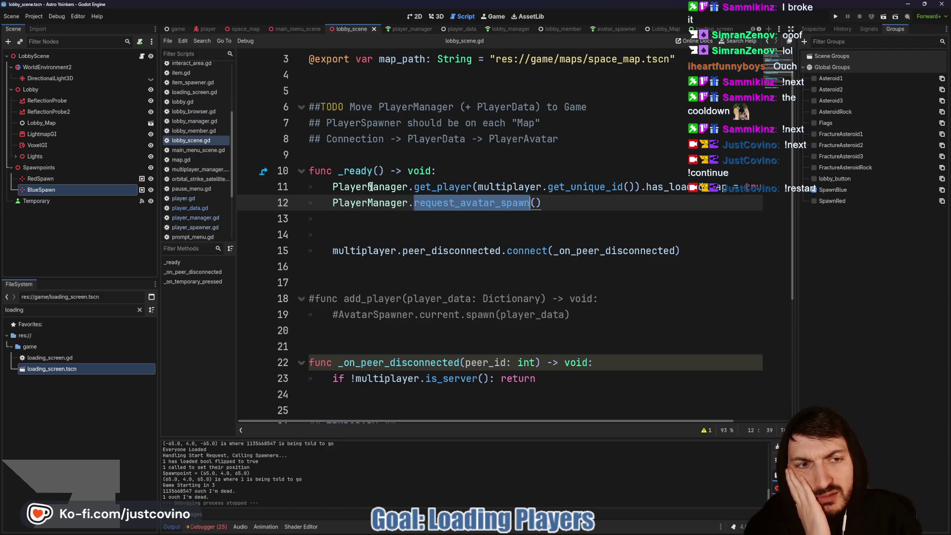
pyautogui.click(330, 189)
pyautogui.moveTo(329, 189)
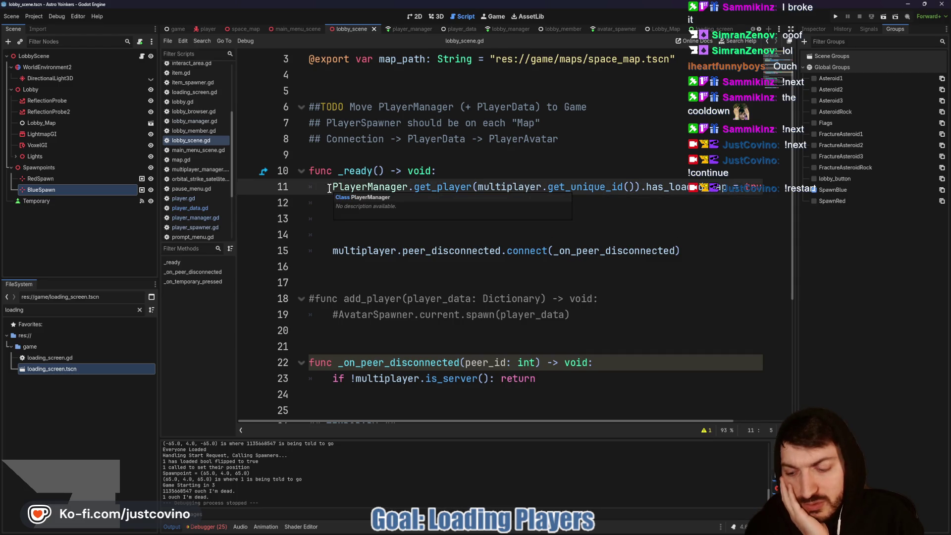
pyautogui.write('#')
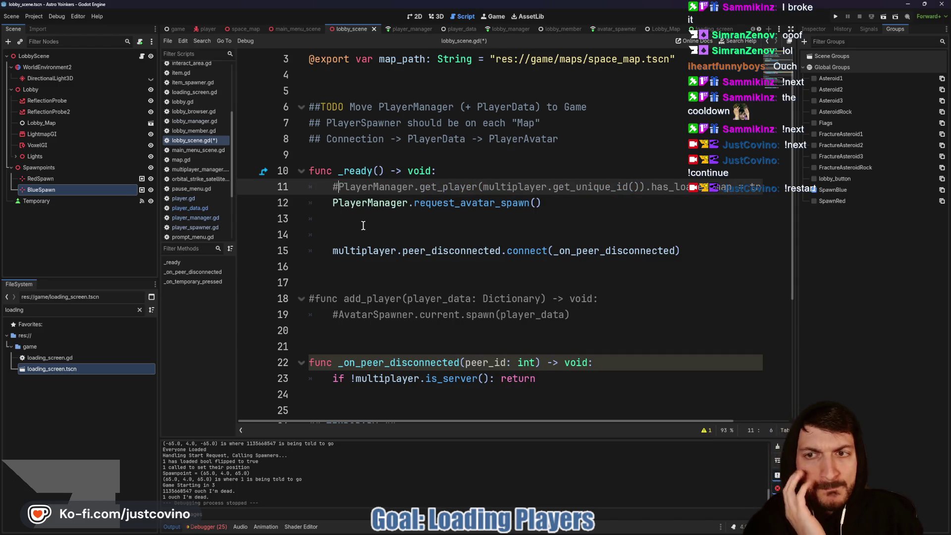
# Save and run the project, launching two debug game instances.
pyautogui.click(364, 225)
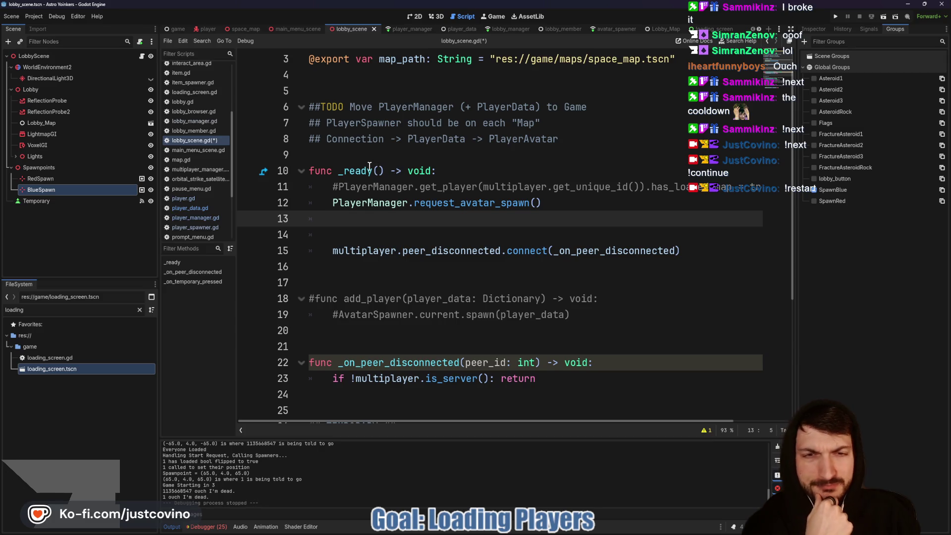
pyautogui.click(515, 178)
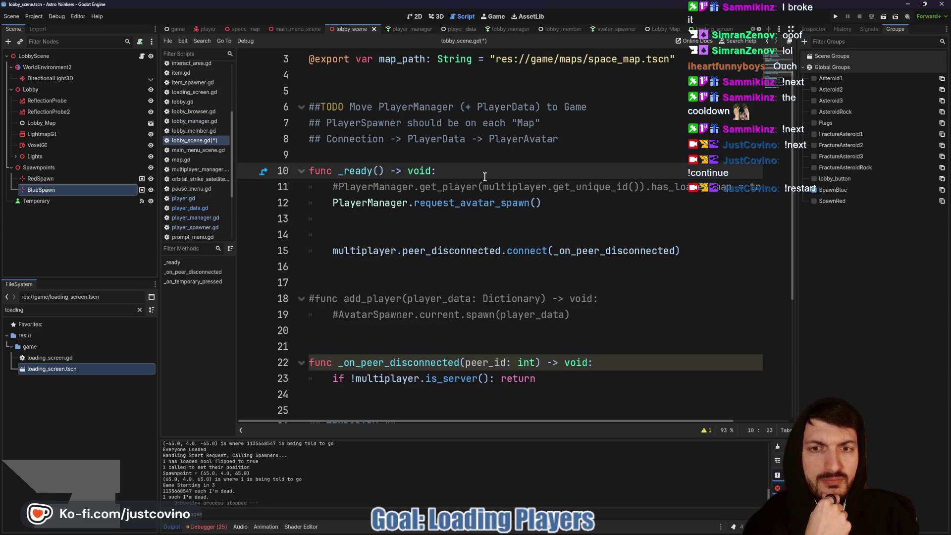
pyautogui.click(836, 16)
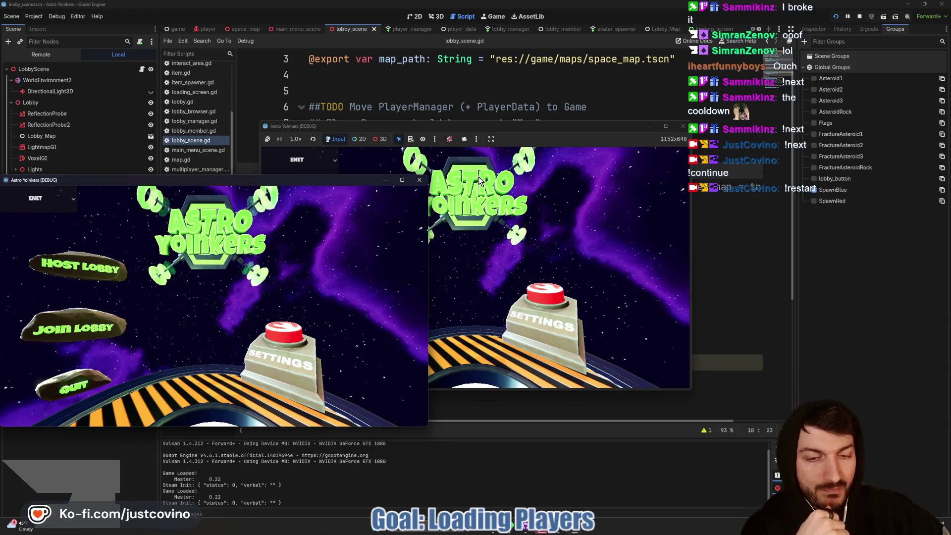
# Arrange the two game windows side by side, host a lobby in one and join it from the other.
pyautogui.moveTo(251, 181)
pyautogui.mouseDown()
pyautogui.moveTo(459, 182)
pyautogui.moveTo(644, 160)
pyautogui.mouseUp()
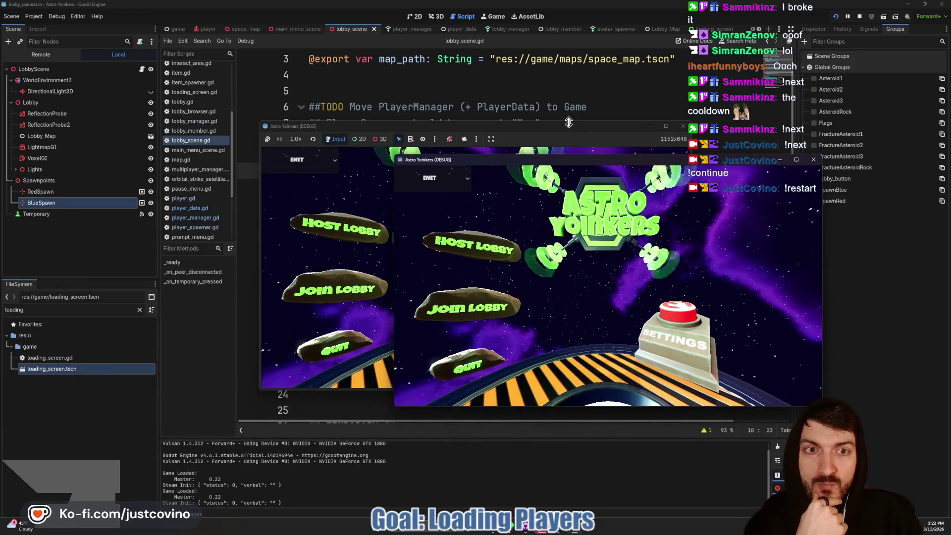
pyautogui.moveTo(569, 126); pyautogui.dragTo(333, 138)
pyautogui.click(139, 240)
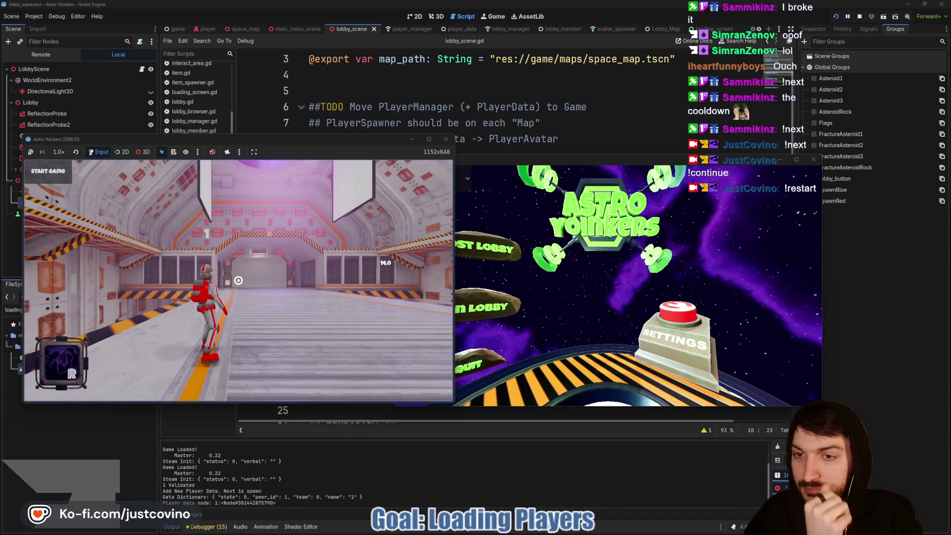
pyautogui.moveTo(572, 150)
pyautogui.mouseDown()
pyautogui.moveTo(630, 144)
pyautogui.moveTo(680, 108)
pyautogui.mouseUp()
pyautogui.click(552, 269)
pyautogui.click(714, 165)
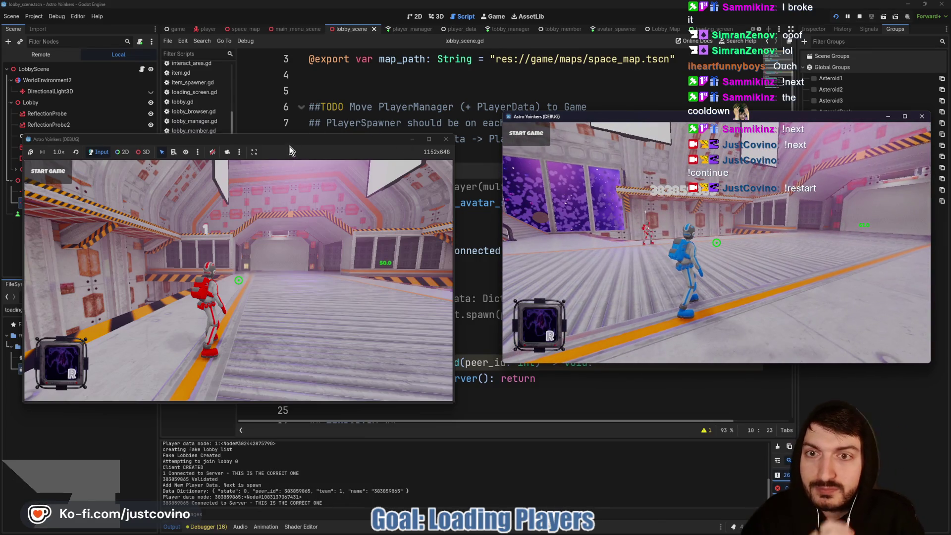
# Start the match, swing the blade and fire the laser twice in the second instance, then stop with F8.
pyautogui.moveTo(291, 150)
pyautogui.mouseDown()
pyautogui.moveTo(321, 152)
pyautogui.moveTo(321, 230)
pyautogui.mouseUp()
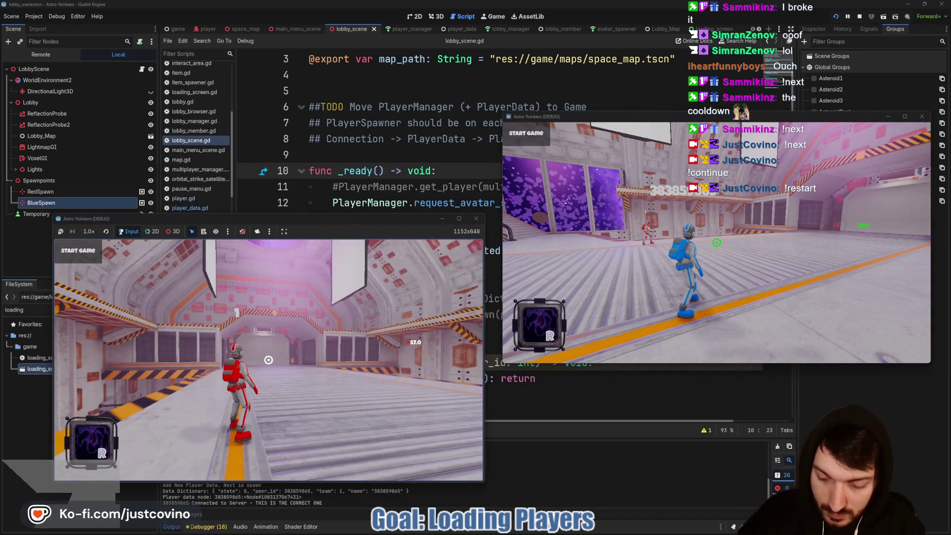
pyautogui.click(90, 253)
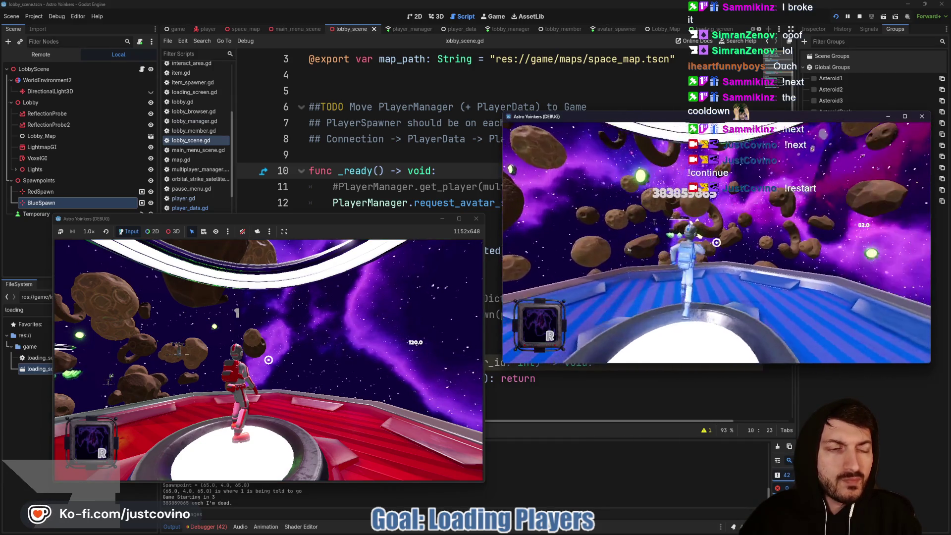
pyautogui.click(652, 261)
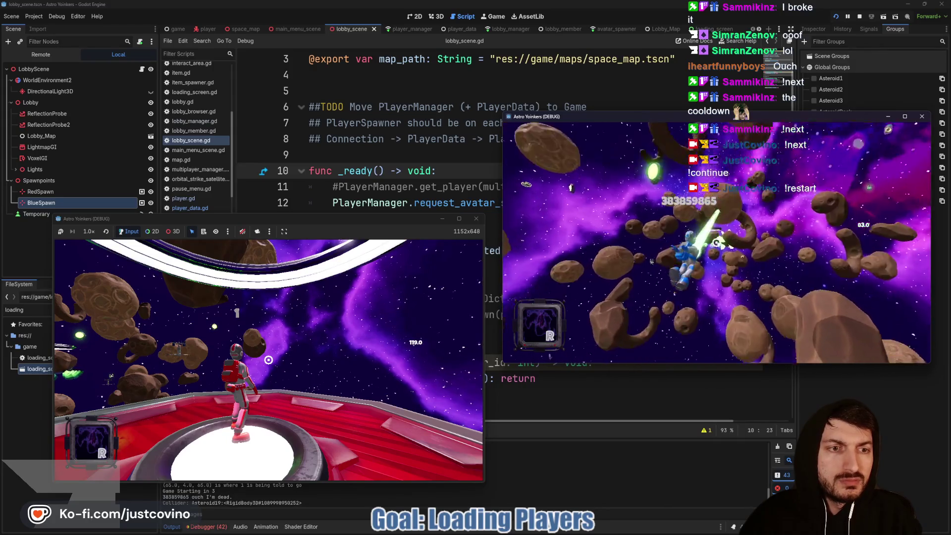
pyautogui.click(716, 242)
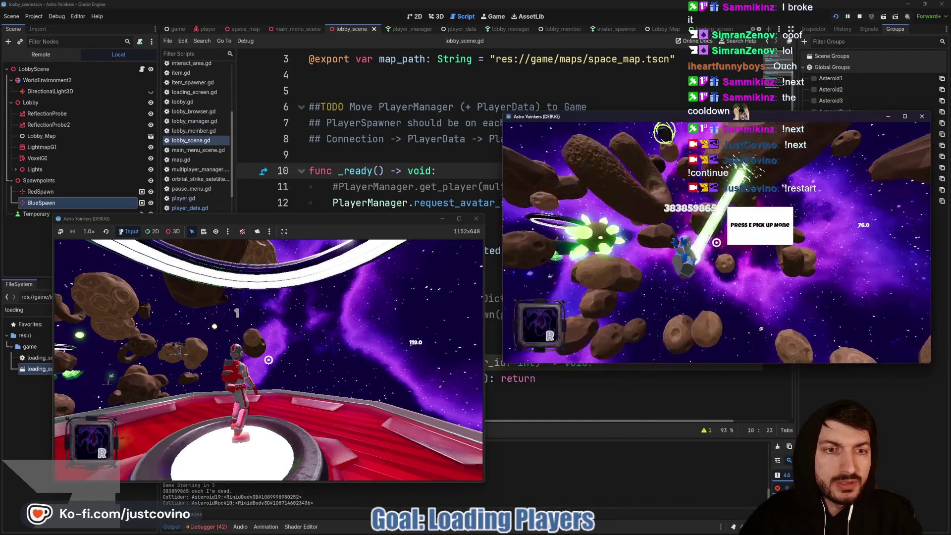
pyautogui.click(717, 242)
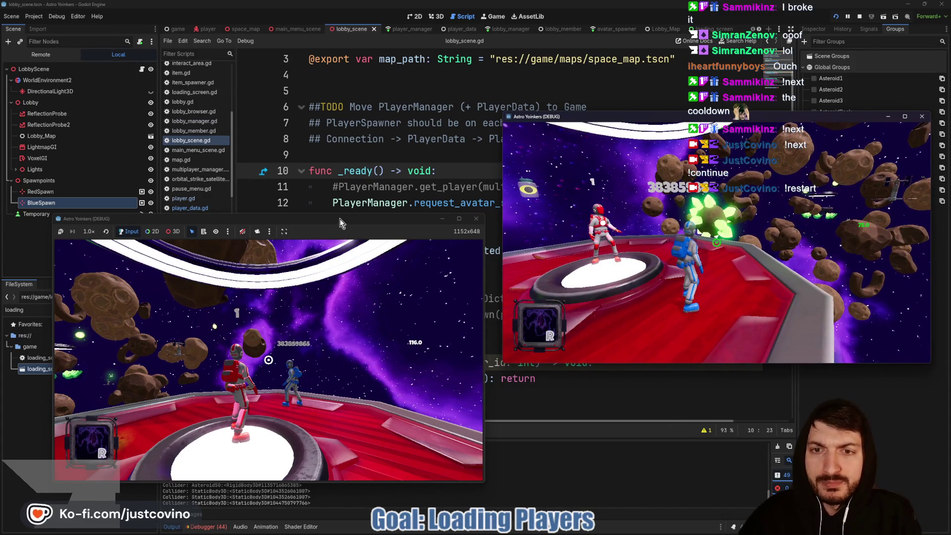
pyautogui.moveTo(396, 219); pyautogui.dragTo(404, 109)
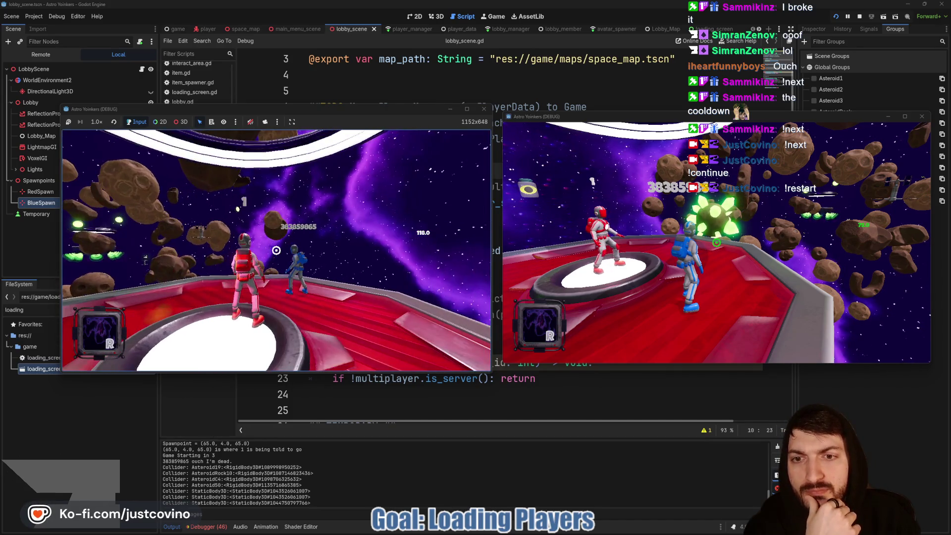
pyautogui.press('F8')
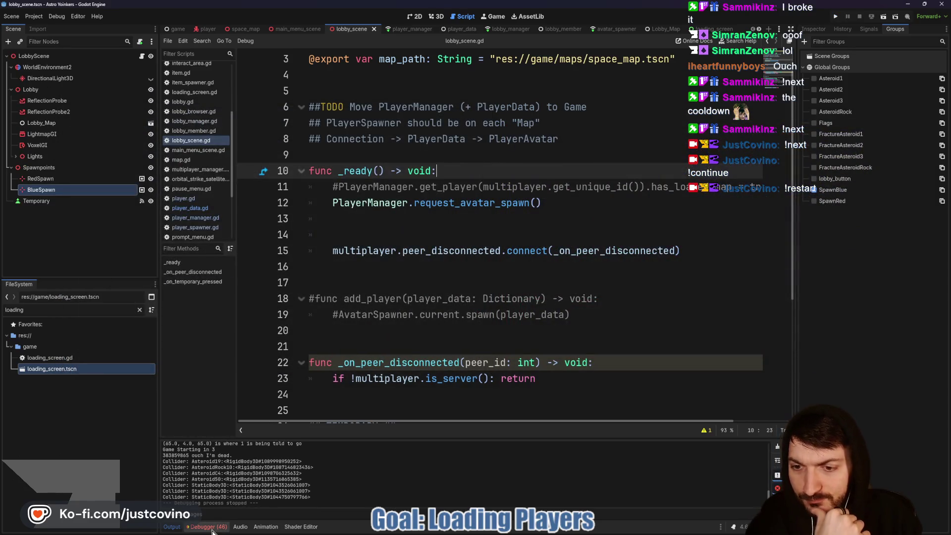
pyautogui.click(208, 527)
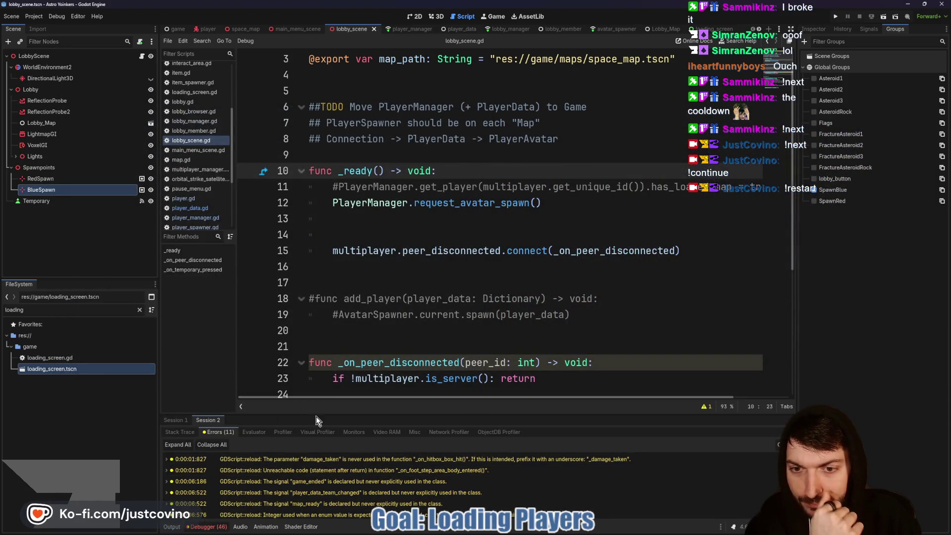
pyautogui.moveTo(317, 421); pyautogui.dragTo(335, 222)
pyautogui.click(175, 225)
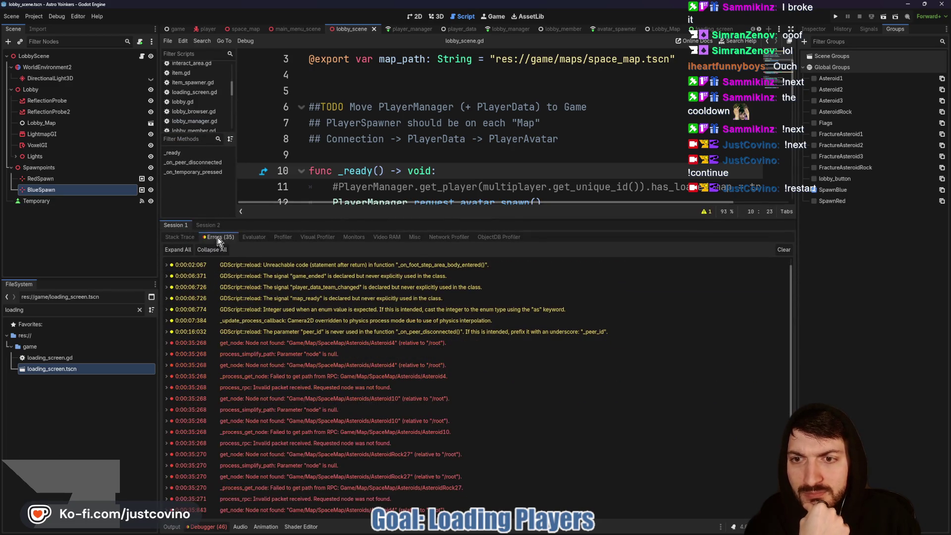
pyautogui.scroll(-5, 372, 390)
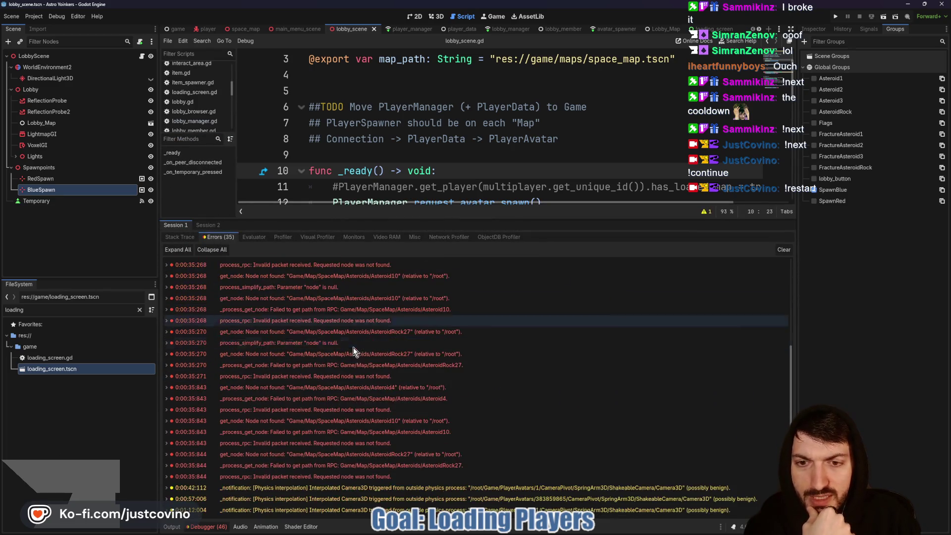
pyautogui.moveTo(352, 353)
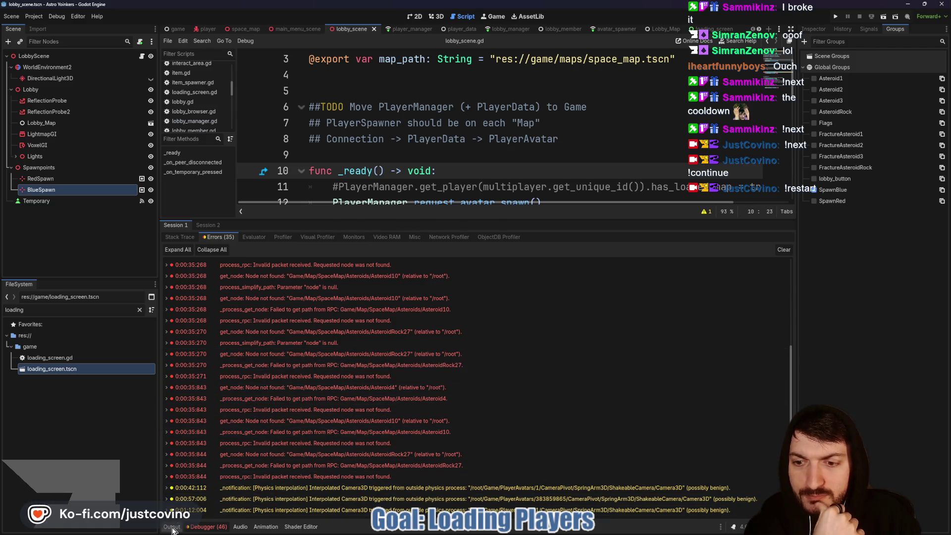
pyautogui.press('F8')
pyautogui.click(441, 334)
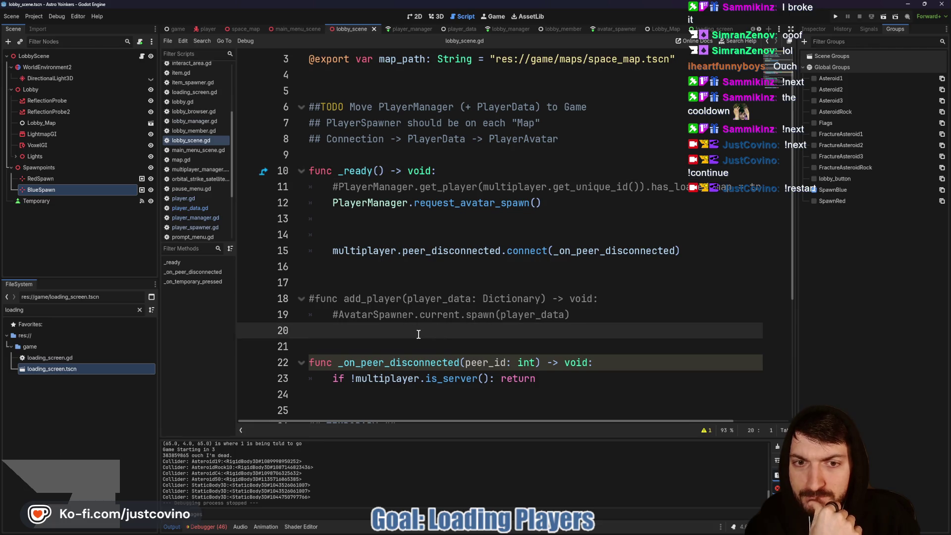
# Delete the commented-out add_player lines 18–19 and the leftover blank line from lobby_scene.gd.
pyautogui.hotkey('shift', 'Up')
pyautogui.hotkey('shift', 'Up')
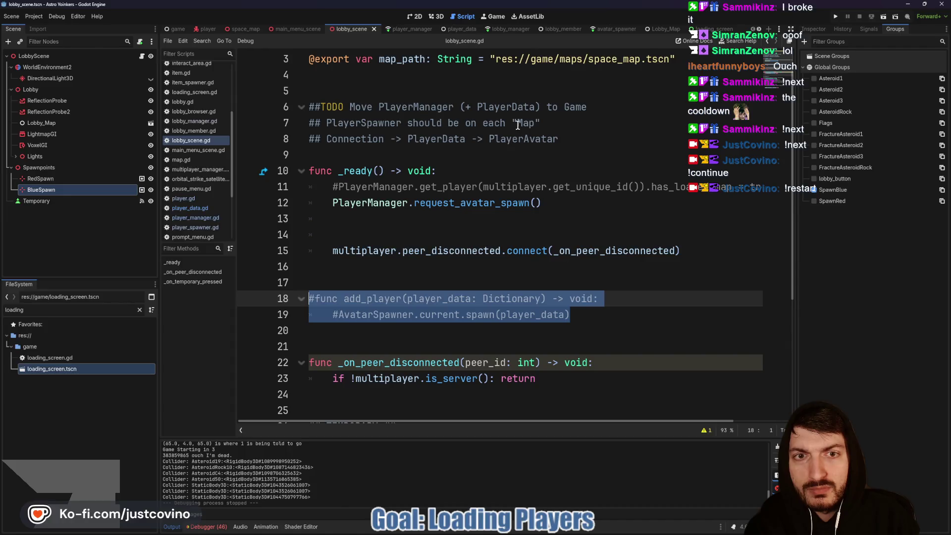
pyautogui.press('BackSpace')
pyautogui.press('BackSpace')
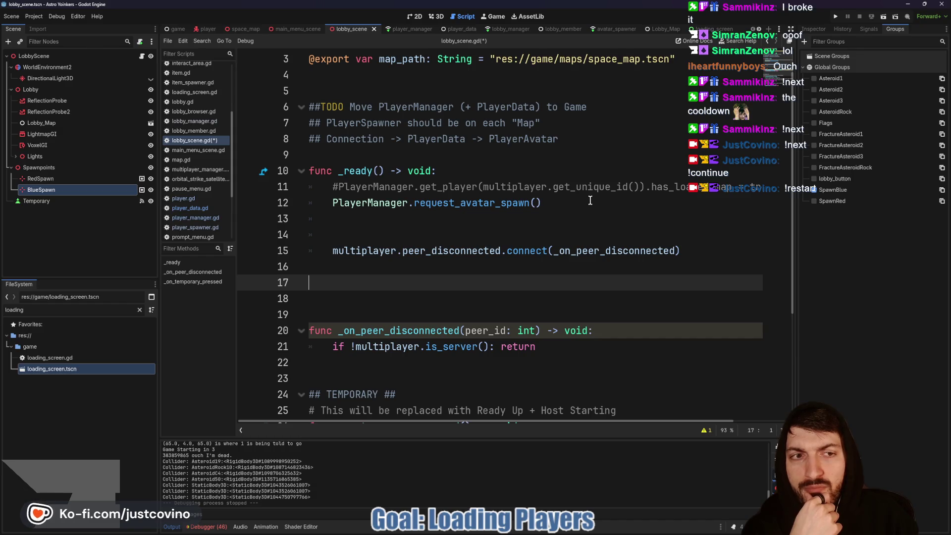
pyautogui.moveTo(563, 187); pyautogui.dragTo(771, 190)
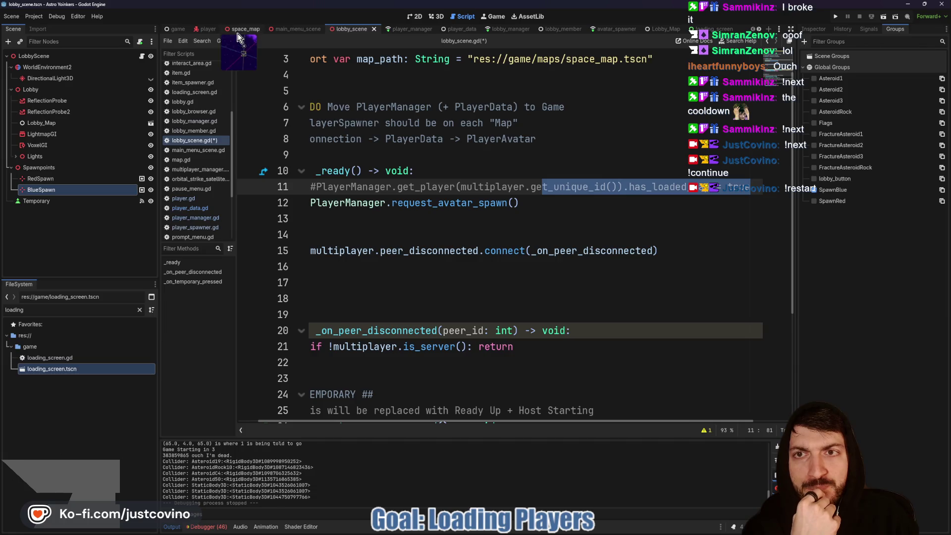
# Look through the space_map, loading_screen, lobby_scene and main_menu_scene scripts, ending back on space_map's script.
pyautogui.click(243, 29)
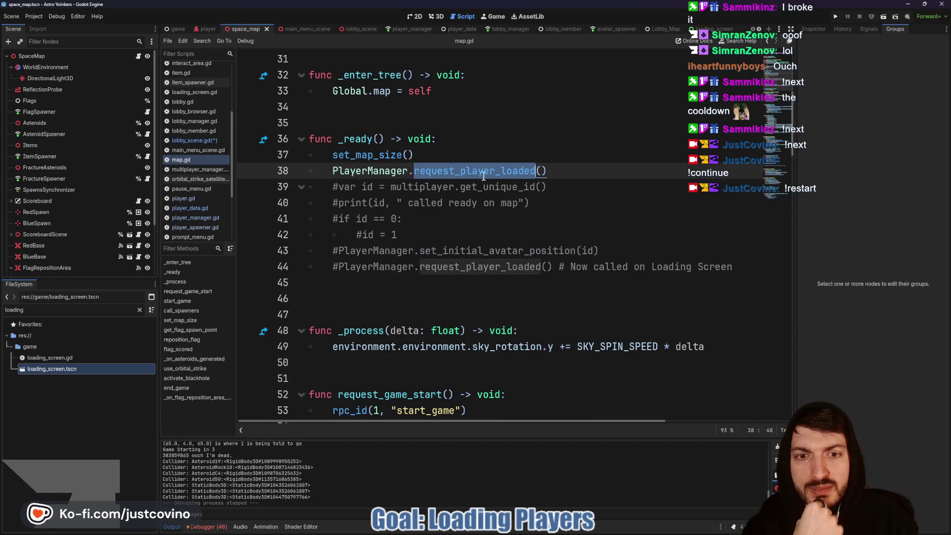
pyautogui.hscroll(3, 597, 223)
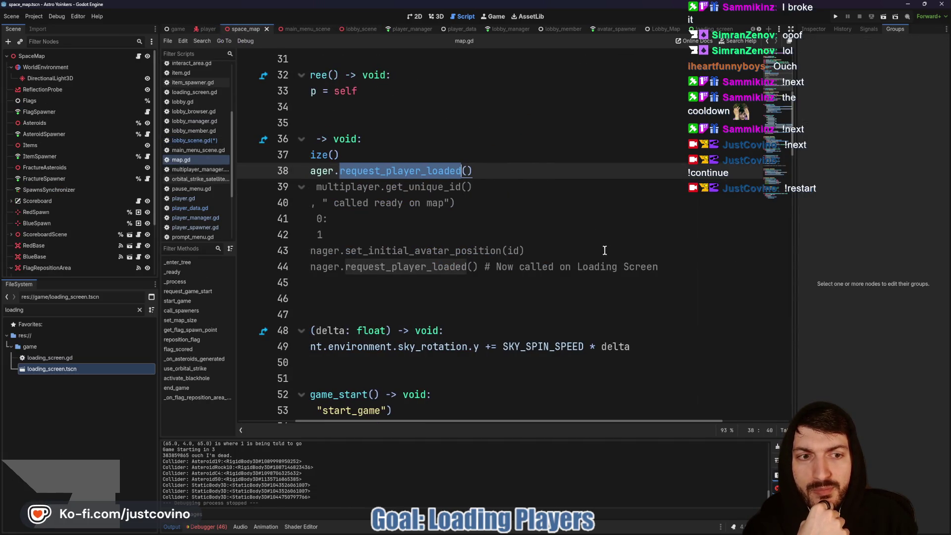
pyautogui.hscroll(-3, 604, 250)
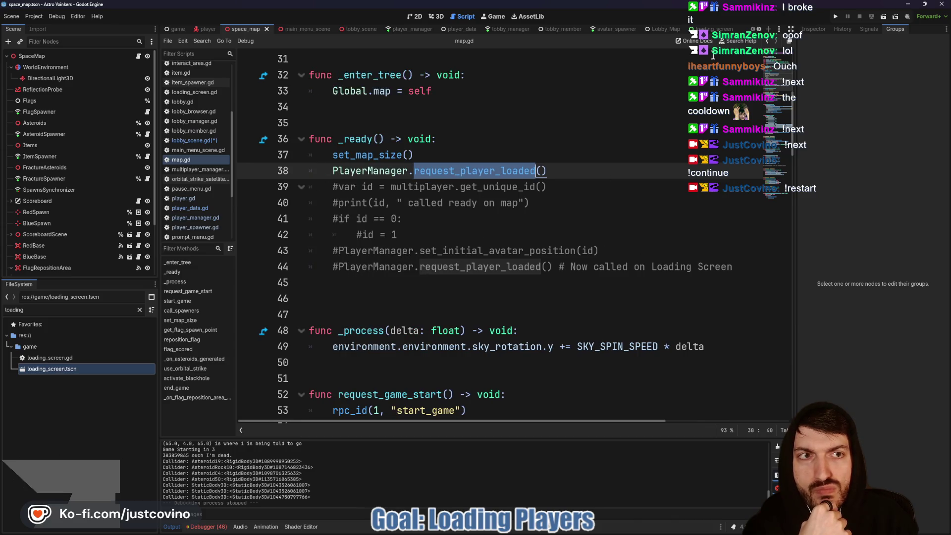
pyautogui.click(707, 29)
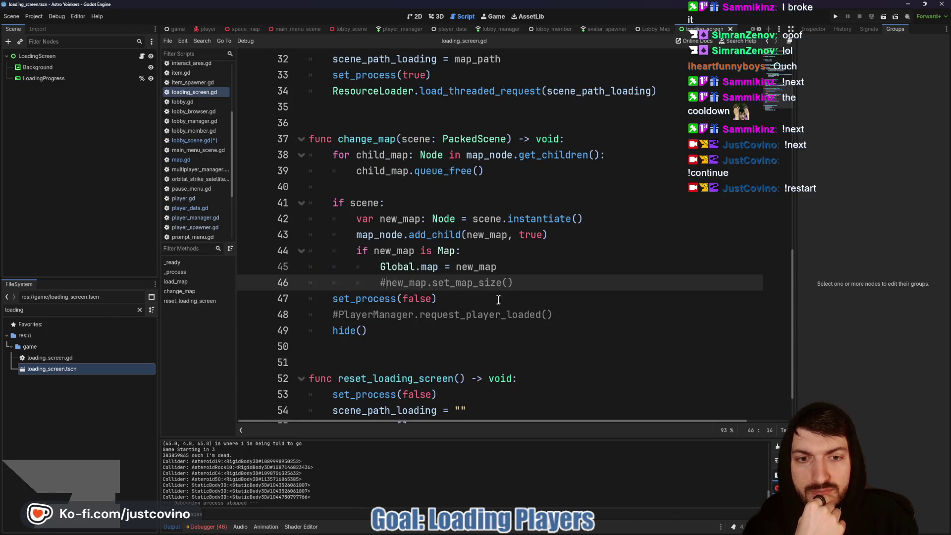
pyautogui.click(349, 30)
pyautogui.click(301, 30)
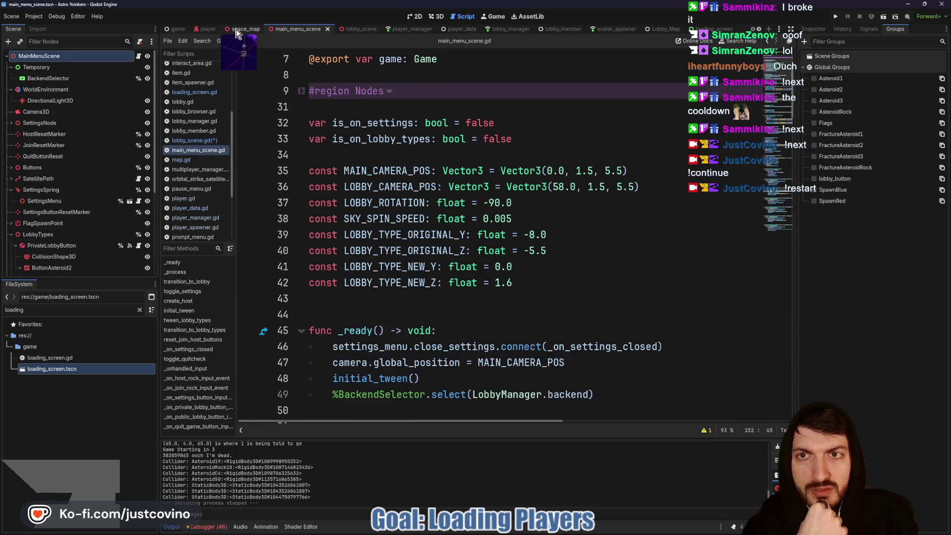
pyautogui.click(237, 31)
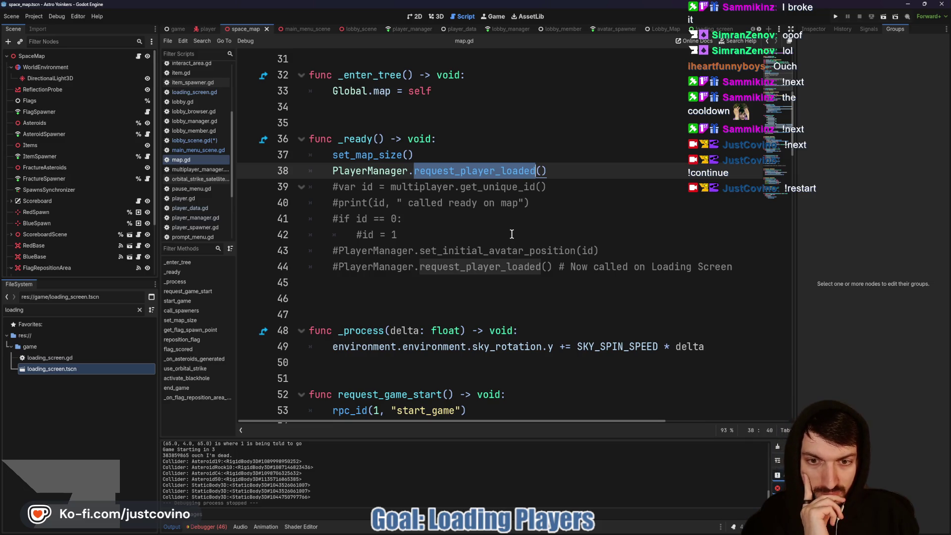
# Delete the commented leftover lines and extra blank line in _ready, then save.
pyautogui.scroll(-1, 512, 234)
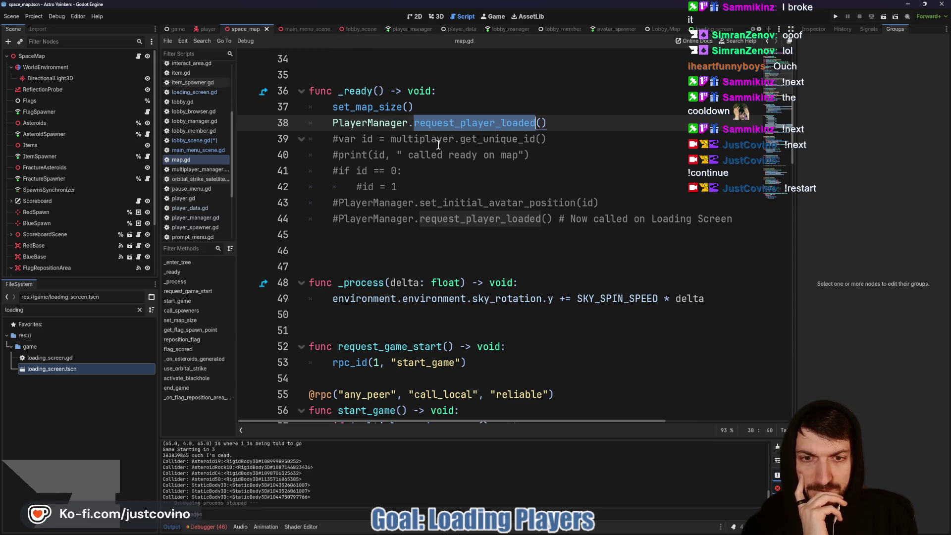
pyautogui.moveTo(373, 234)
pyautogui.mouseDown()
pyautogui.moveTo(370, 184)
pyautogui.moveTo(307, 139)
pyautogui.mouseUp()
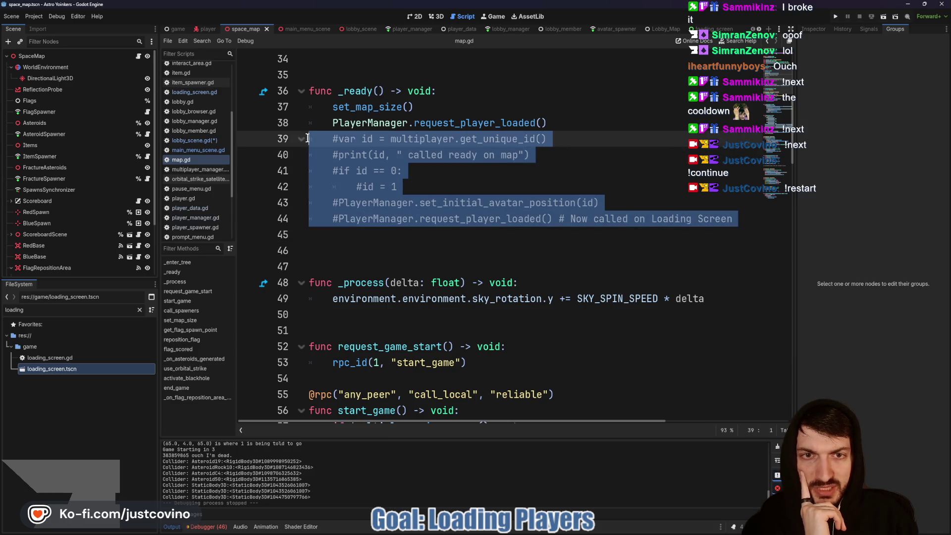
pyautogui.hotkey('ctrl', 'shift', 'k')
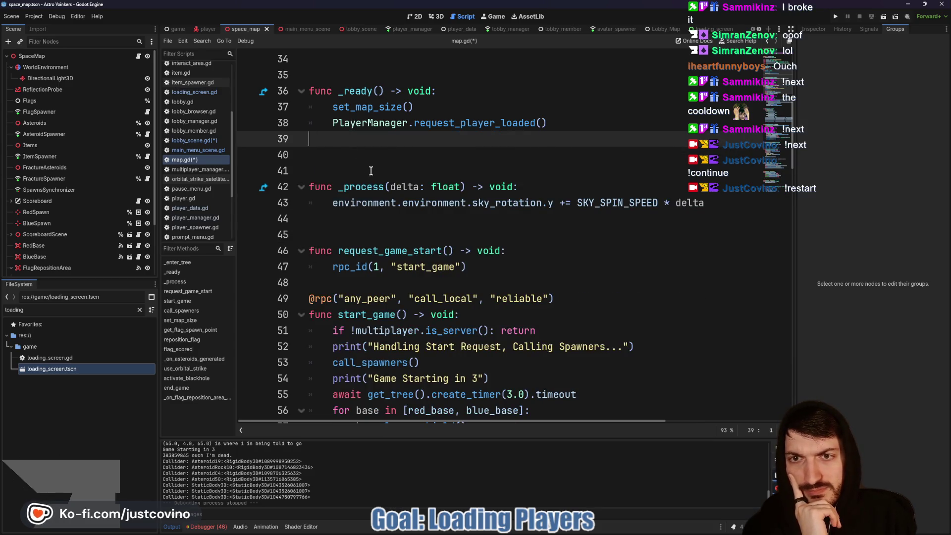
pyautogui.press('Delete')
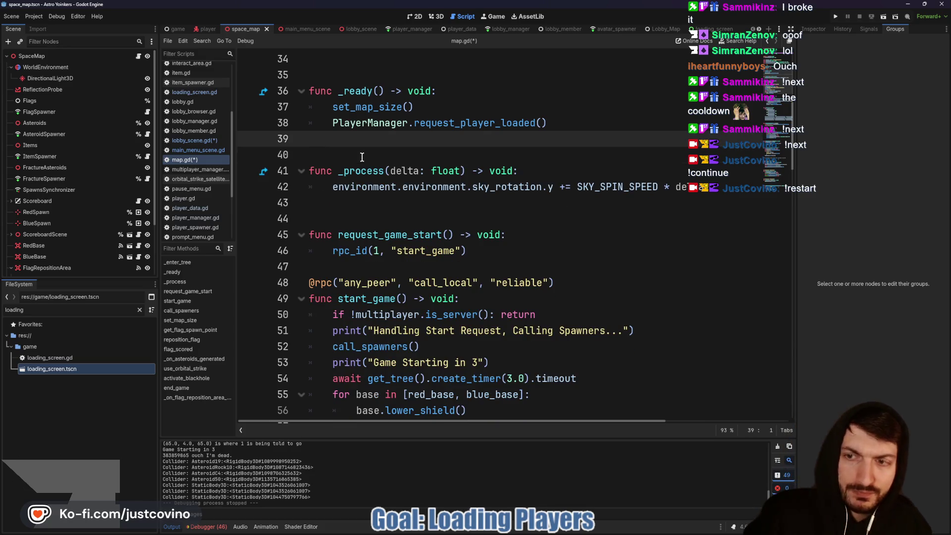
pyautogui.hotkey('ctrl', 's')
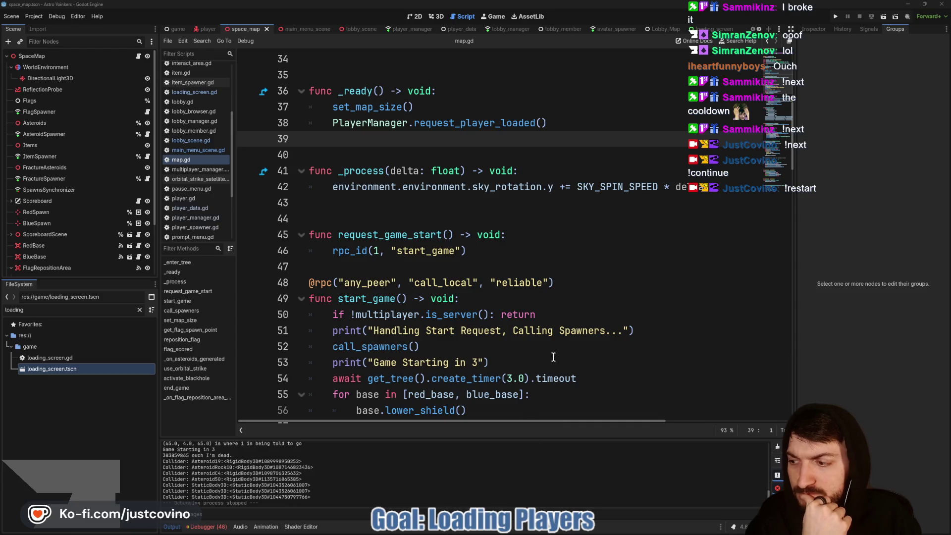
# Add a blank line after request_game_start in map.gd, then switch to player_manager.gd.
pyautogui.click(421, 267)
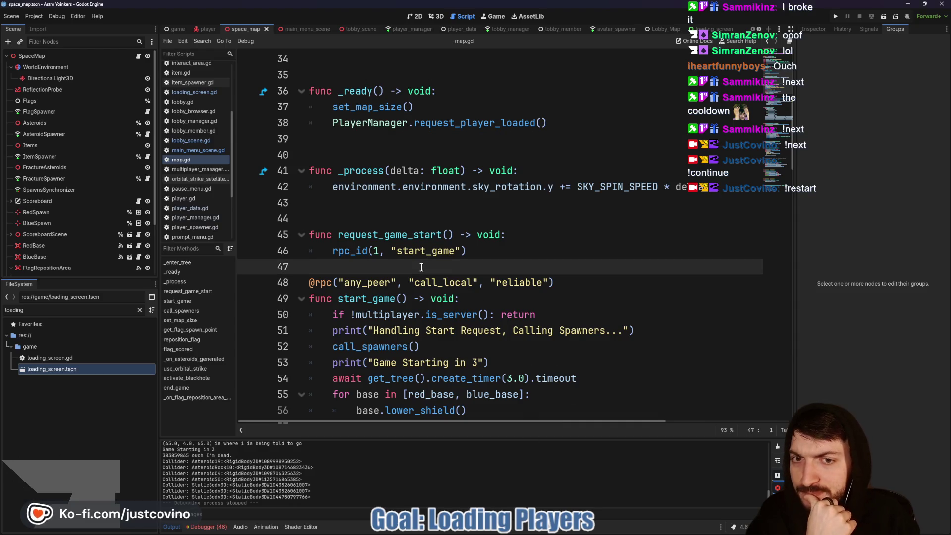
pyautogui.press('Return')
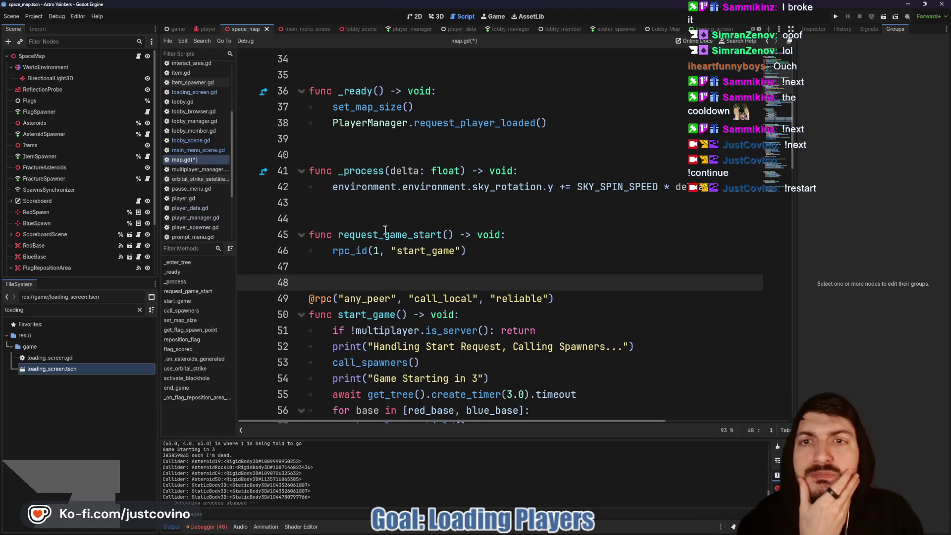
pyautogui.click(382, 203)
pyautogui.scroll(4, 377, 218)
pyautogui.click(367, 263)
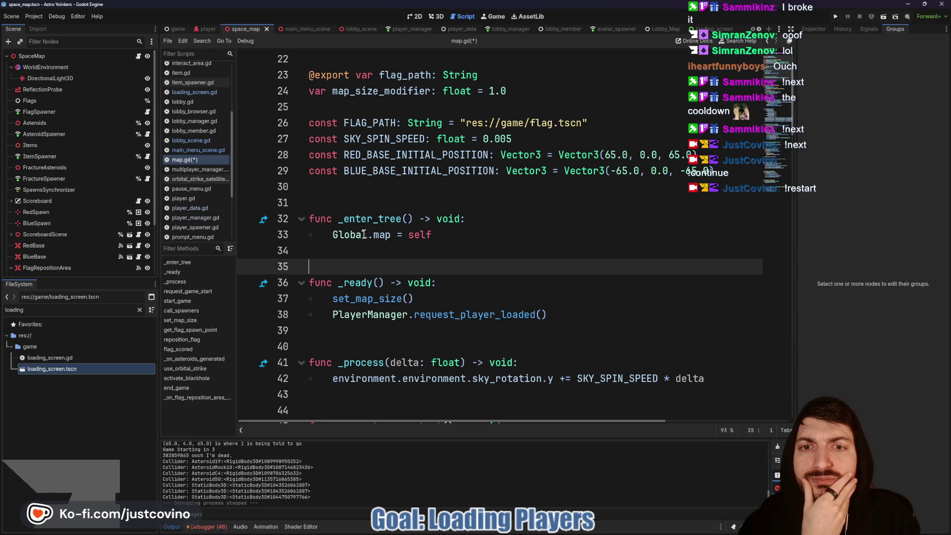
pyautogui.scroll(2, 364, 208)
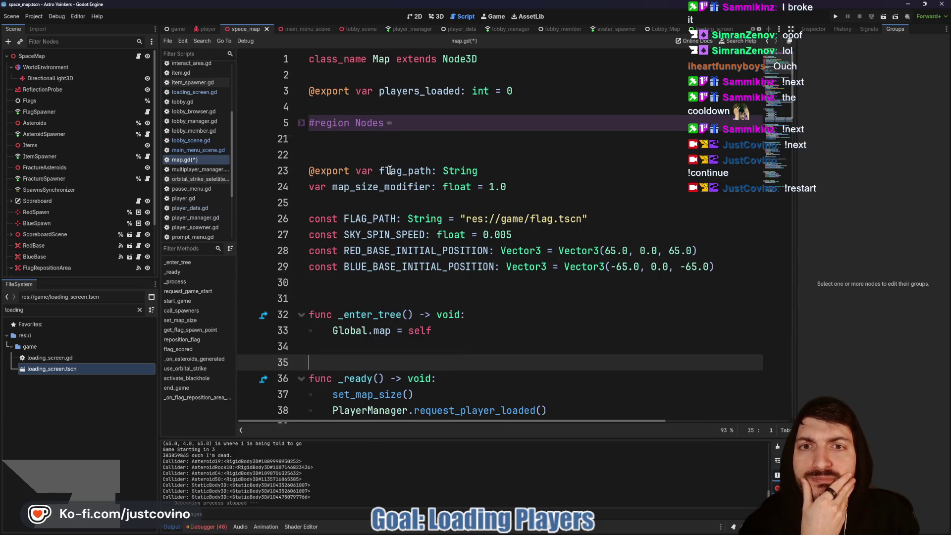
pyautogui.click(399, 32)
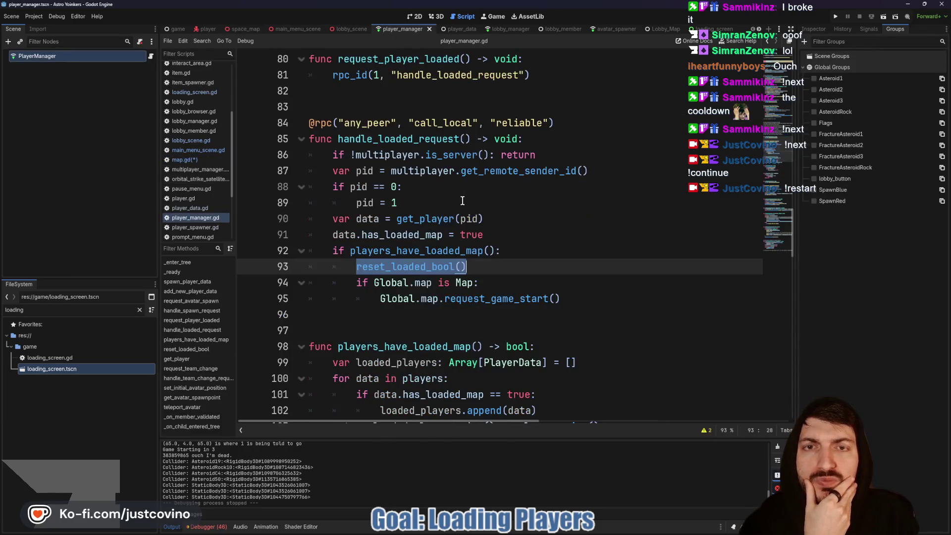
# Trace players_have_loaded_map, request_game_start and the has_loaded_map assignment in handle_loaded_request, then open player_data.gd.
pyautogui.click(483, 258)
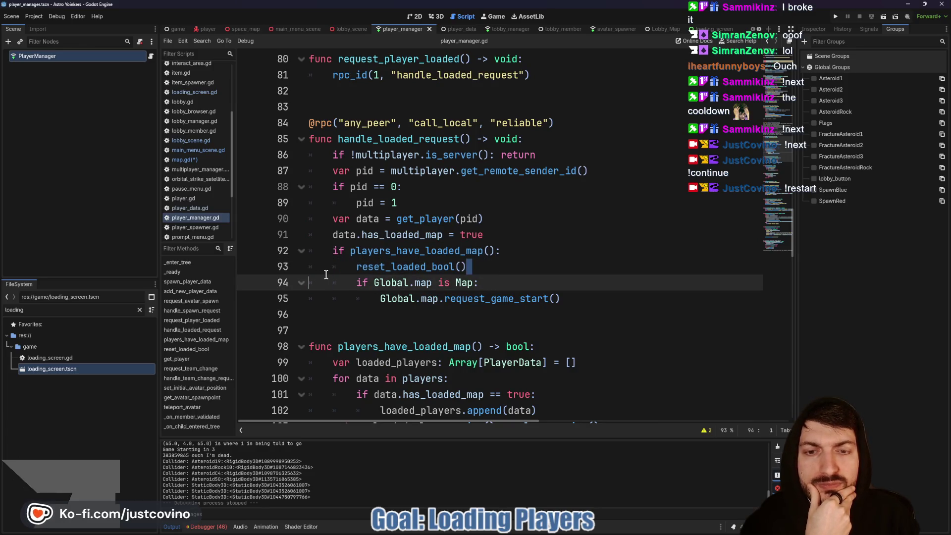
pyautogui.click(401, 250)
pyautogui.doubleClick(400, 250)
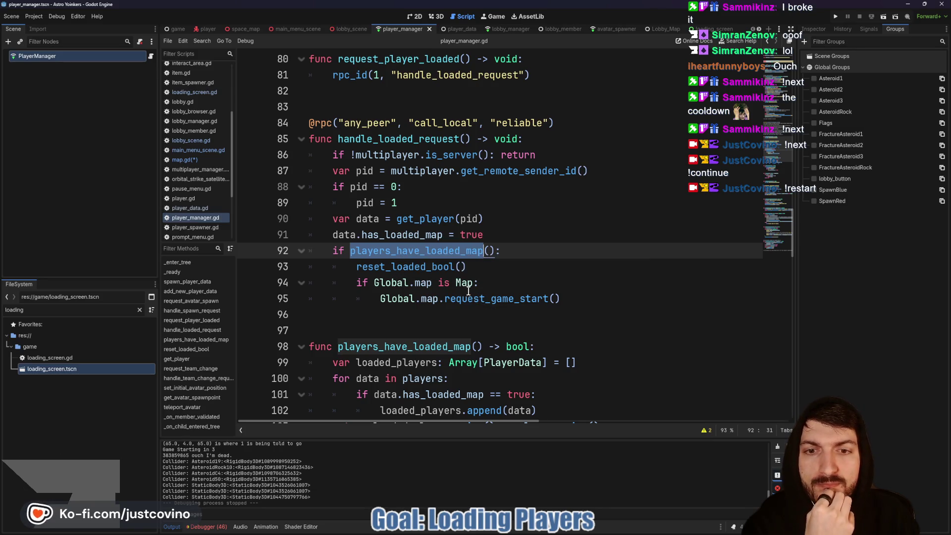
pyautogui.scroll(-2, 468, 291)
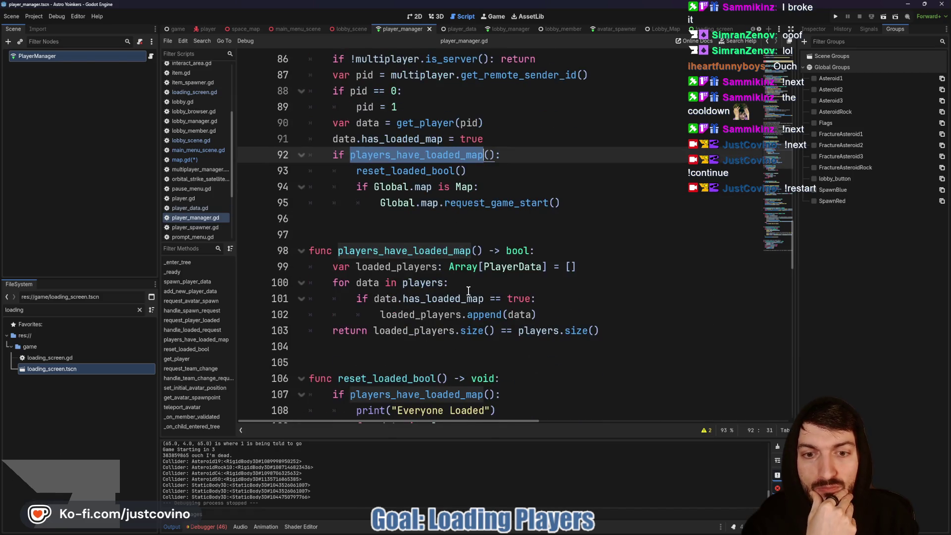
pyautogui.scroll(-2, 468, 289)
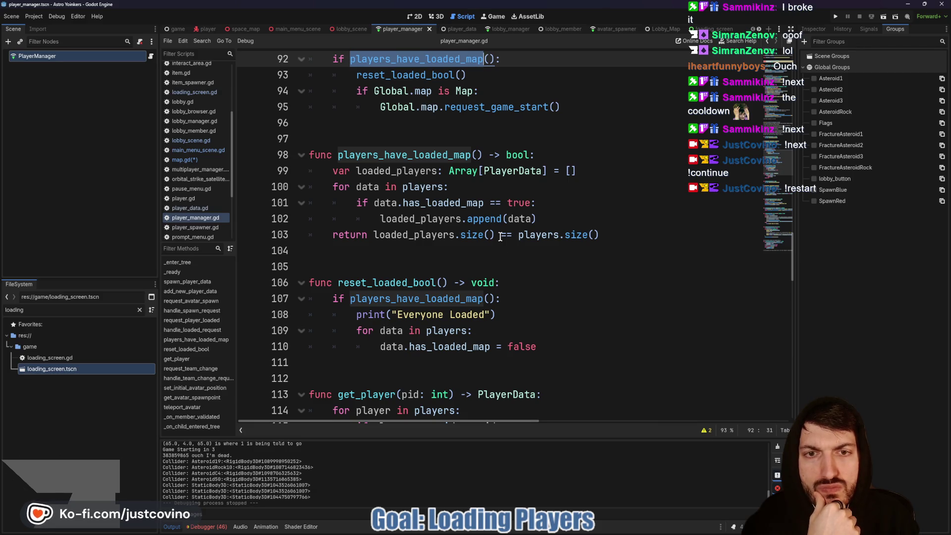
pyautogui.scroll(3, 501, 241)
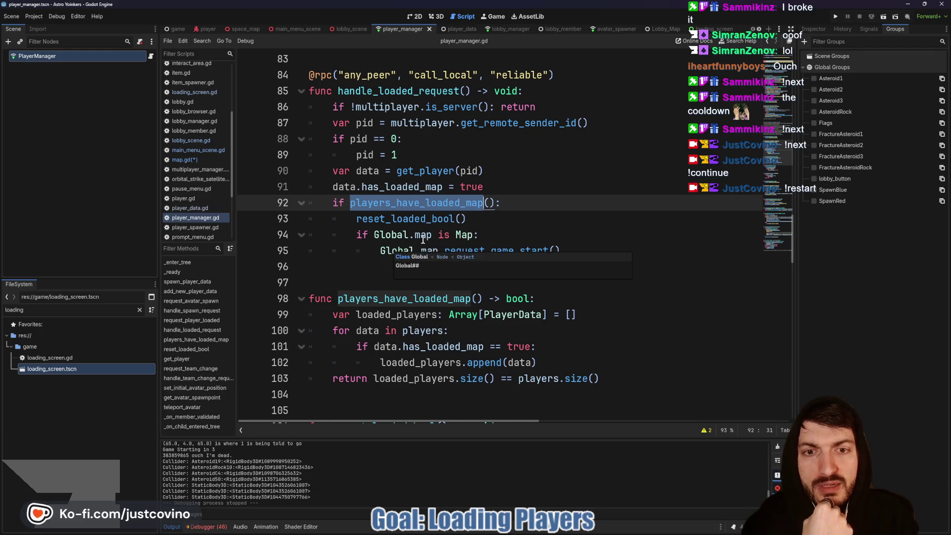
pyautogui.doubleClick(479, 251)
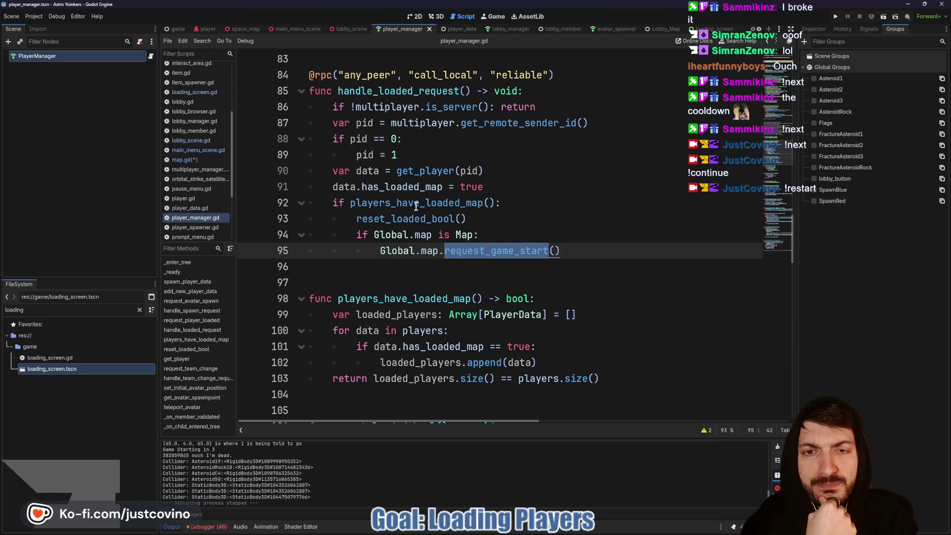
pyautogui.doubleClick(414, 187)
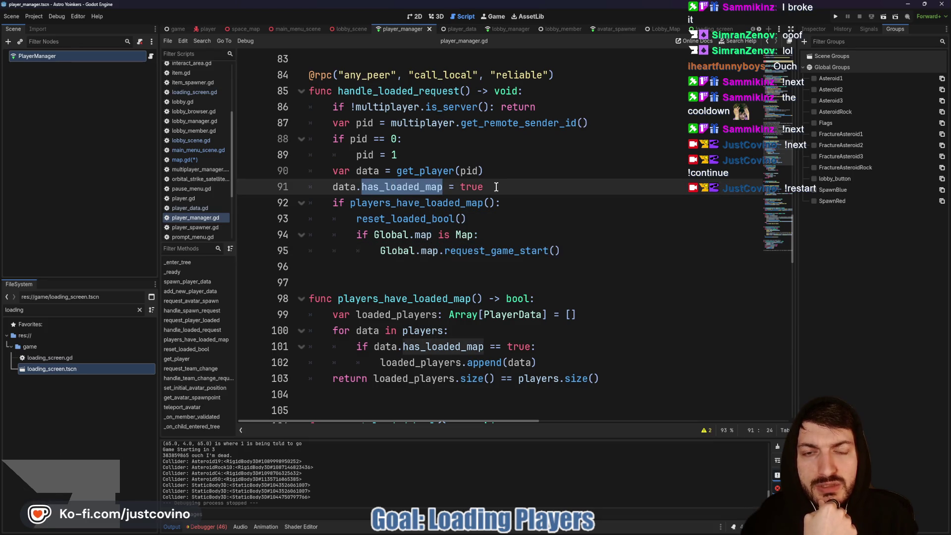
pyautogui.moveTo(489, 187); pyautogui.dragTo(317, 183)
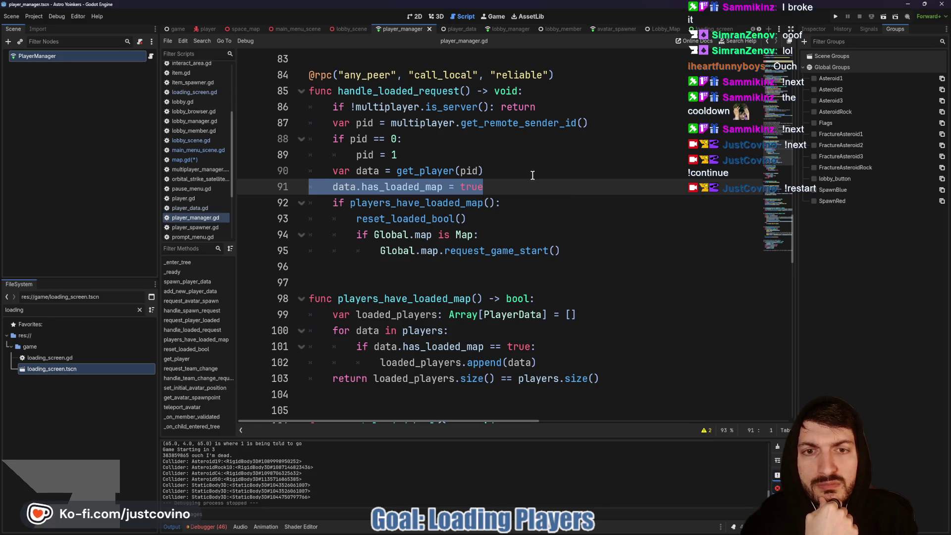
pyautogui.click(463, 28)
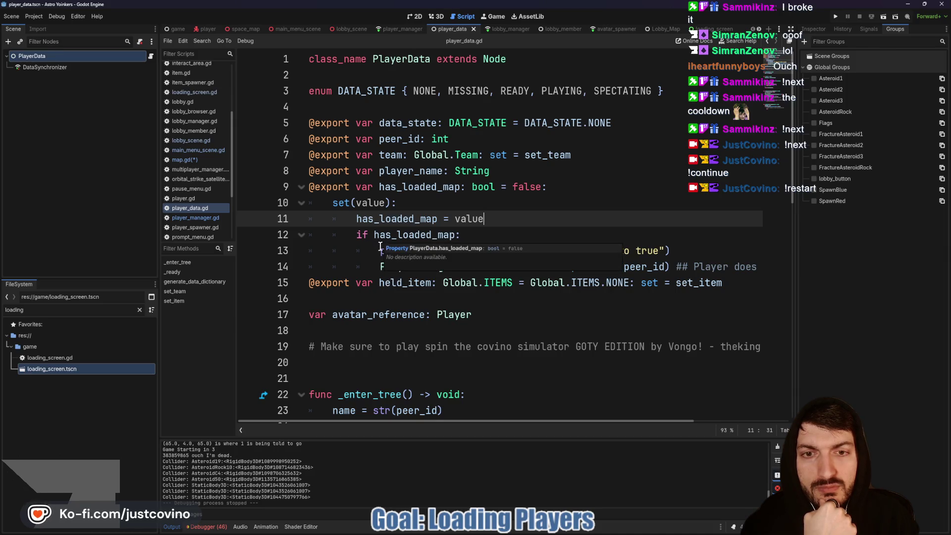
# Delete the trailing 'Player doesnt exist in Lobby yet' comment on player_data.gd line 14.
pyautogui.scroll(-1, 380, 240)
pyautogui.hscroll(3, 542, 218)
pyautogui.hscroll(2, 542, 217)
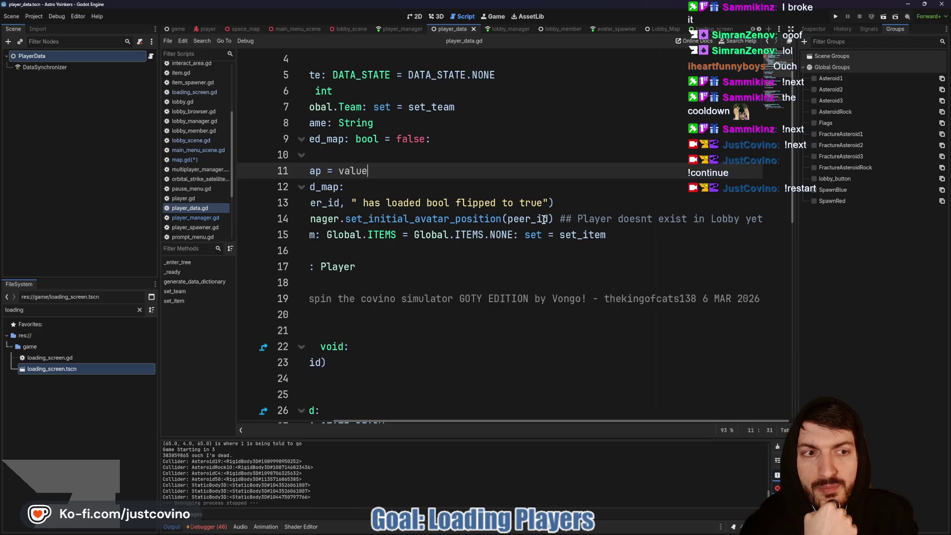
pyautogui.moveTo(560, 219); pyautogui.dragTo(766, 219)
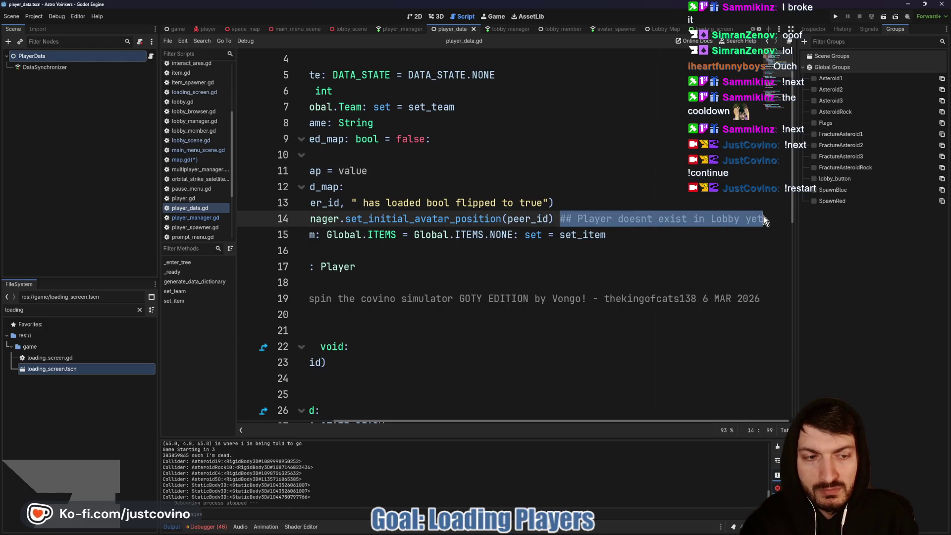
pyautogui.press('BackSpace')
# Jump to the set_initial_avatar_position definition in player_manager.gd.
pyautogui.hscroll(-5, 577, 219)
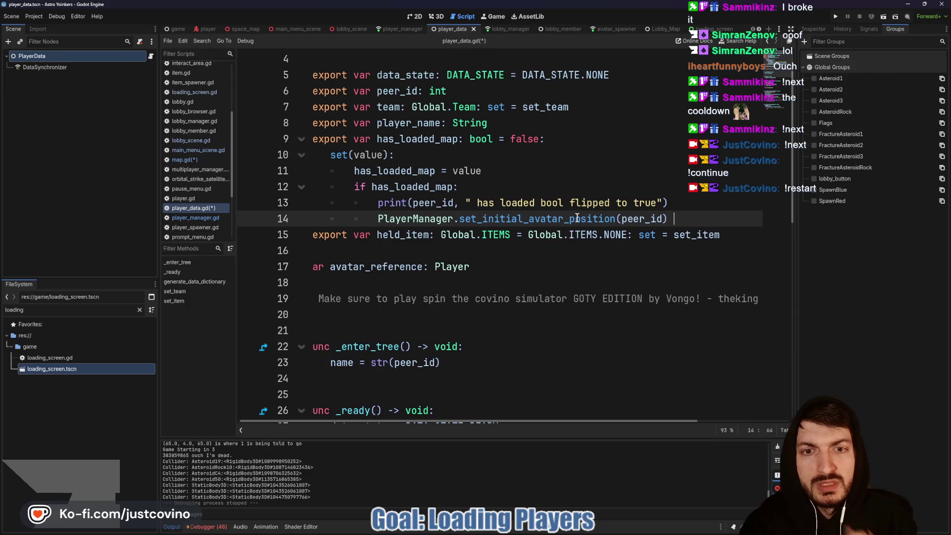
pyautogui.moveTo(502, 220)
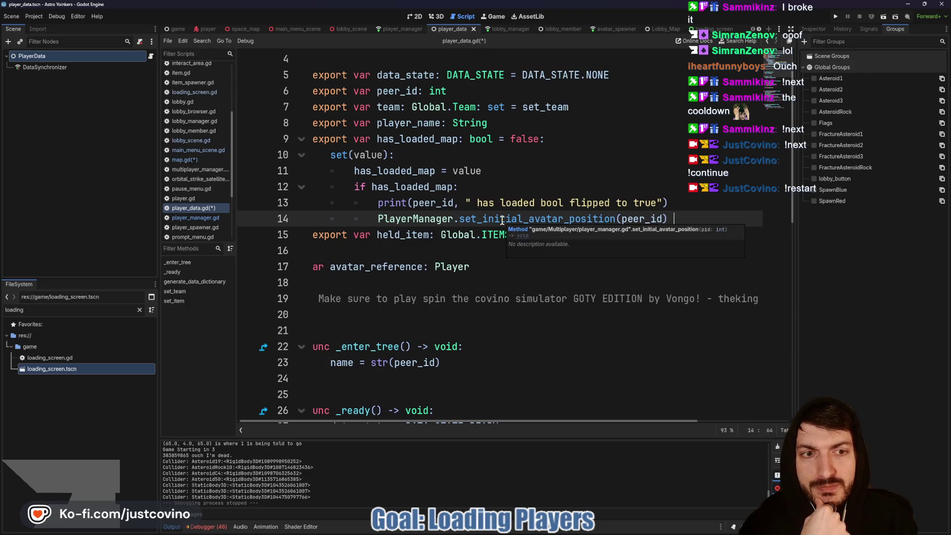
pyautogui.keyDown('ctrl'); pyautogui.click(494, 219); pyautogui.keyUp('ctrl')
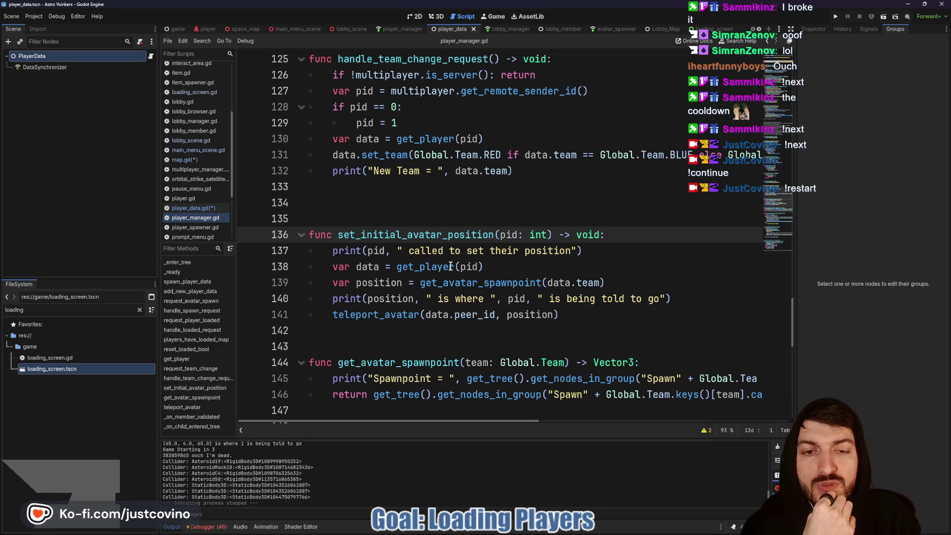
pyautogui.moveTo(427, 274)
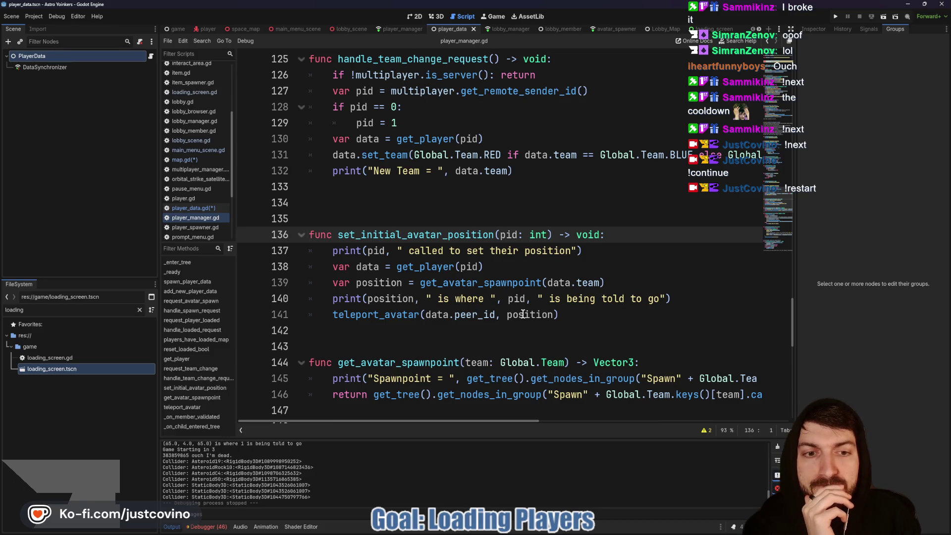
# Enlarge the Output log to read the spawn messages, restore it, then run two debug instances.
pyautogui.moveTo(522, 314)
pyautogui.scroll(-1, 523, 315)
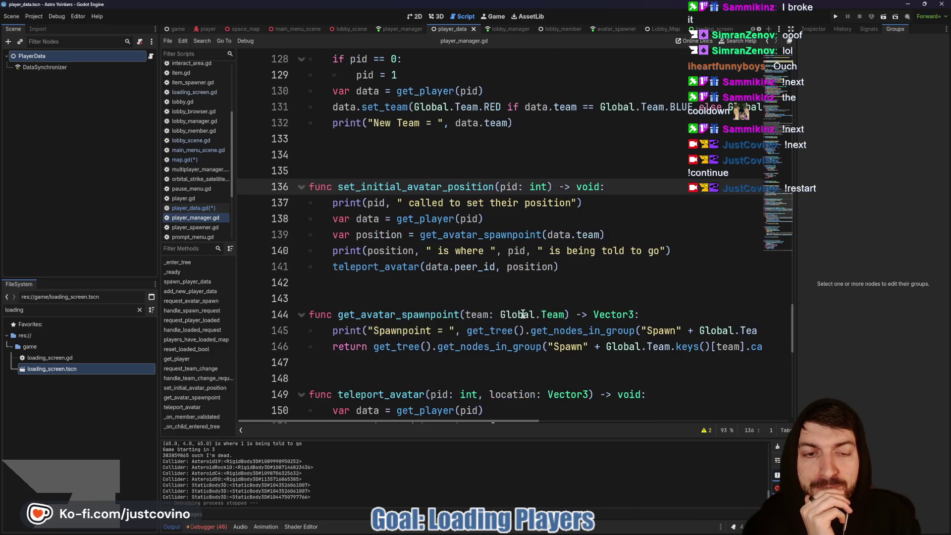
pyautogui.scroll(-1, 571, 267)
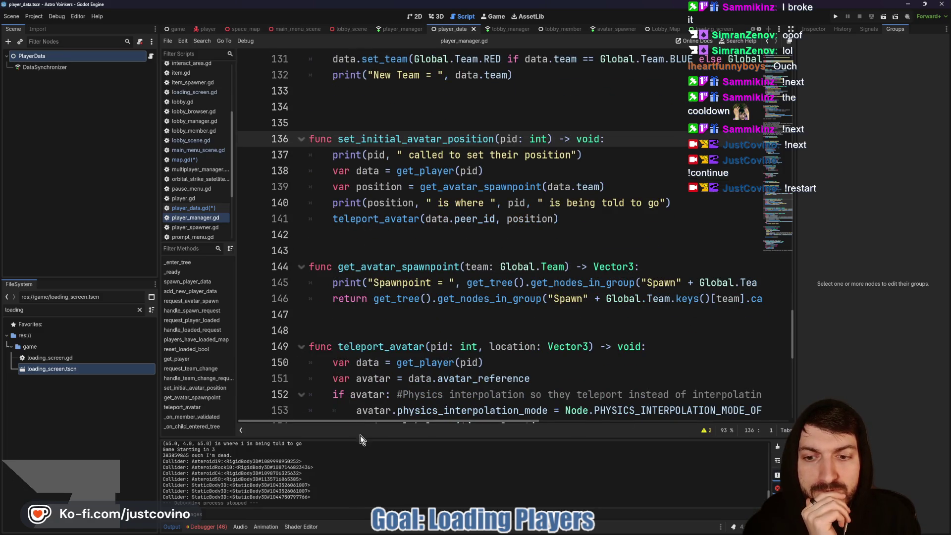
pyautogui.moveTo(364, 437)
pyautogui.mouseDown()
pyautogui.moveTo(307, 199)
pyautogui.moveTo(297, 214)
pyautogui.mouseUp()
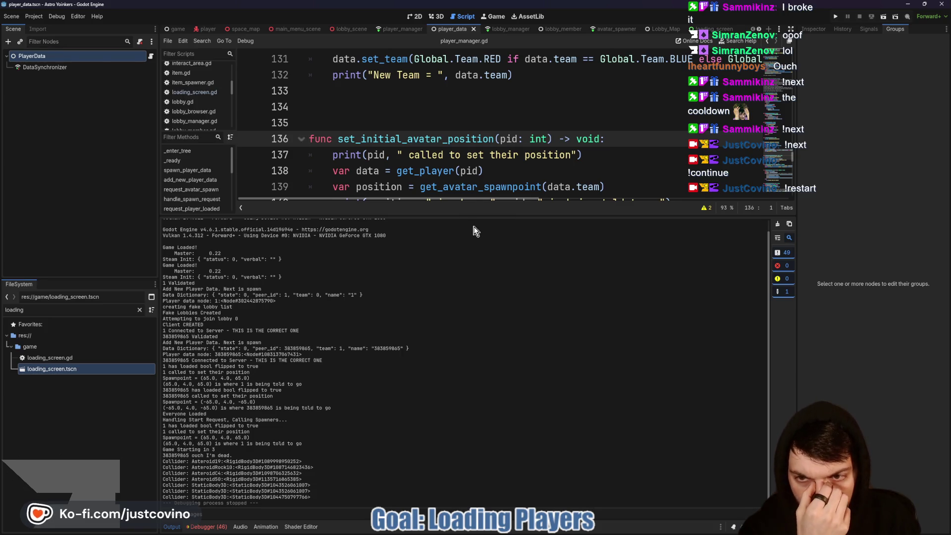
pyautogui.moveTo(461, 216); pyautogui.dragTo(443, 435)
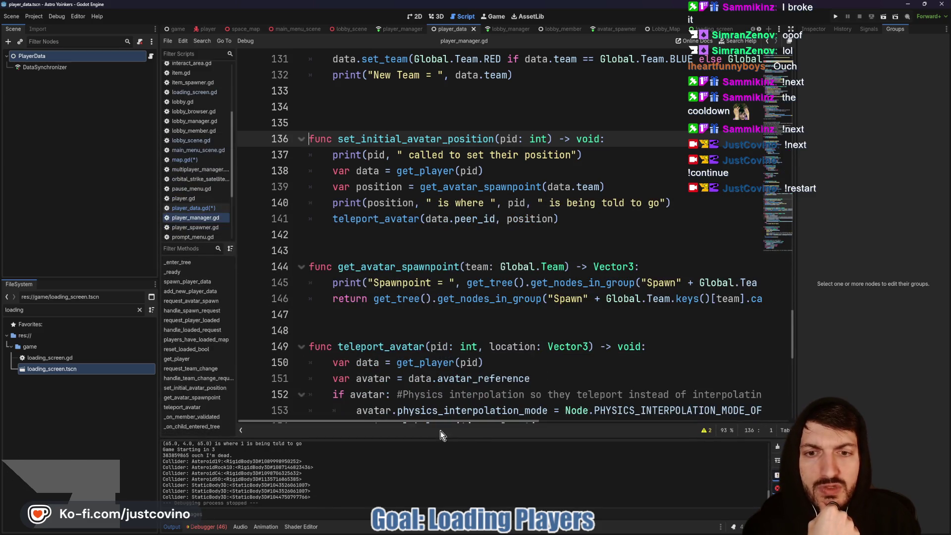
pyautogui.click(388, 267)
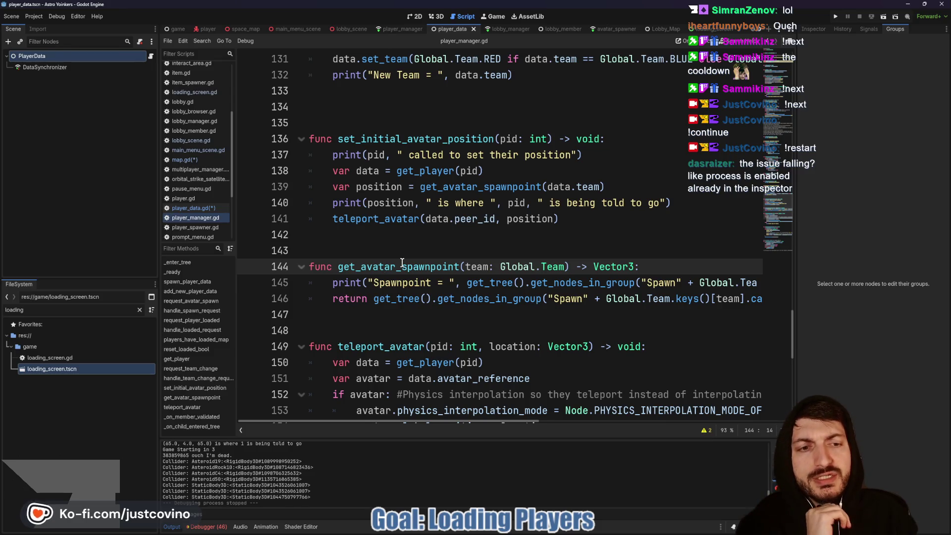
pyautogui.click(836, 16)
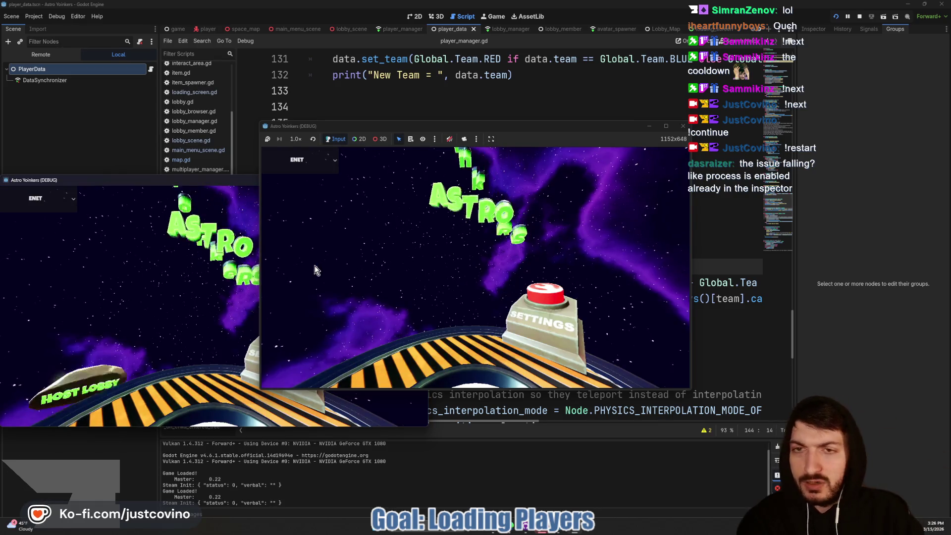
# Arrange the two game windows side by side, host a private lobby in one, and join it from the other.
pyautogui.moveTo(210, 179); pyautogui.dragTo(677, 172)
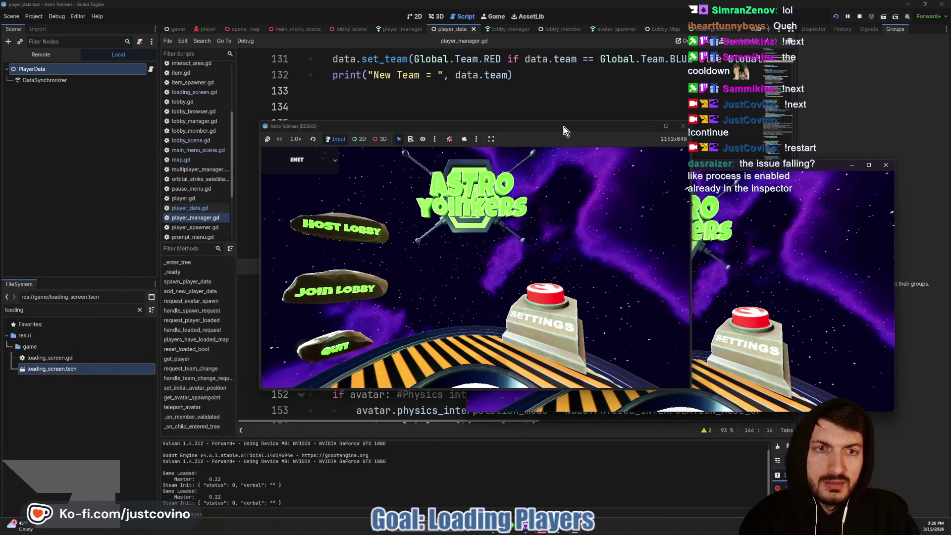
pyautogui.moveTo(448, 126); pyautogui.dragTo(222, 153)
pyautogui.click(248, 275)
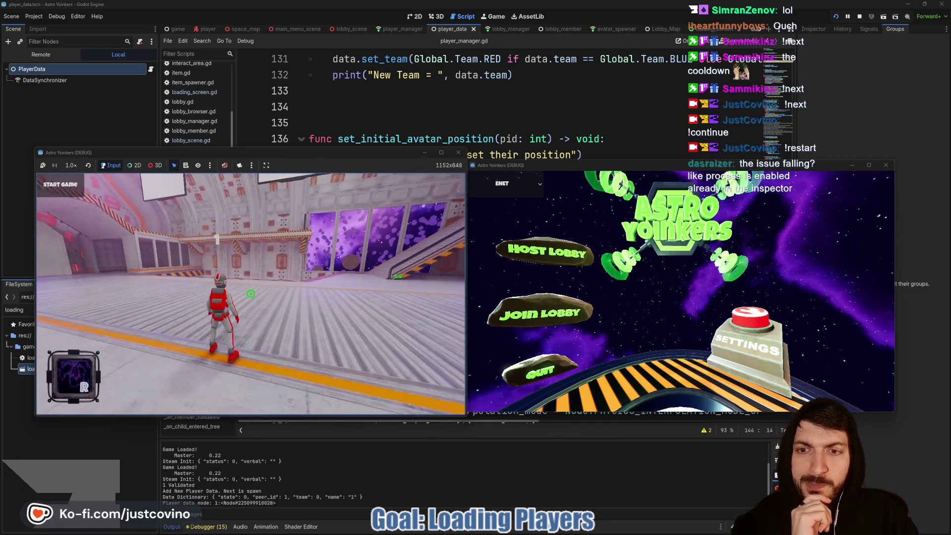
pyautogui.click(556, 316)
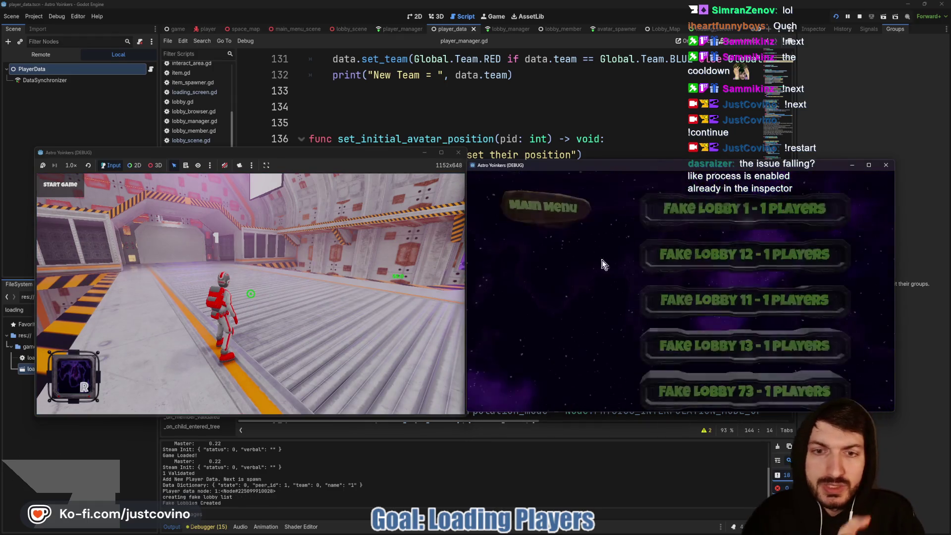
pyautogui.click(601, 263)
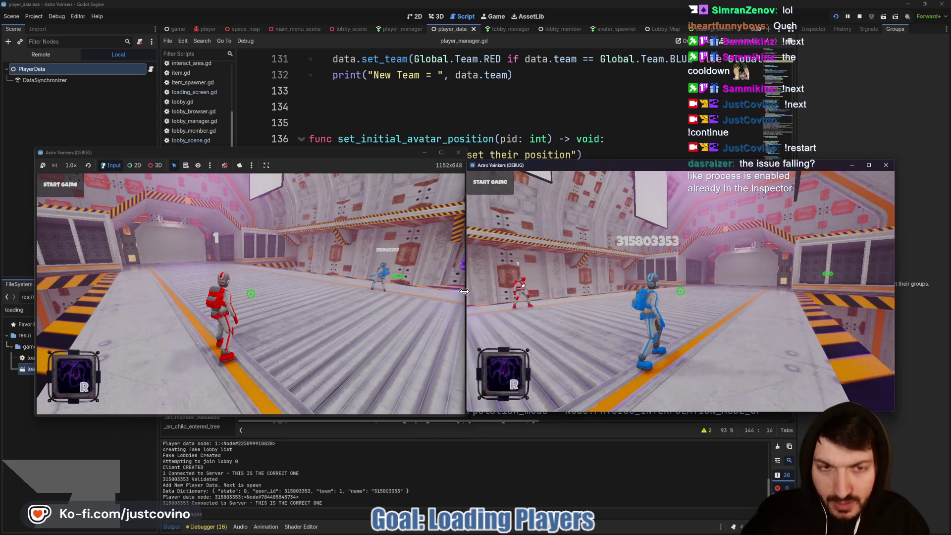
# Start the match so red and blue players appear on their team pads, then stop the game.
pyautogui.click(389, 165)
pyautogui.moveTo(248, 295)
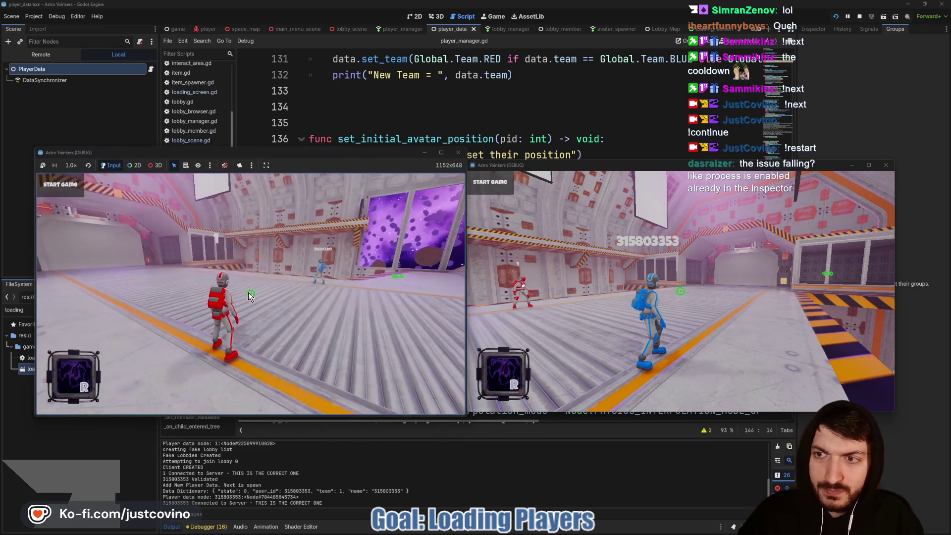
pyautogui.click(66, 189)
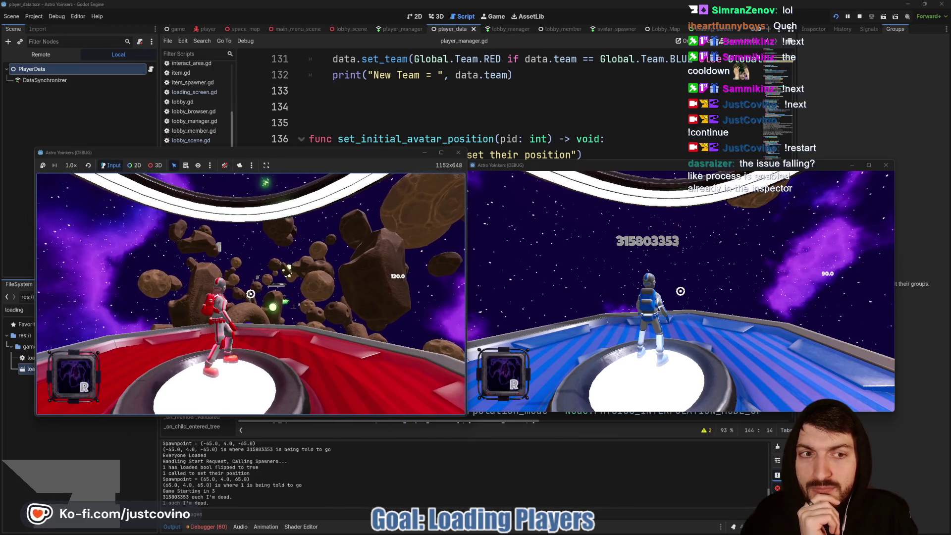
pyautogui.press('F8')
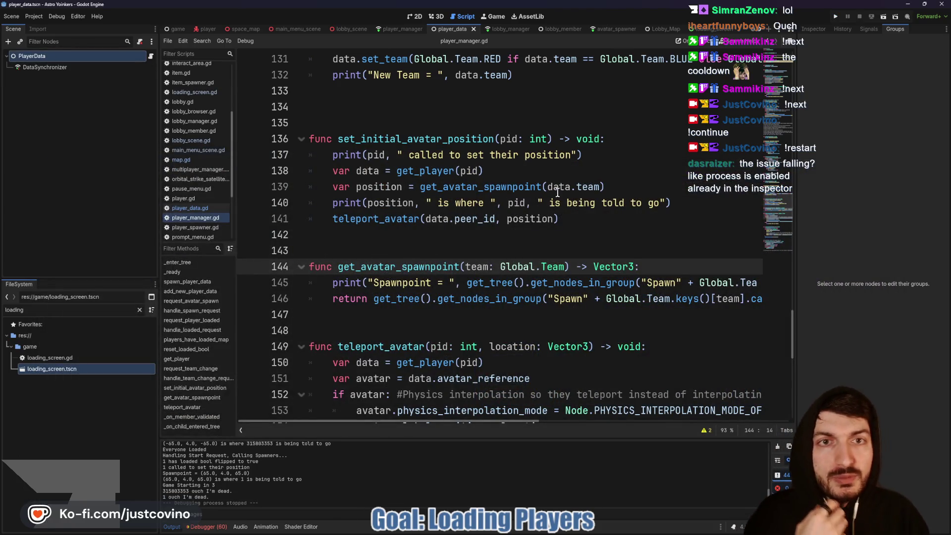
# Enlarge the Output panel and highlight the first spawnpoint position printed in the log.
pyautogui.moveTo(558, 192)
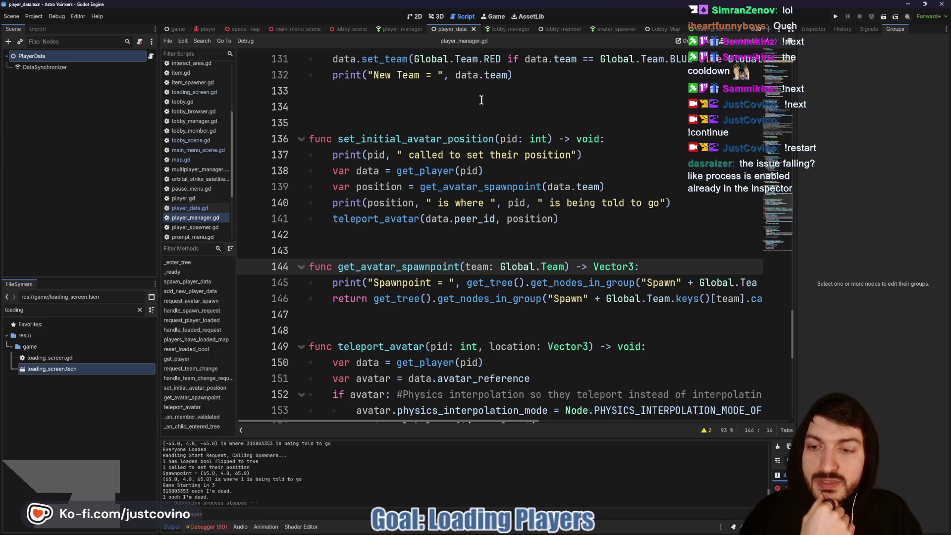
pyautogui.moveTo(355, 438); pyautogui.dragTo(365, 194)
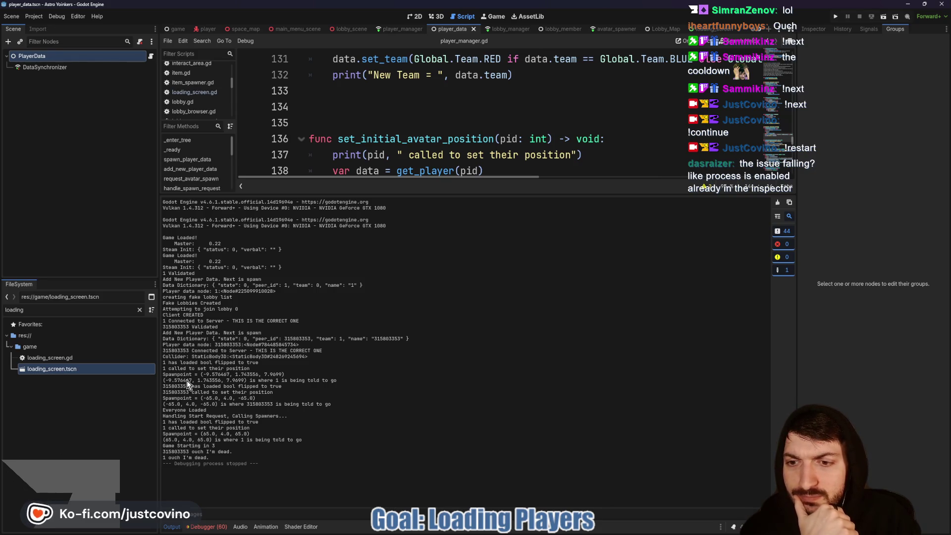
pyautogui.moveTo(284, 375)
pyautogui.mouseDown()
pyautogui.moveTo(179, 375)
pyautogui.moveTo(337, 380)
pyautogui.mouseUp()
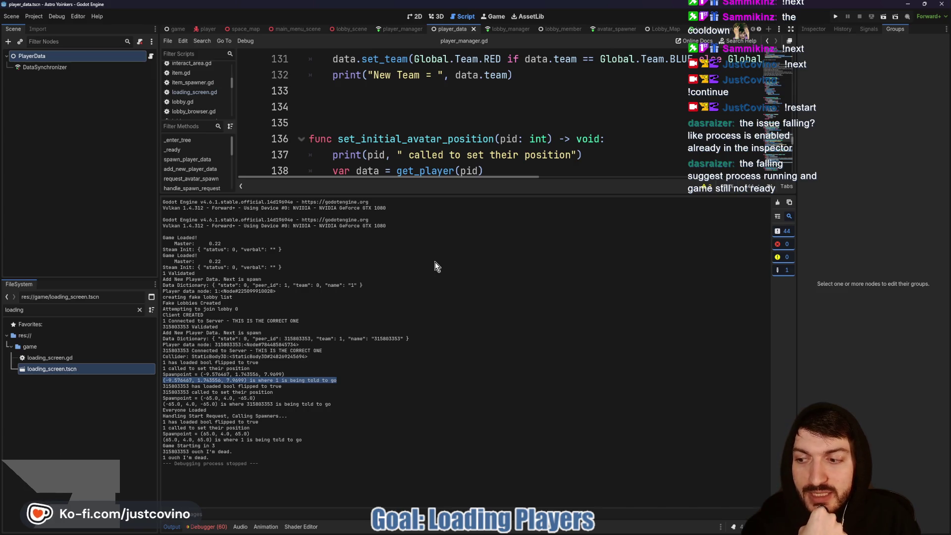
# Shrink the Output panel and scroll up through player_manager.gd's spawn code.
pyautogui.moveTo(471, 194); pyautogui.dragTo(442, 421)
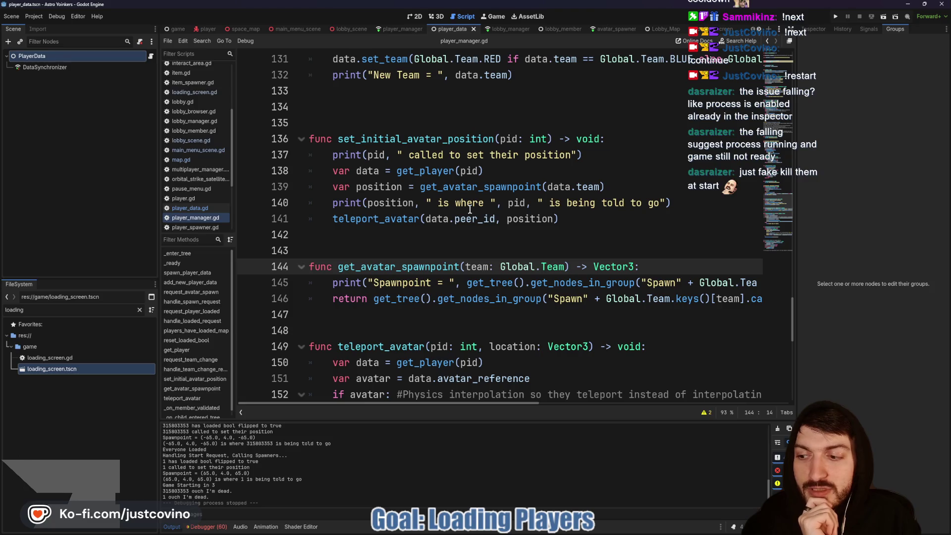
pyautogui.click(418, 241)
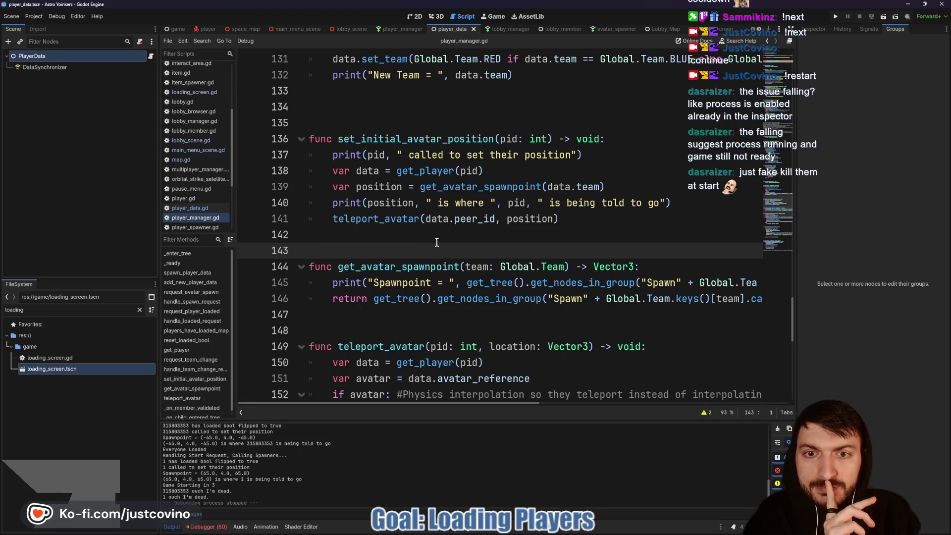
pyautogui.scroll(3, 436, 241)
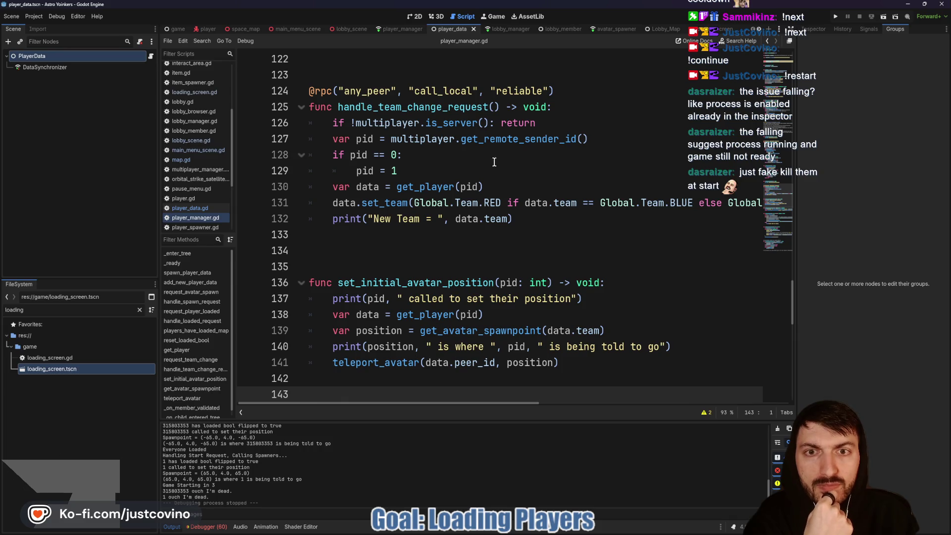
pyautogui.scroll(3, 494, 162)
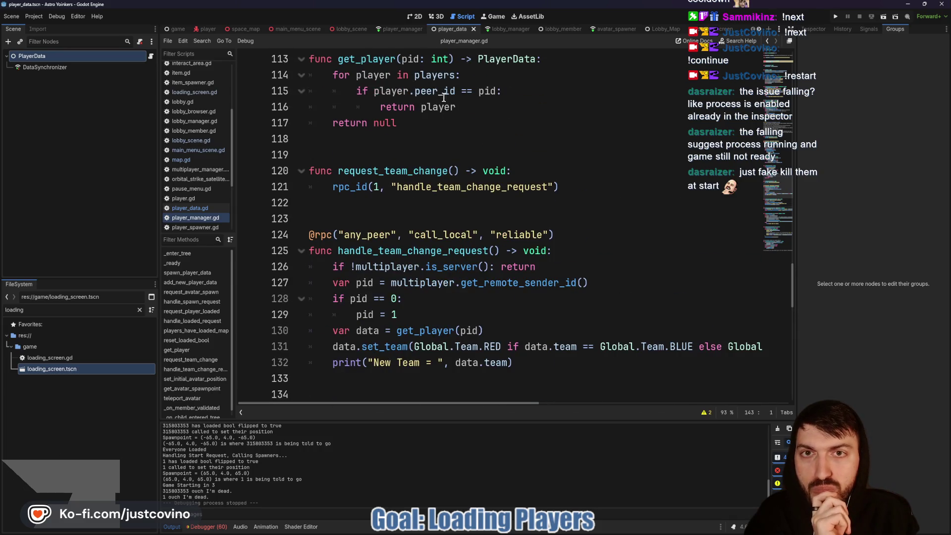
# Check request_player_loaded on line 38 of map.gd, then return to lobby_scene.gd's _on_temporary_pressed.
pyautogui.click(349, 27)
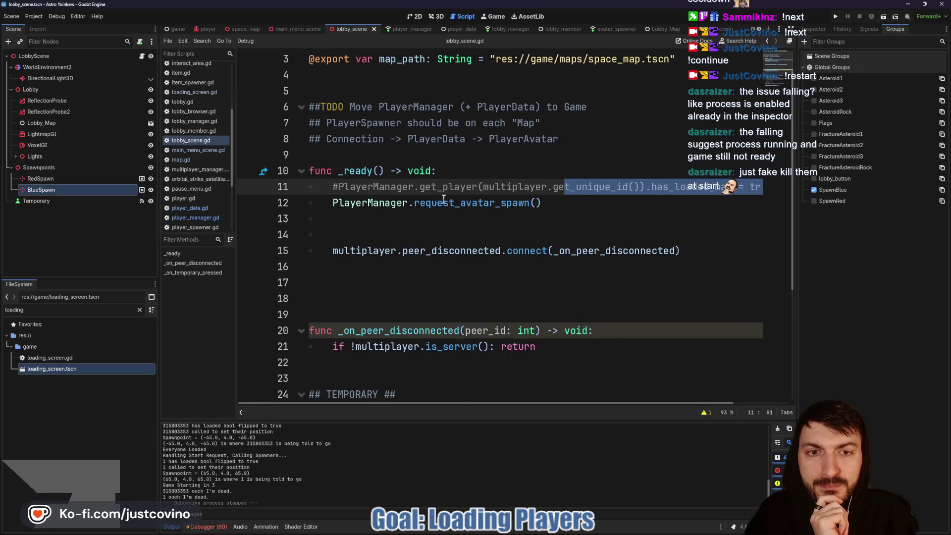
pyautogui.click(237, 29)
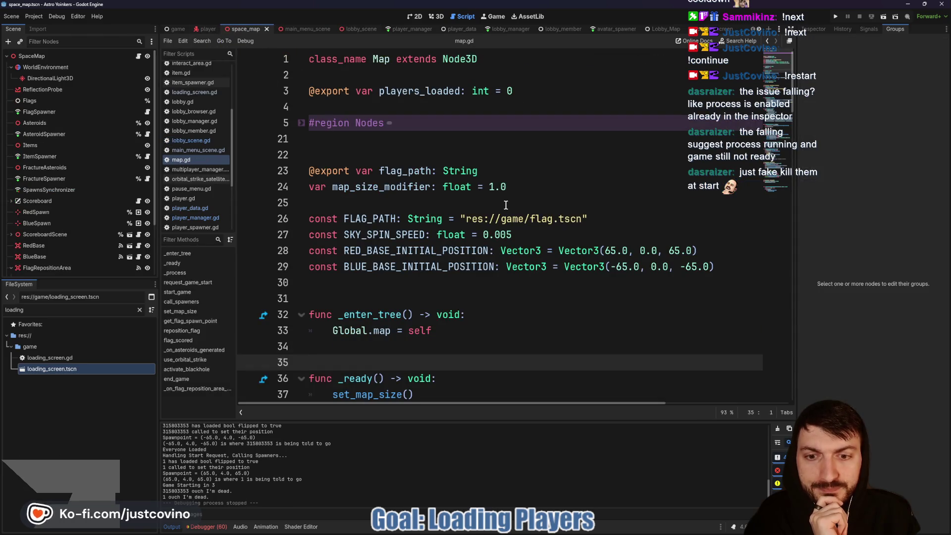
pyautogui.scroll(-9, 508, 198)
pyautogui.doubleClick(450, 220)
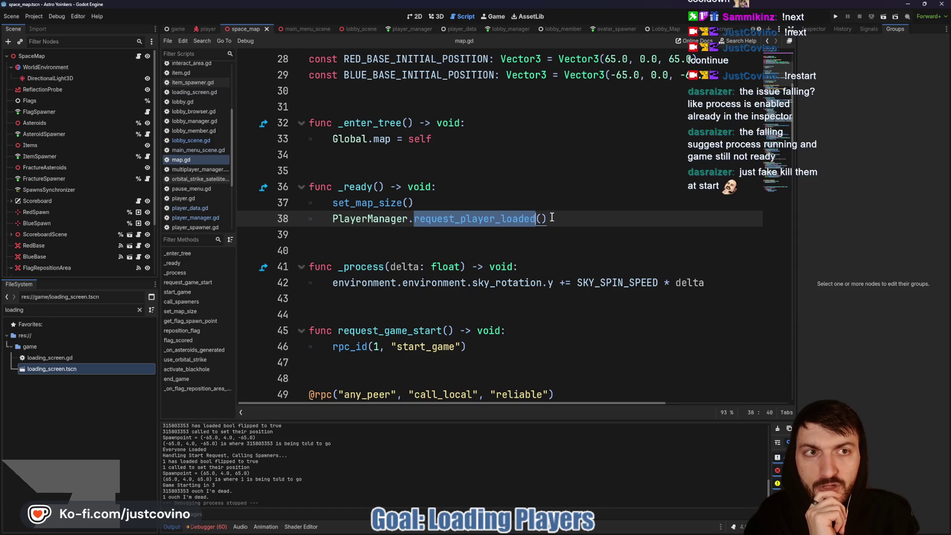
pyautogui.click(352, 26)
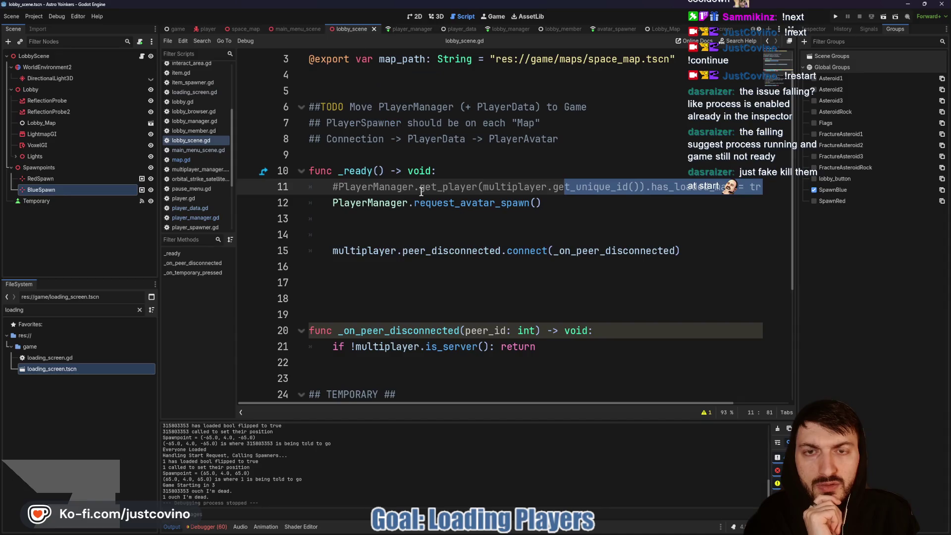
pyautogui.scroll(-2, 477, 213)
pyautogui.click(475, 362)
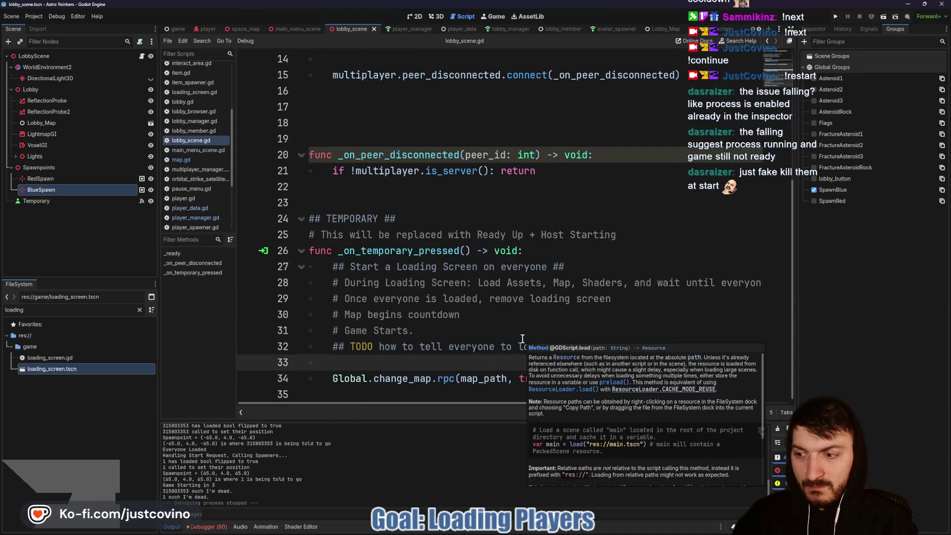
# Add a loop over PlayerManager.players calling data.avatar_reference.set_physics_process(false) before change_map.
pyautogui.press('Return')
pyautogui.press('Return')
pyautogui.press('Up')
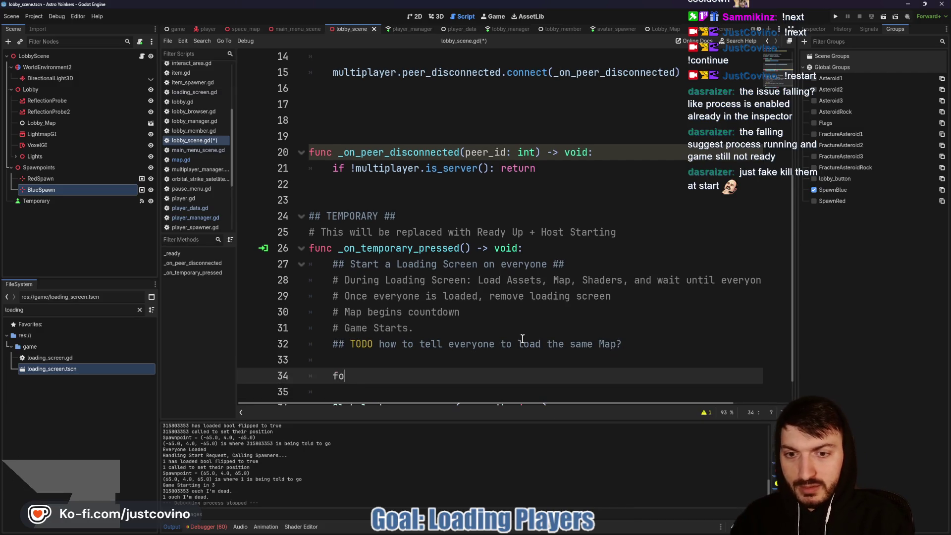
pyautogui.write('r data in P')
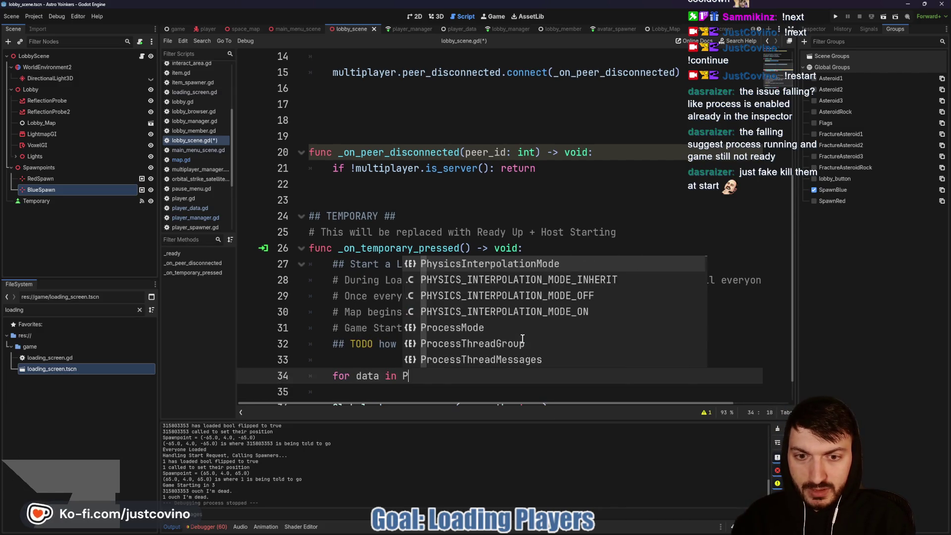
pyautogui.write('layer')
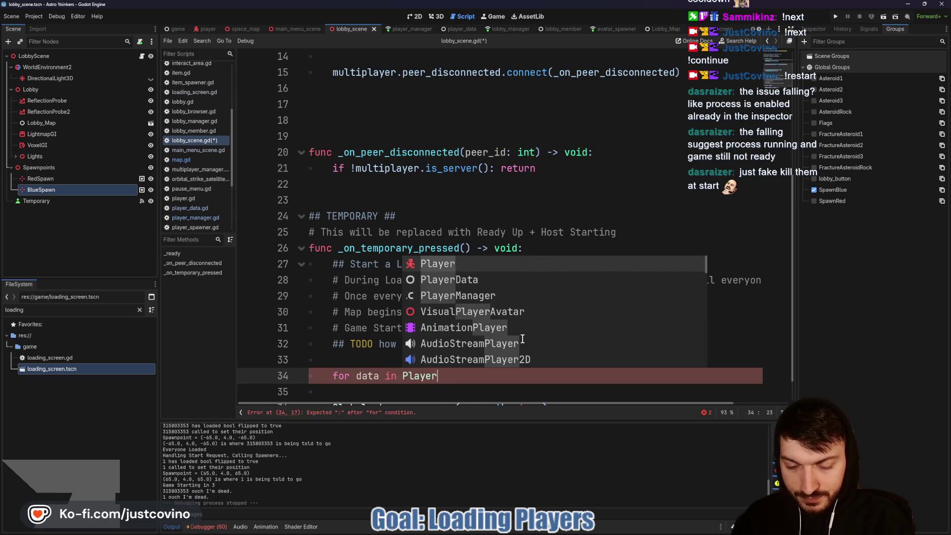
pyautogui.write('Manager.pl')
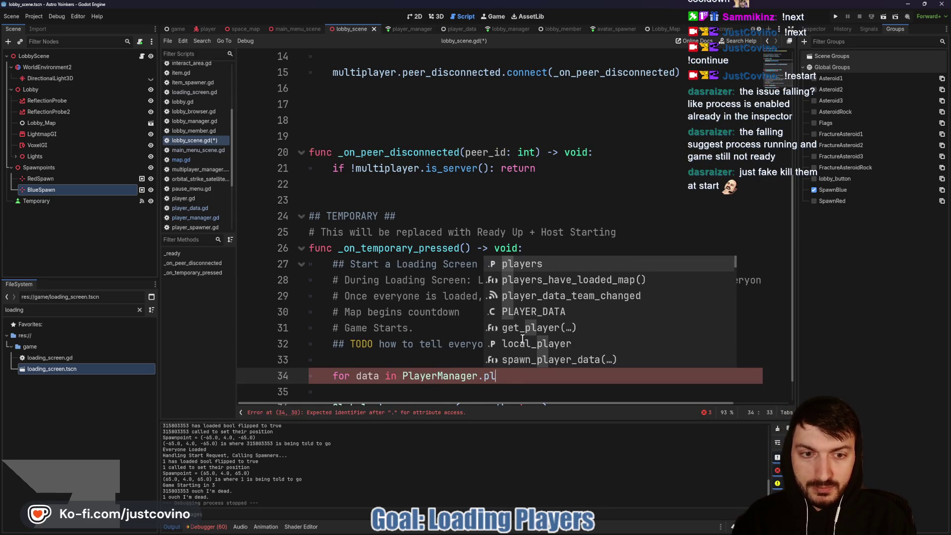
pyautogui.write('ayers:')
pyautogui.press('Return')
pyautogui.write('data')
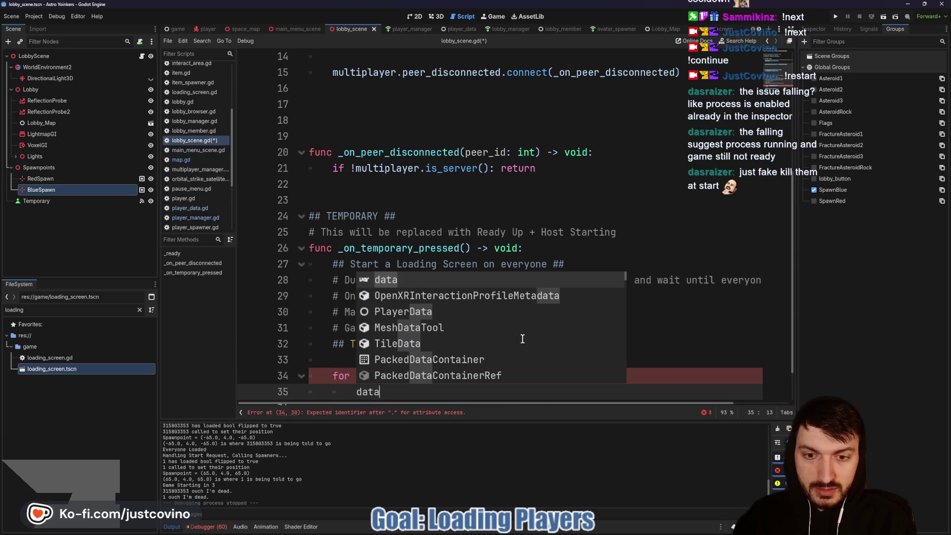
pyautogui.write('.av')
pyautogui.press('Return')
pyautogui.write('.')
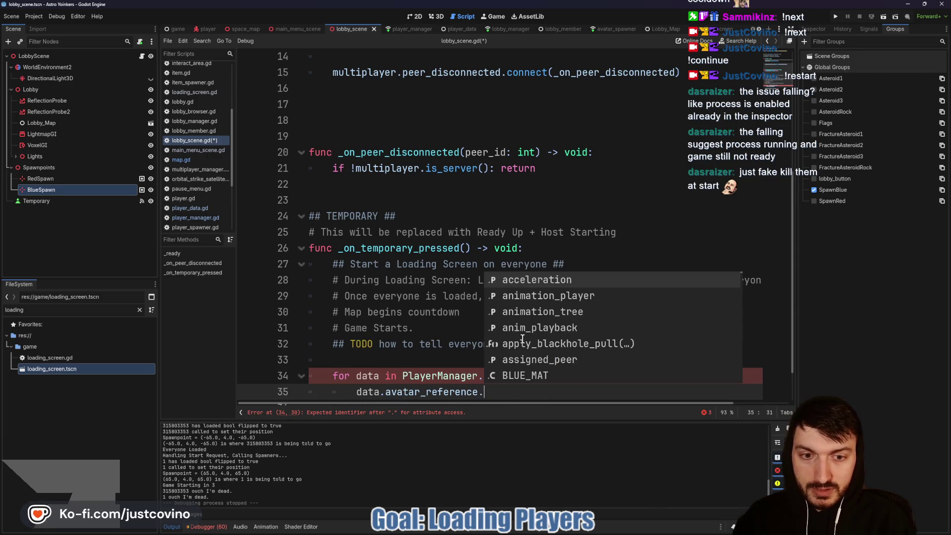
pyautogui.write('set)_ph')
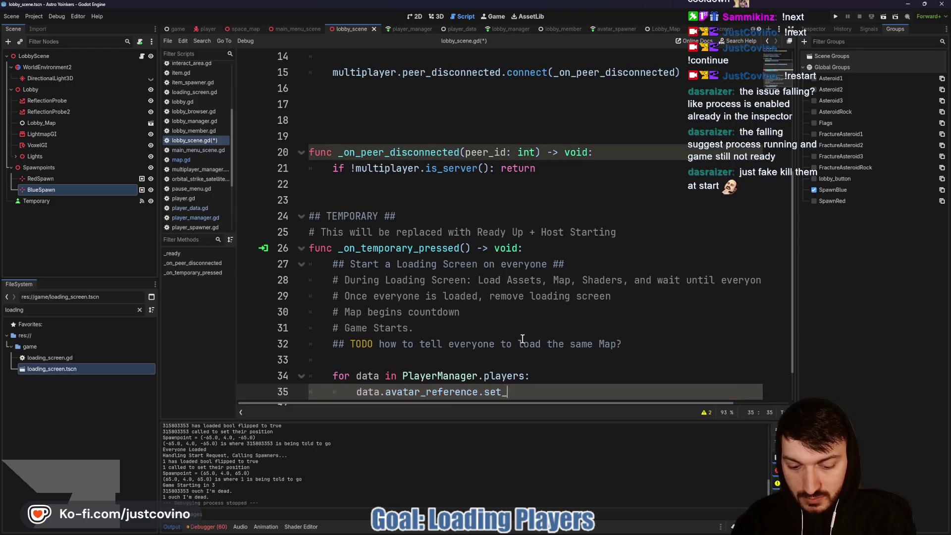
pyautogui.press('Return')
pyautogui.write('lse')
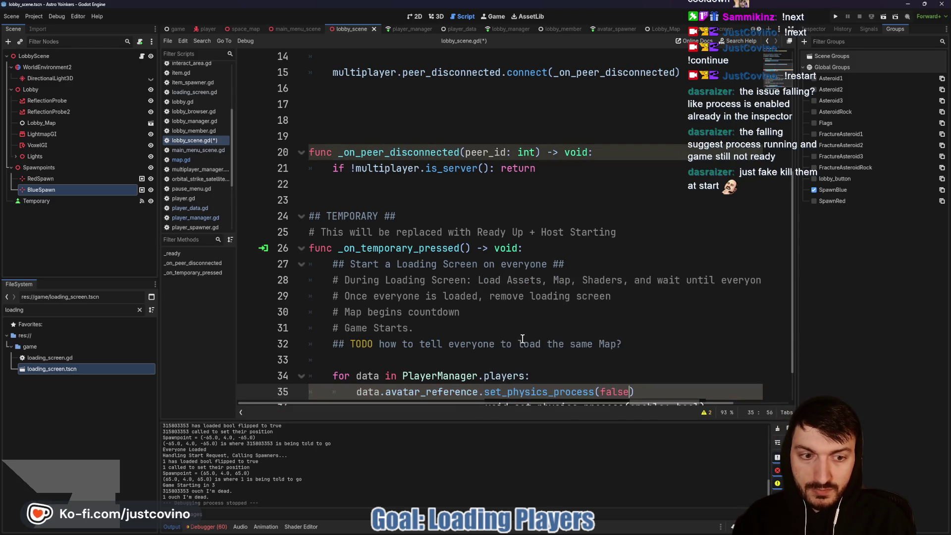
# Save lobby_scene.gd and bring up player_manager.gd.
pyautogui.scroll(-1, 488, 343)
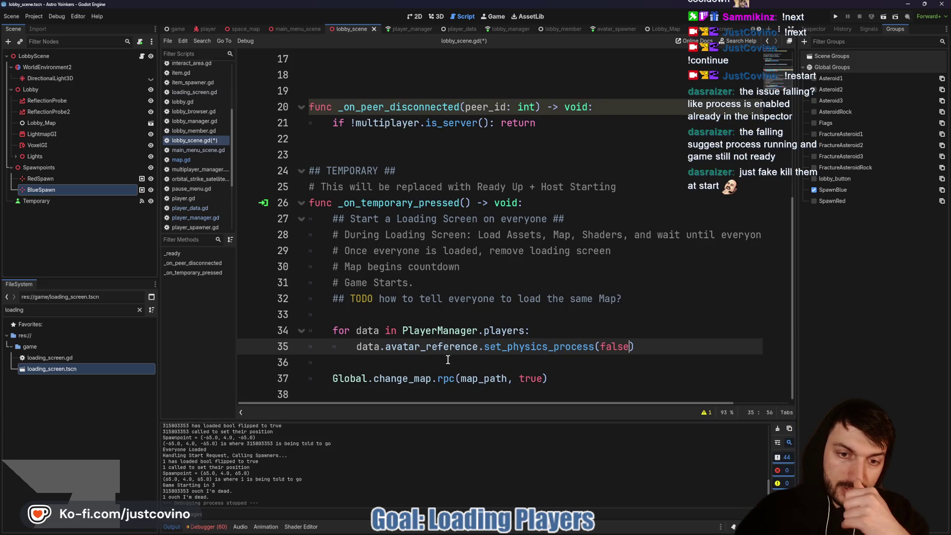
pyautogui.click(368, 365)
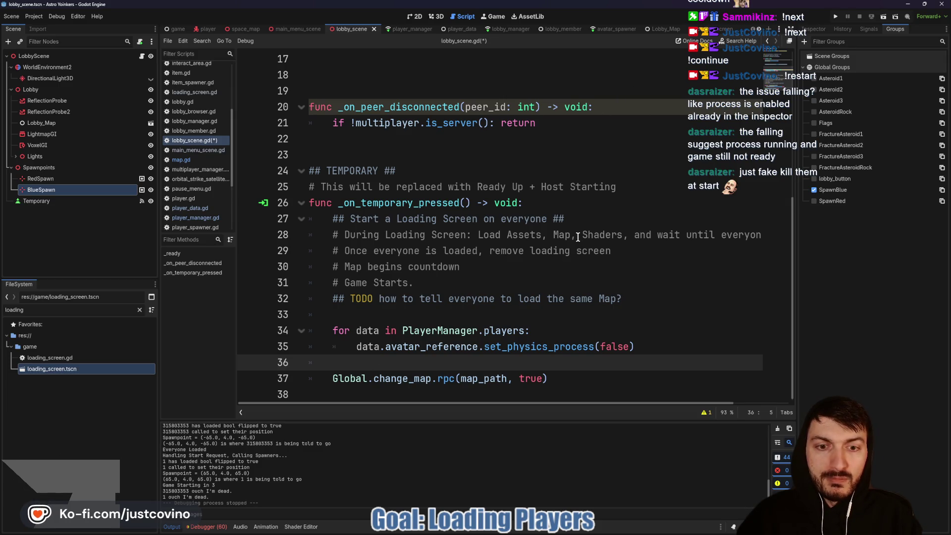
pyautogui.click(406, 316)
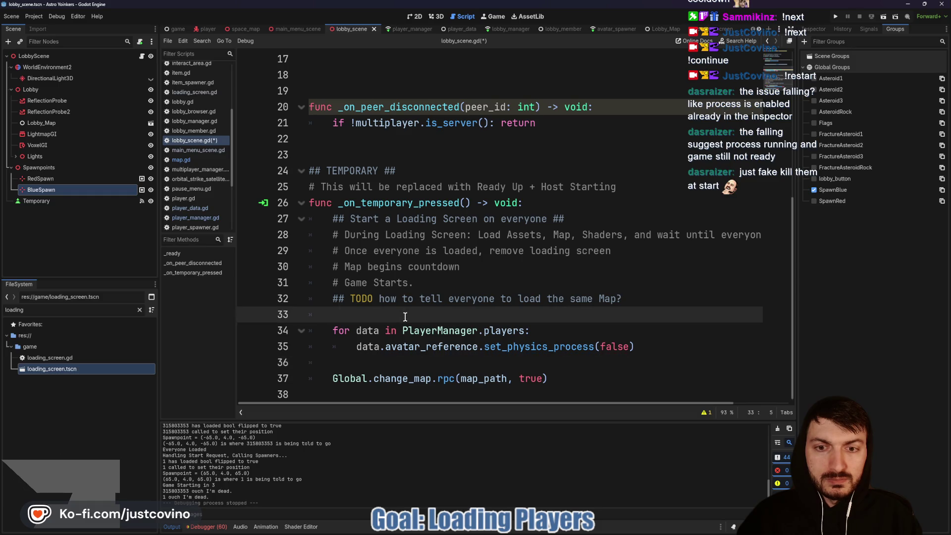
pyautogui.hotkey('ctrl', 's')
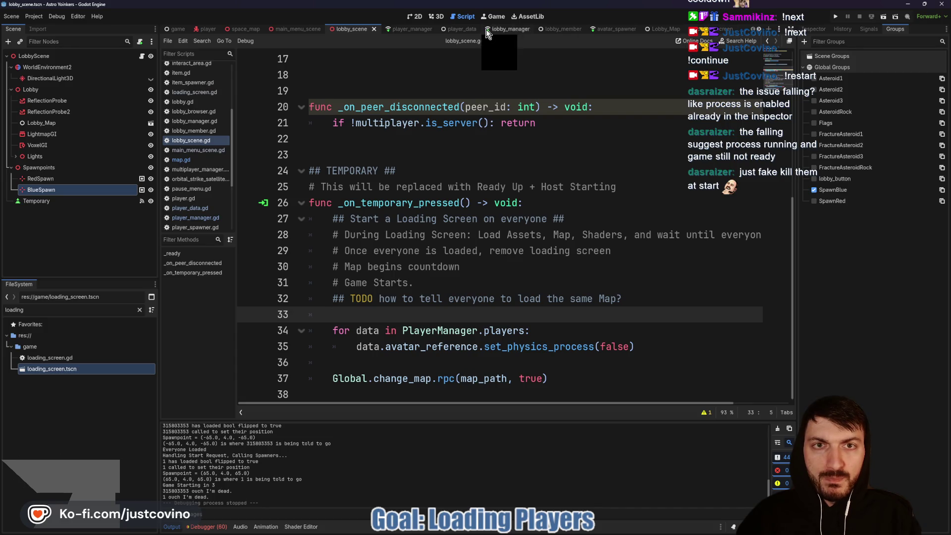
pyautogui.click(411, 28)
# Add data.avatar_reference.set_physics_process(true) as line 92 in handle_loaded_request.
pyautogui.scroll(6, 445, 217)
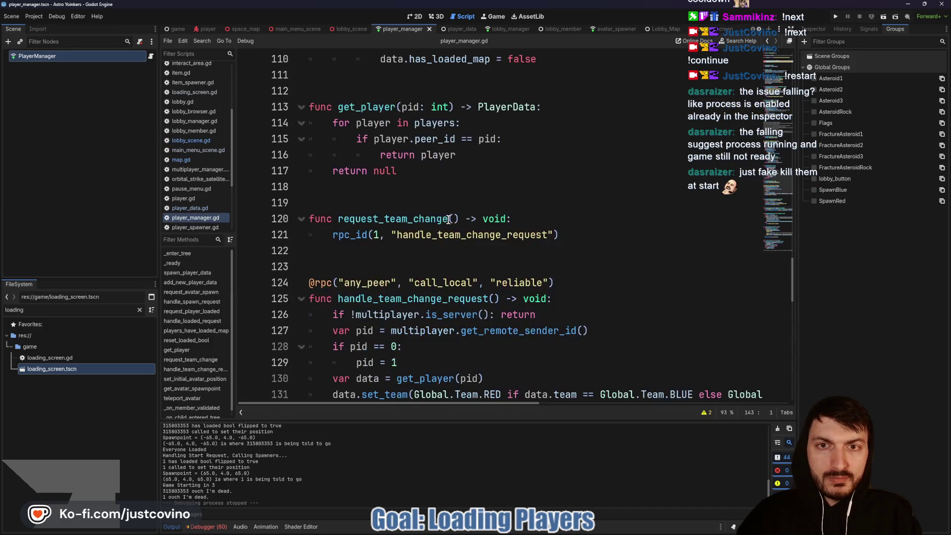
pyautogui.scroll(4, 449, 226)
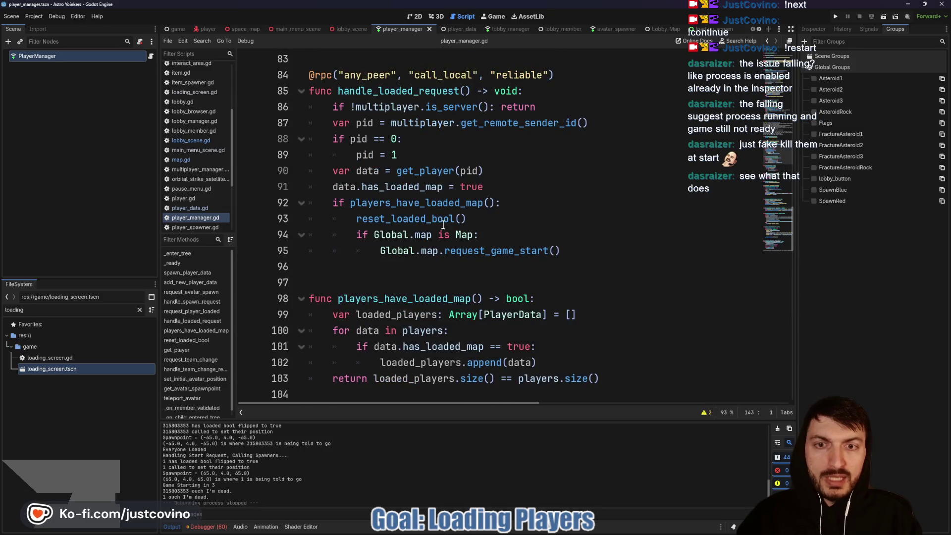
pyautogui.scroll(1, 370, 248)
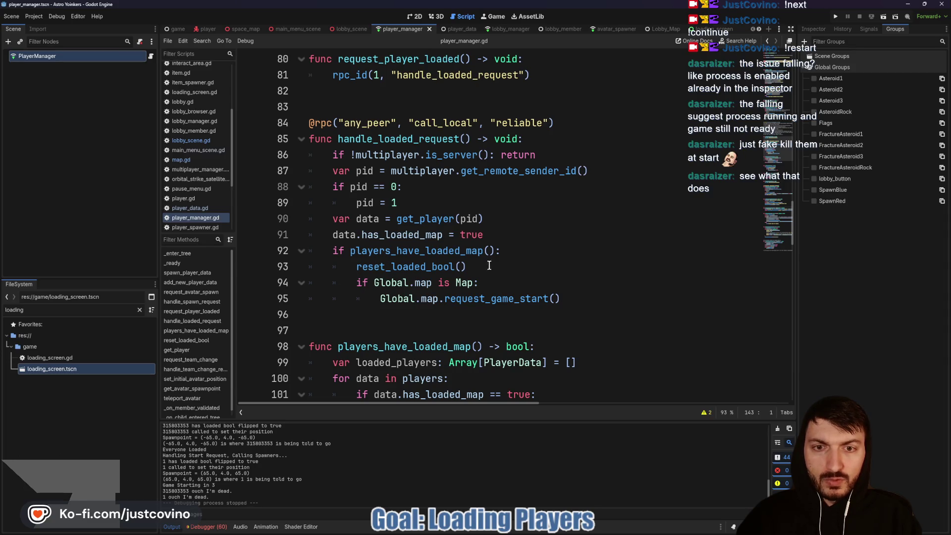
pyautogui.click(497, 235)
pyautogui.press('Return')
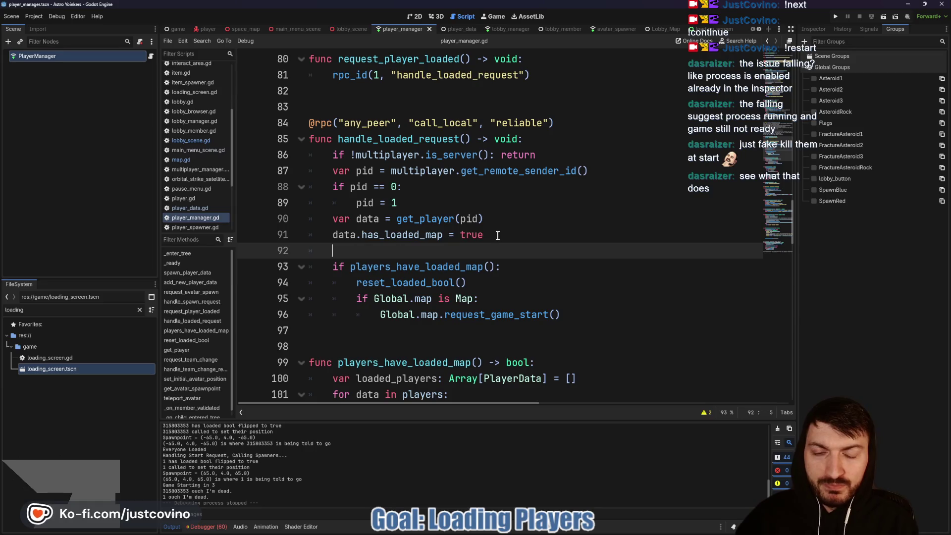
pyautogui.write('data.av')
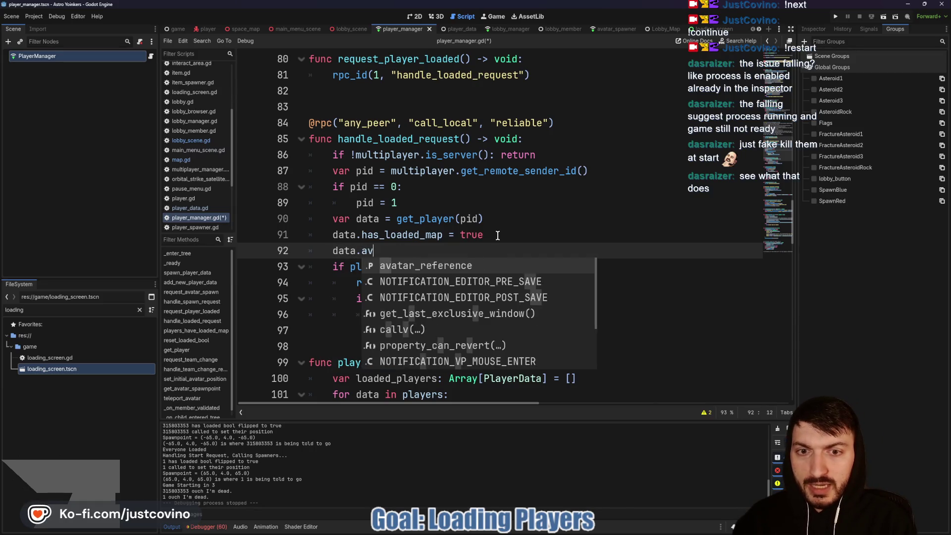
pyautogui.press('Return')
pyautogui.write('.set_physi')
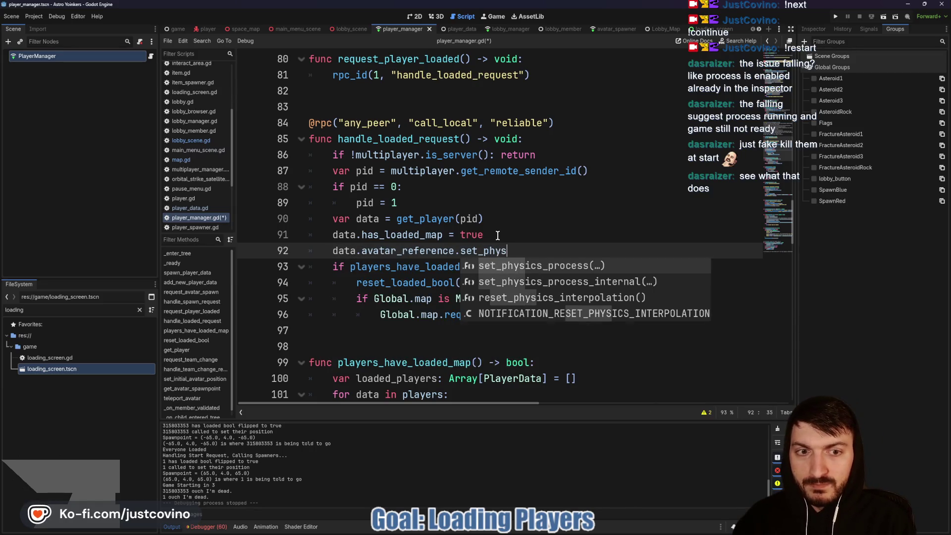
pyautogui.press('Return')
pyautogui.write('true')
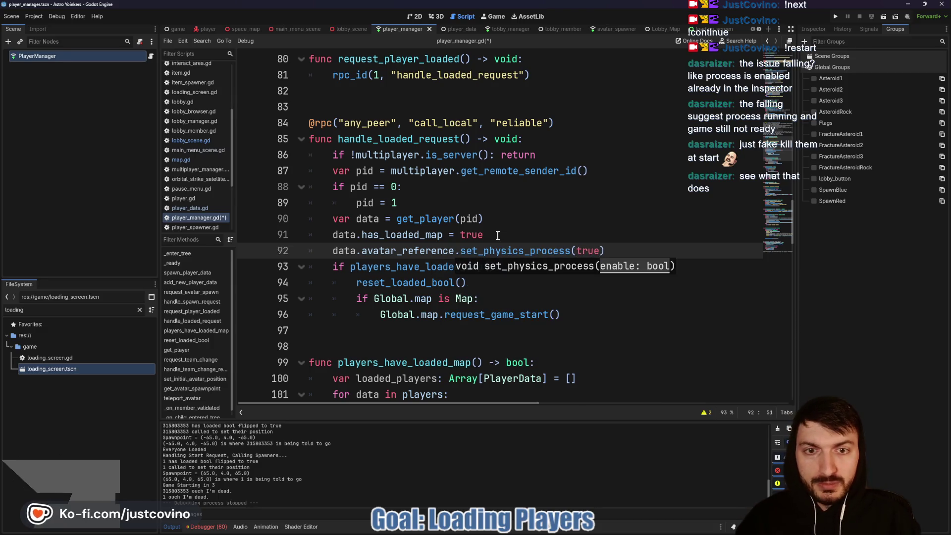
# Save player_manager.gd and run the project.
pyautogui.click(614, 249)
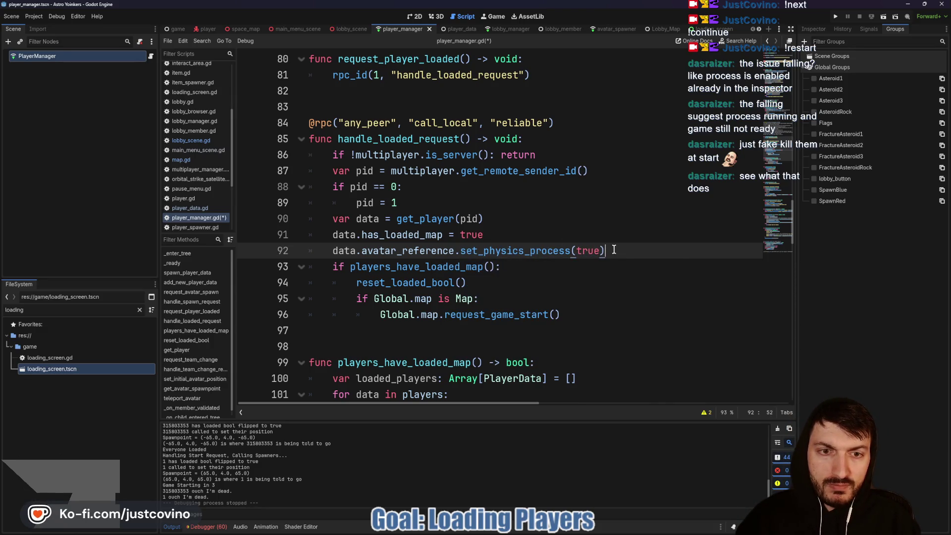
pyautogui.hotkey('ctrl', 's')
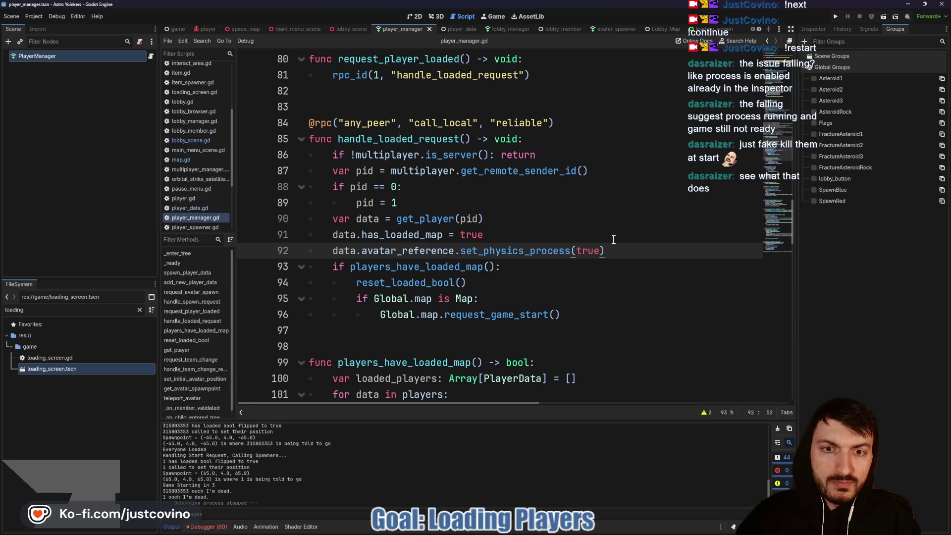
pyautogui.click(844, 15)
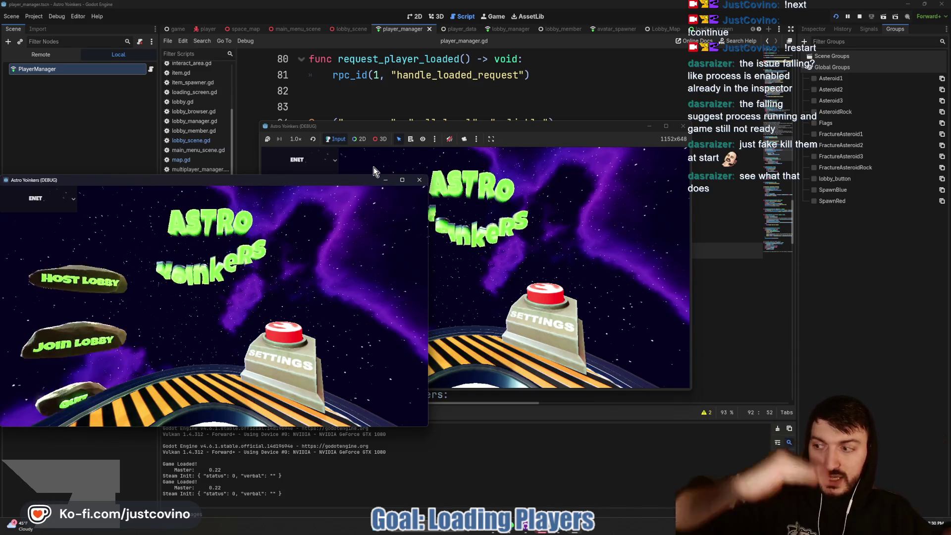
# Arrange both game windows, host a private lobby on the left, and join it from the right.
pyautogui.moveTo(244, 180)
pyautogui.mouseDown()
pyautogui.moveTo(389, 130)
pyautogui.moveTo(669, 130)
pyautogui.mouseUp()
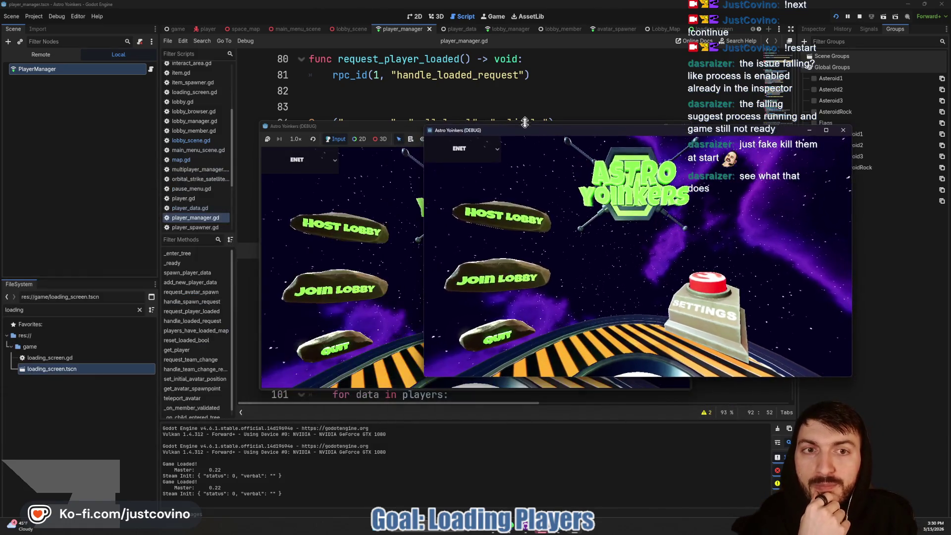
pyautogui.moveTo(406, 125); pyautogui.dragTo(188, 119)
pyautogui.click(83, 225)
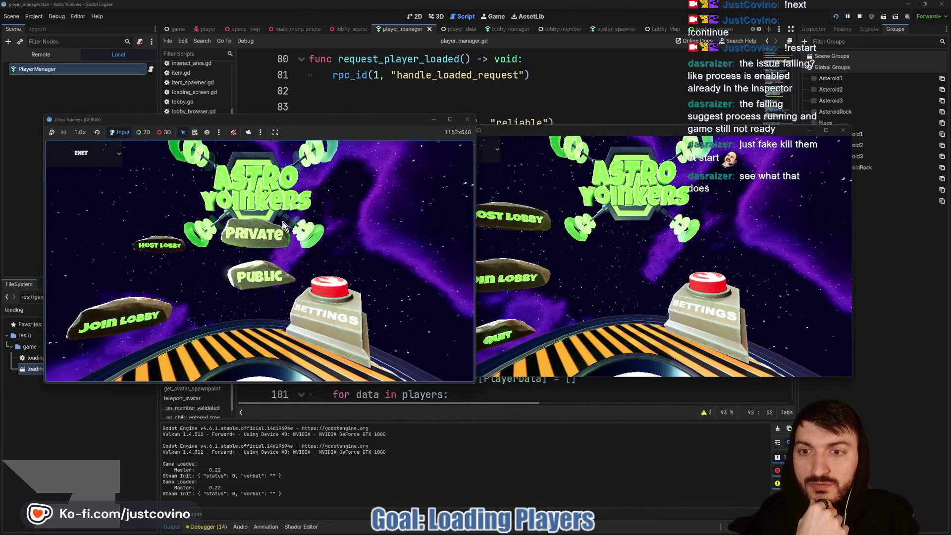
pyautogui.click(280, 225)
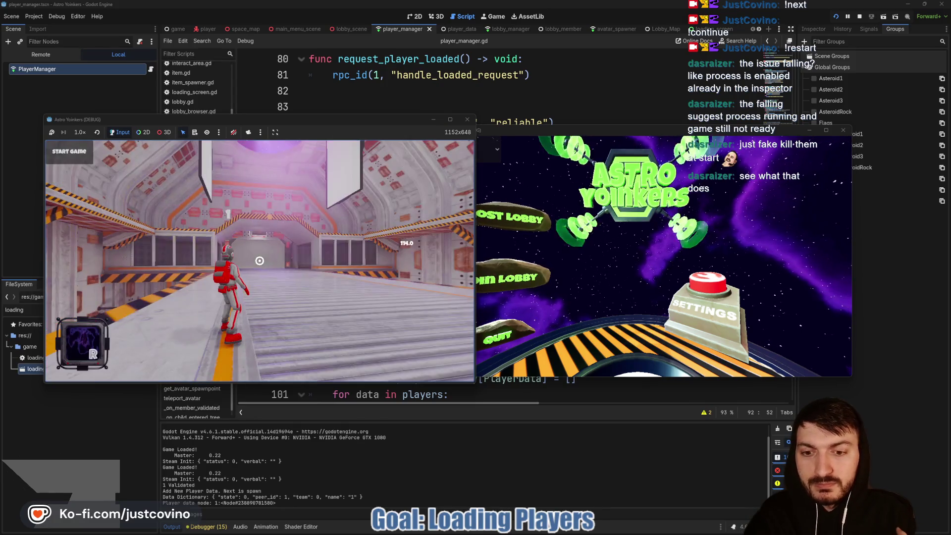
pyautogui.click(555, 270)
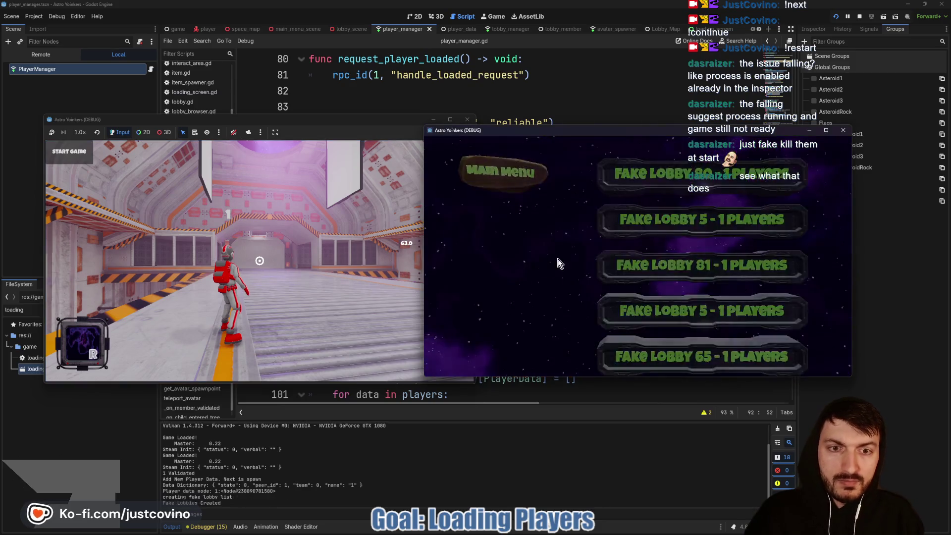
pyautogui.click(666, 176)
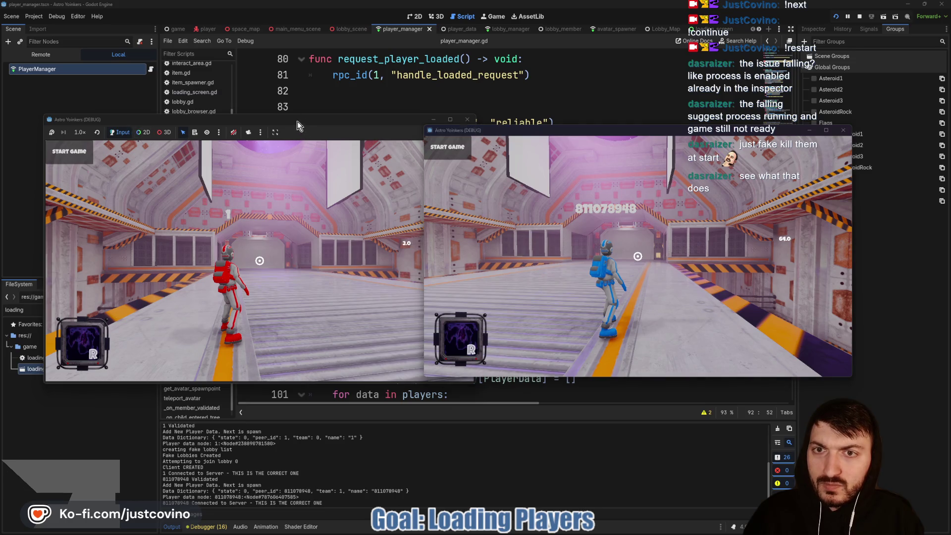
# Start the match with both avatars on their team pads, then stop the game.
pyautogui.moveTo(297, 121)
pyautogui.mouseDown()
pyautogui.moveTo(276, 298)
pyautogui.moveTo(316, 133)
pyautogui.mouseUp()
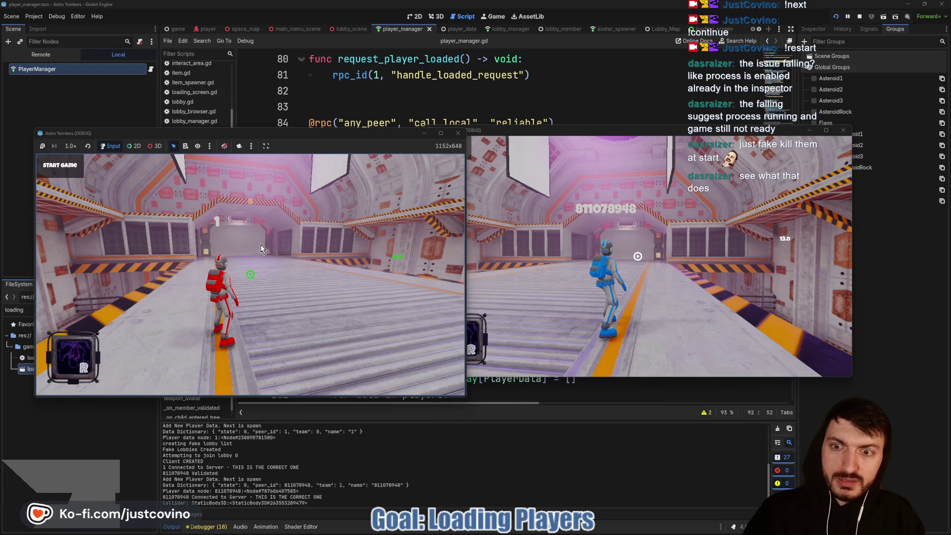
pyautogui.click(260, 244)
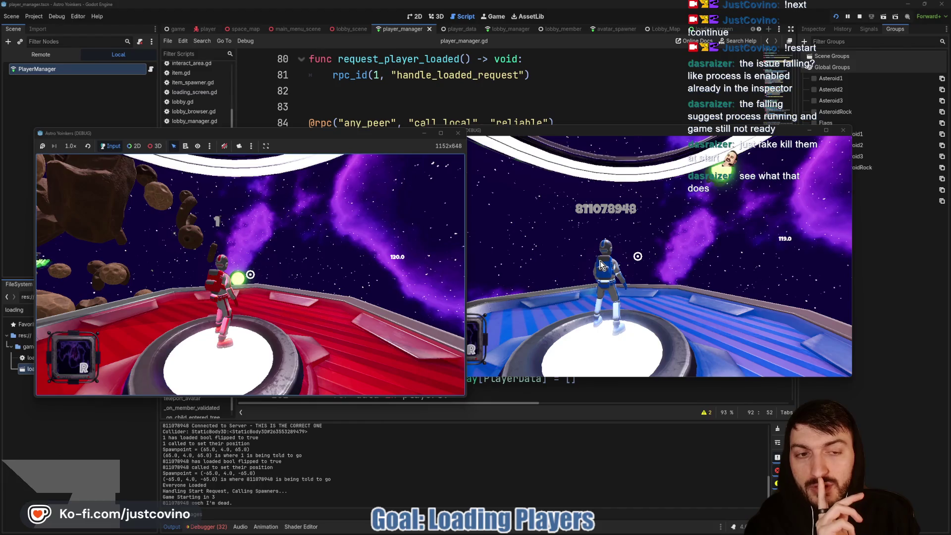
pyautogui.moveTo(622, 133); pyautogui.dragTo(698, 129)
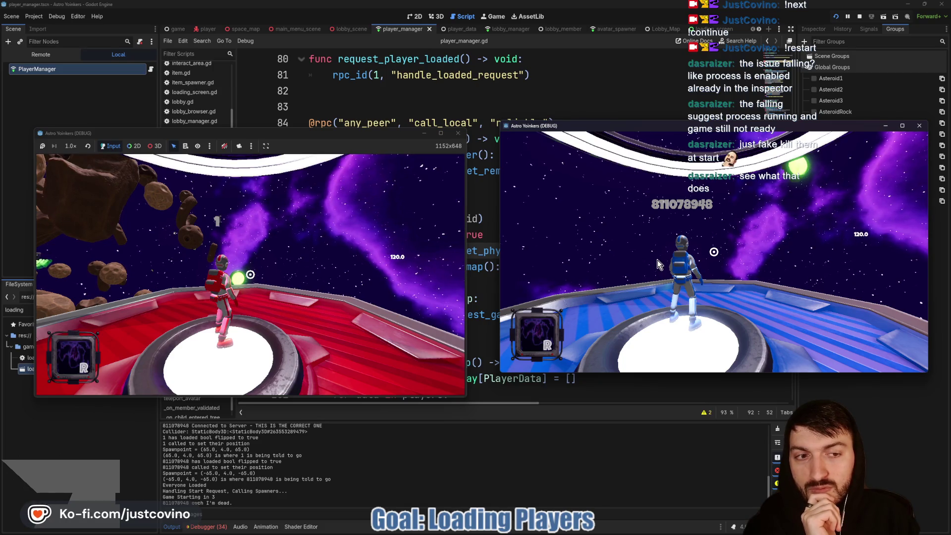
pyautogui.click(860, 17)
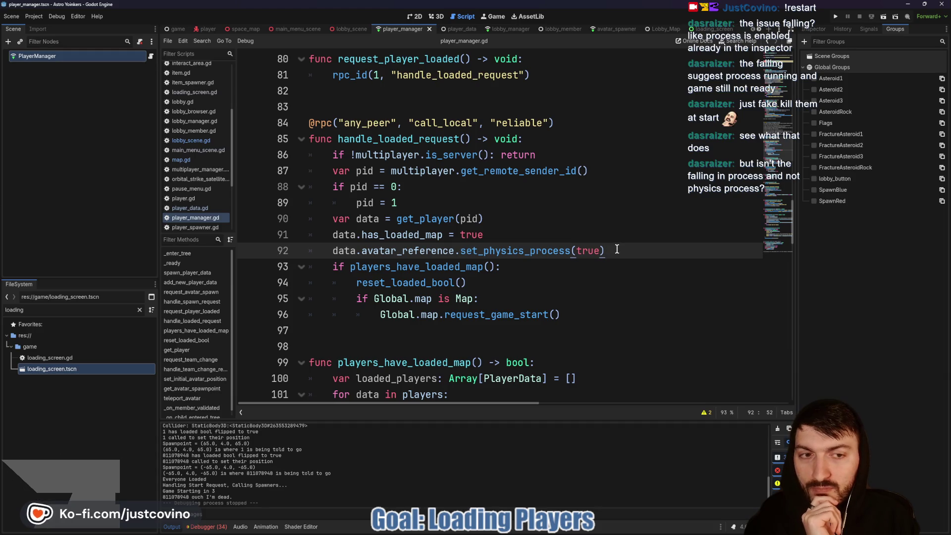
# Add data.avatar_reference.set_process(true) on line 93 of player_manager.gd and save.
pyautogui.press('Return')
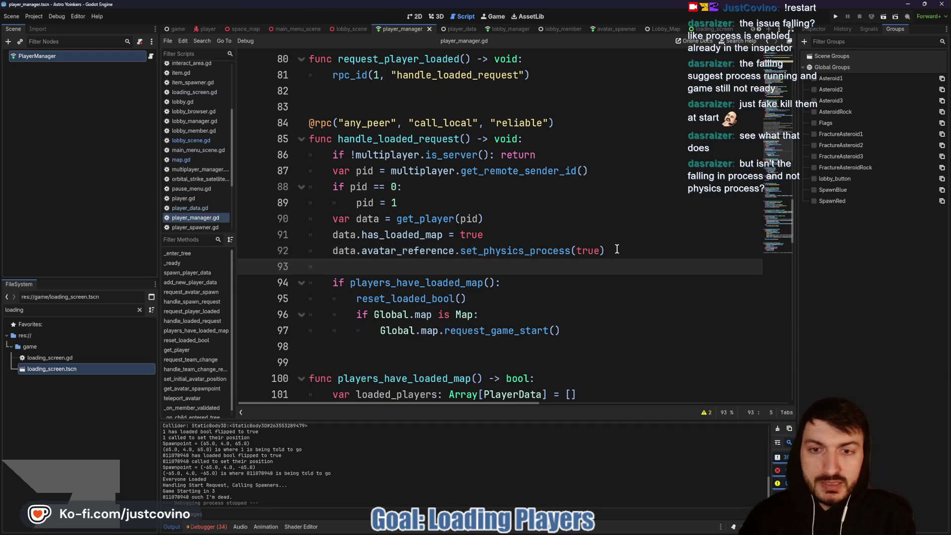
pyautogui.write('data.av')
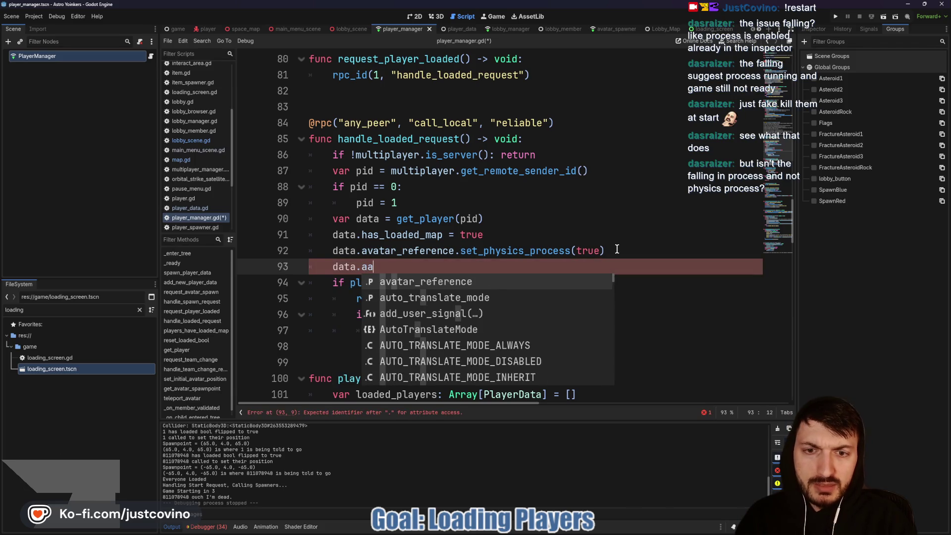
pyautogui.press('Return')
pyautogui.write('set_pro')
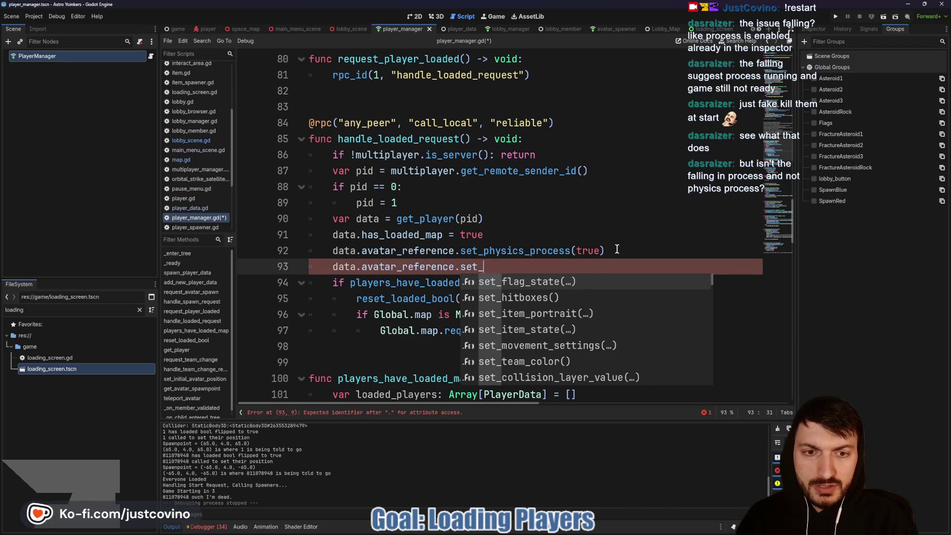
pyautogui.press('Return')
pyautogui.write('false')
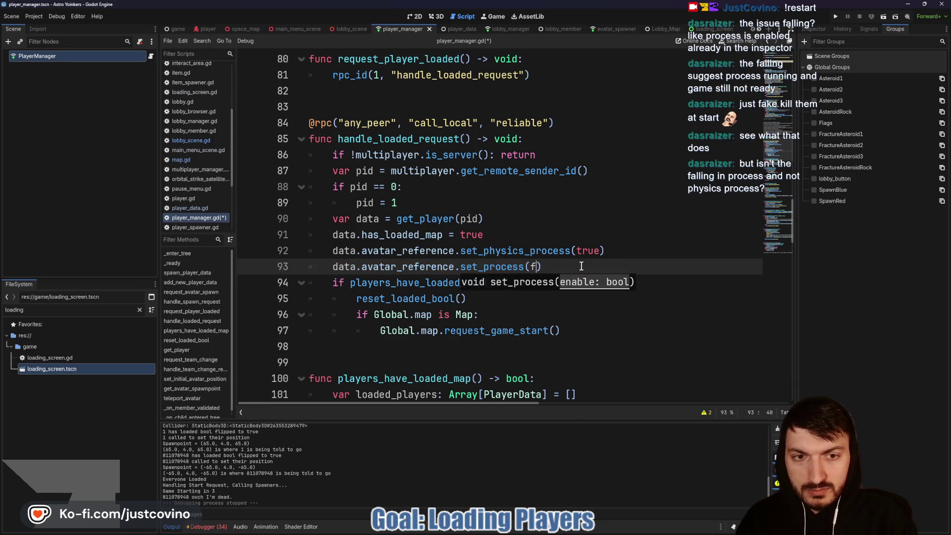
pyautogui.press('BackSpace')
pyautogui.write('true)')
pyautogui.hotkey('ctrl', 's')
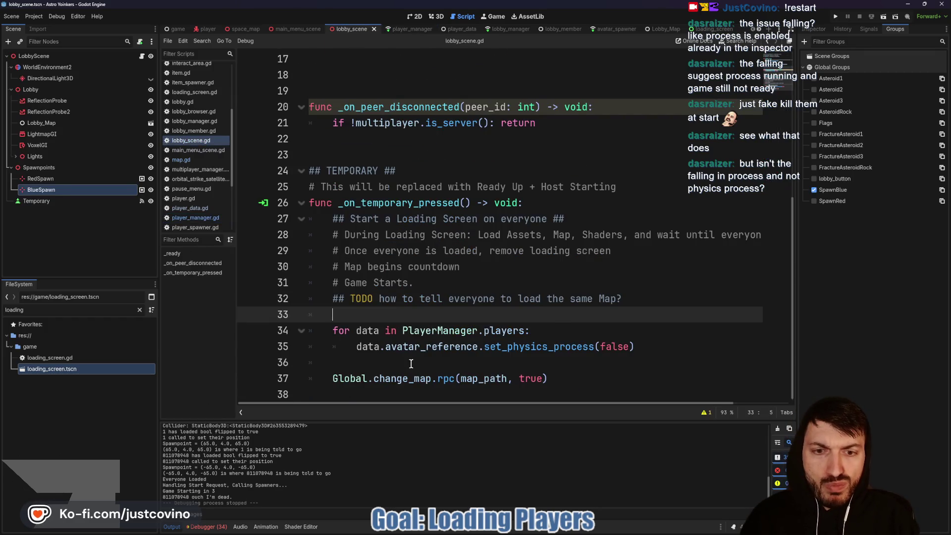
# Add data.avatar_reference.set_process(false) inside lobby_scene.gd's player loop and launch with F5.
pyautogui.click(412, 364)
pyautogui.press('Tab')
pyautogui.write('data.a')
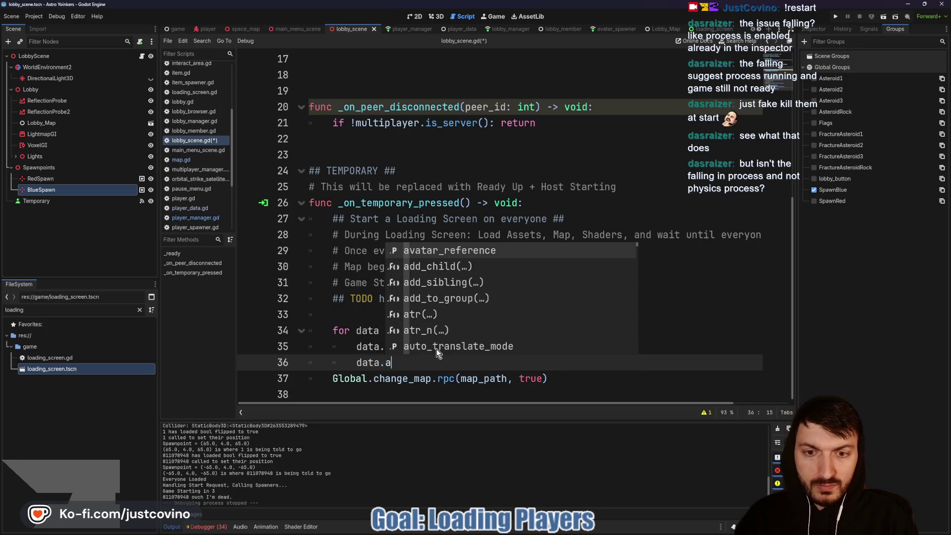
pyautogui.press('Return')
pyautogui.write('.set_pr')
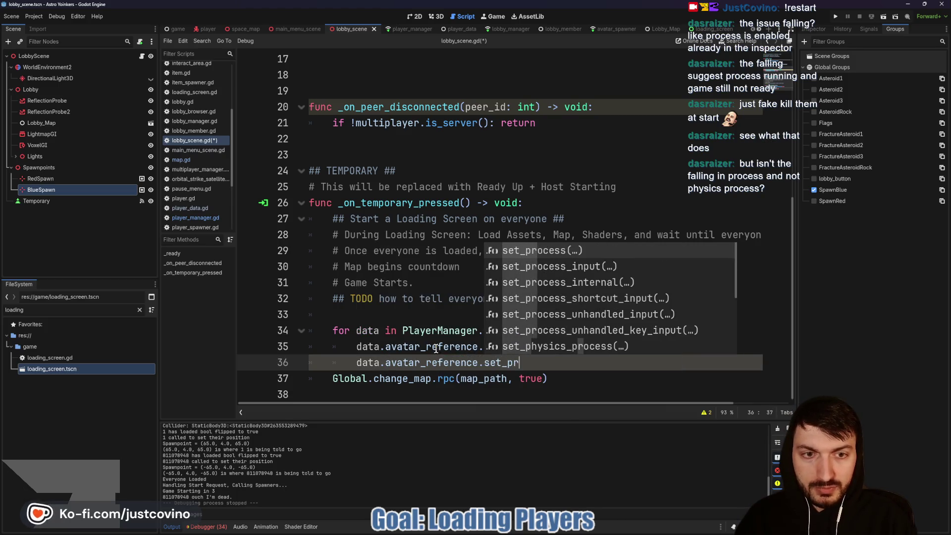
pyautogui.press('Return')
pyautogui.write('false')
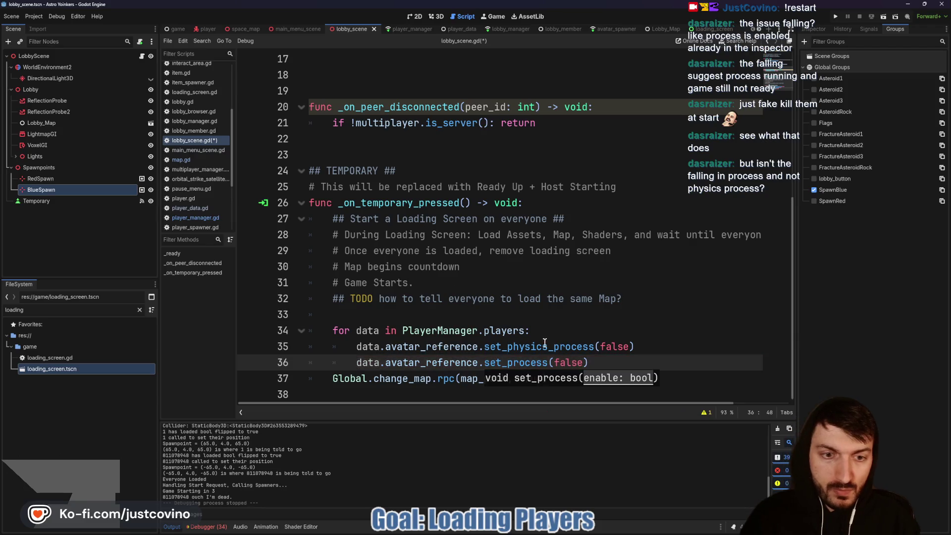
pyautogui.press('F5')
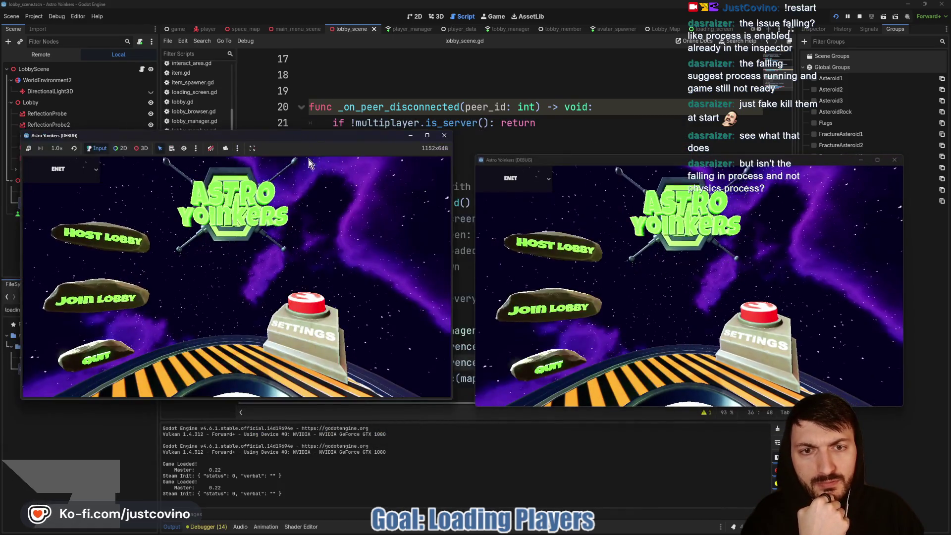
# Host a private lobby in the left instance and join the first listed lobby from the right.
pyautogui.click(99, 237)
pyautogui.click(232, 229)
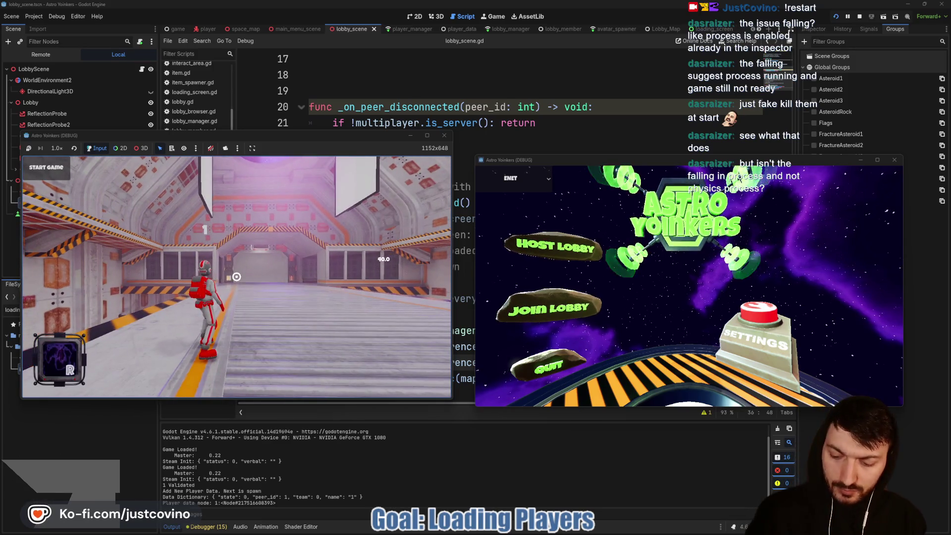
pyautogui.click(549, 298)
pyautogui.click(719, 206)
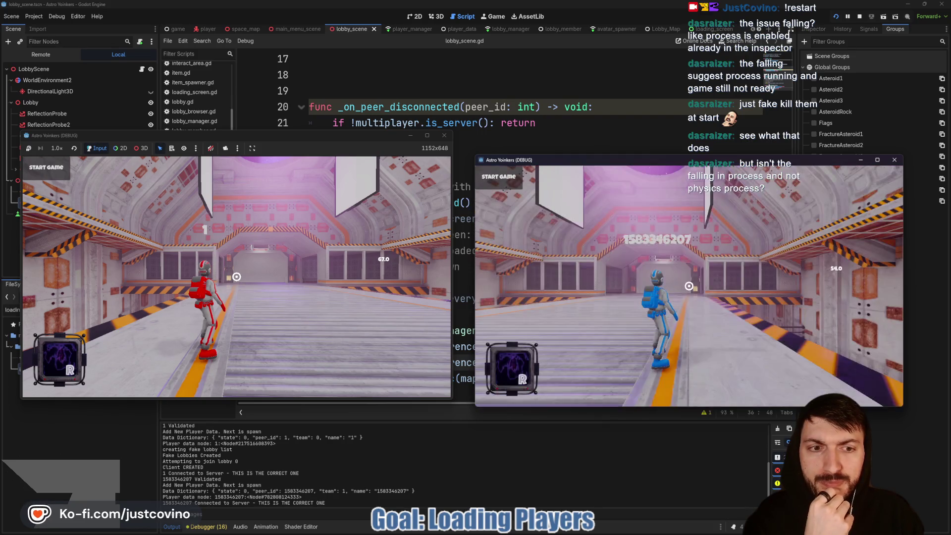
# Start the match so both avatars reach their team pads, then stop the game.
pyautogui.click(276, 133)
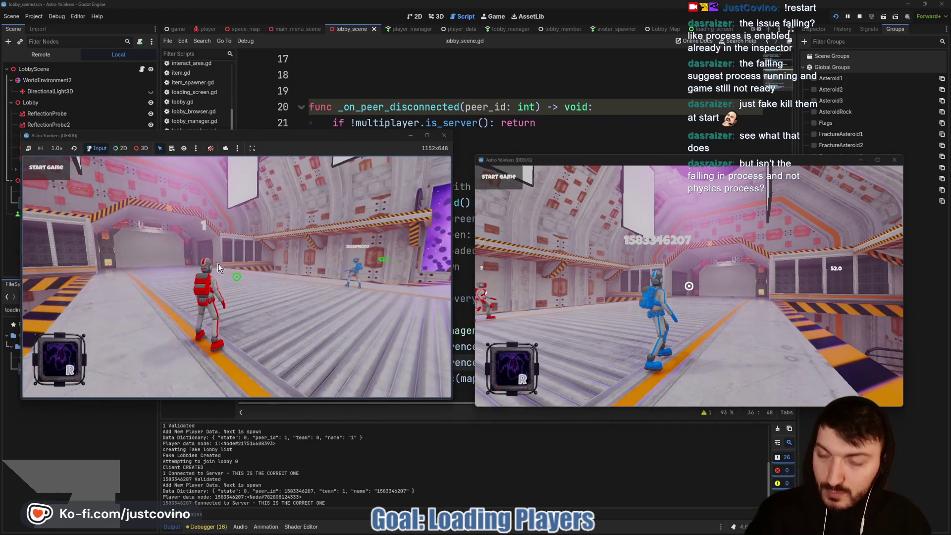
pyautogui.click(55, 172)
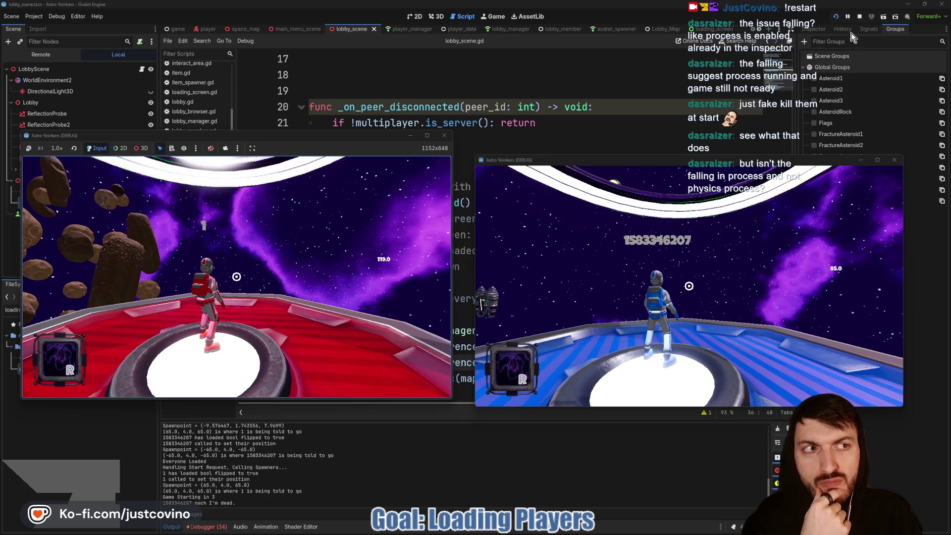
pyautogui.click(859, 16)
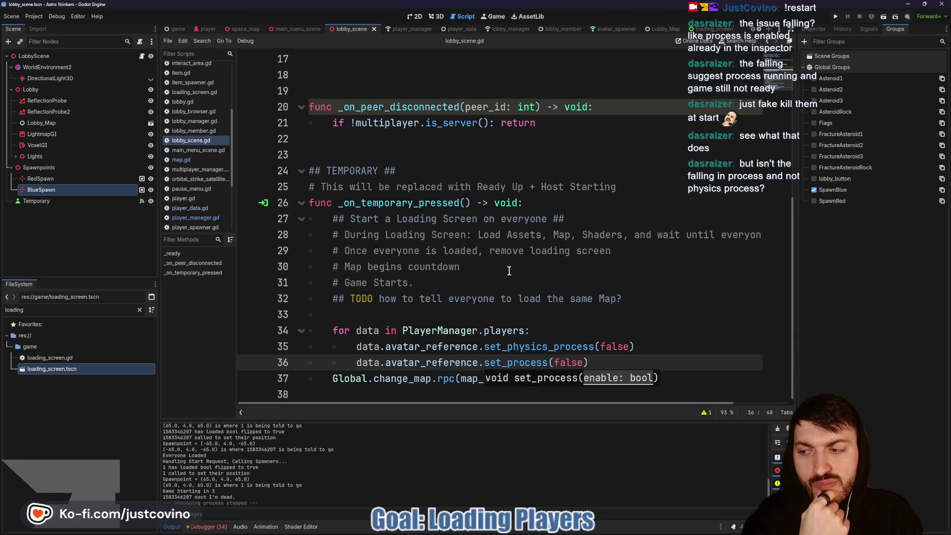
# Open player.gd to its variable declarations and drag the Output splitter up to enlarge the log.
pyautogui.press('Escape')
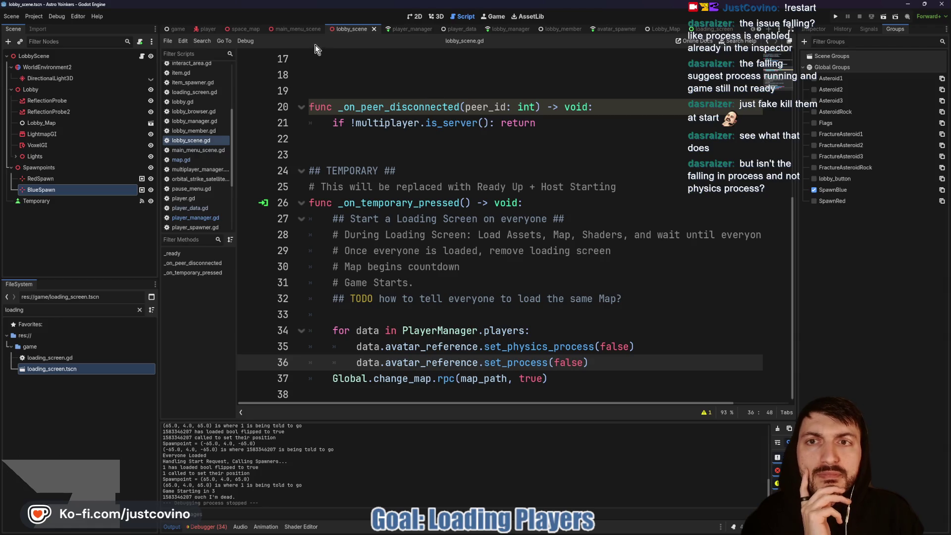
pyautogui.click(210, 28)
pyautogui.scroll(10, 466, 209)
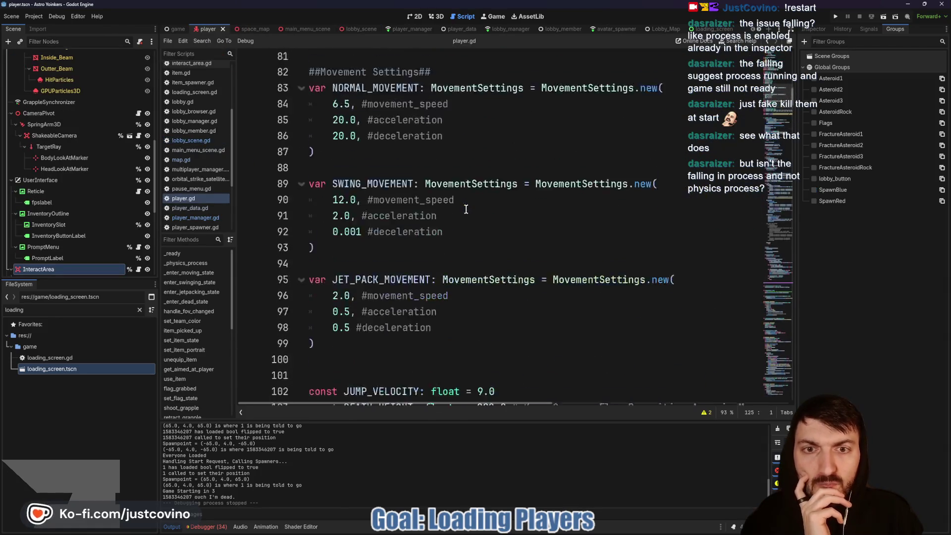
pyautogui.scroll(13, 466, 209)
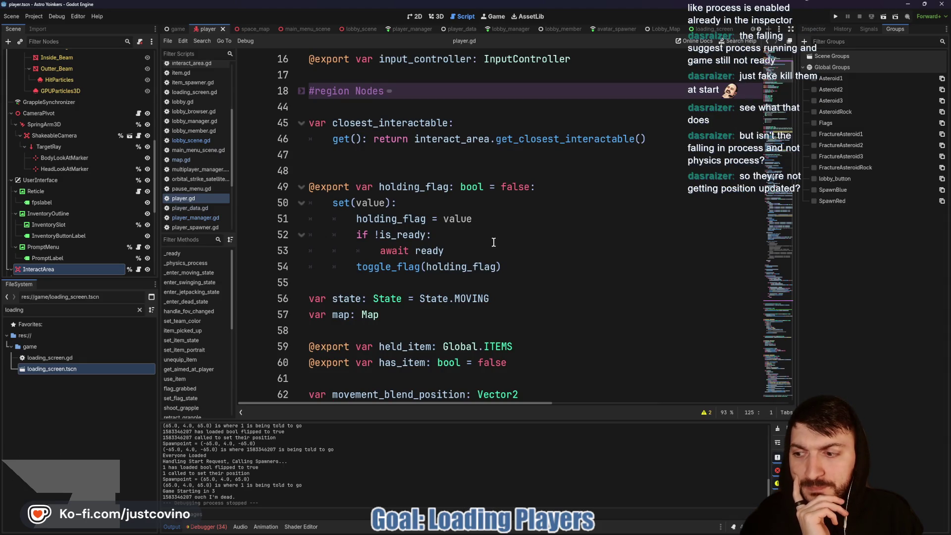
pyautogui.scroll(-3, 493, 241)
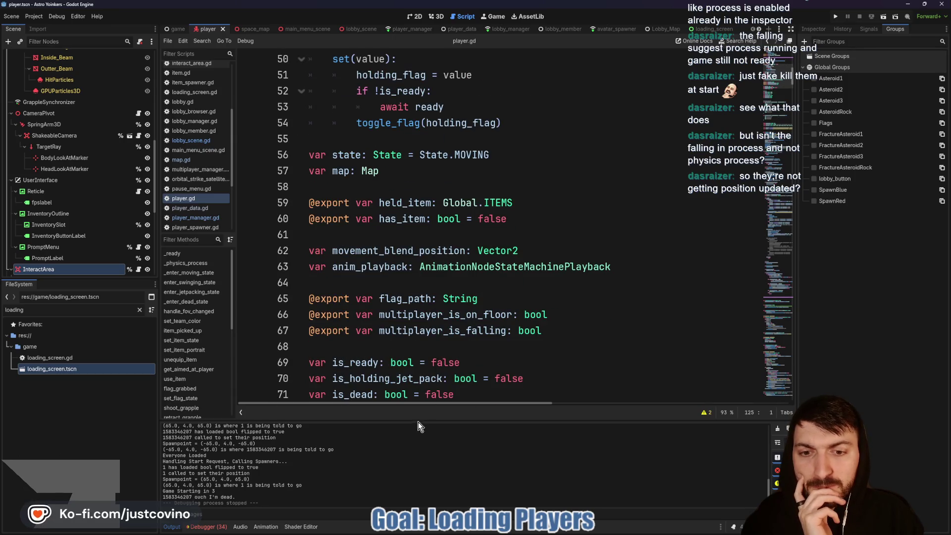
pyautogui.moveTo(417, 422); pyautogui.dragTo(418, 123)
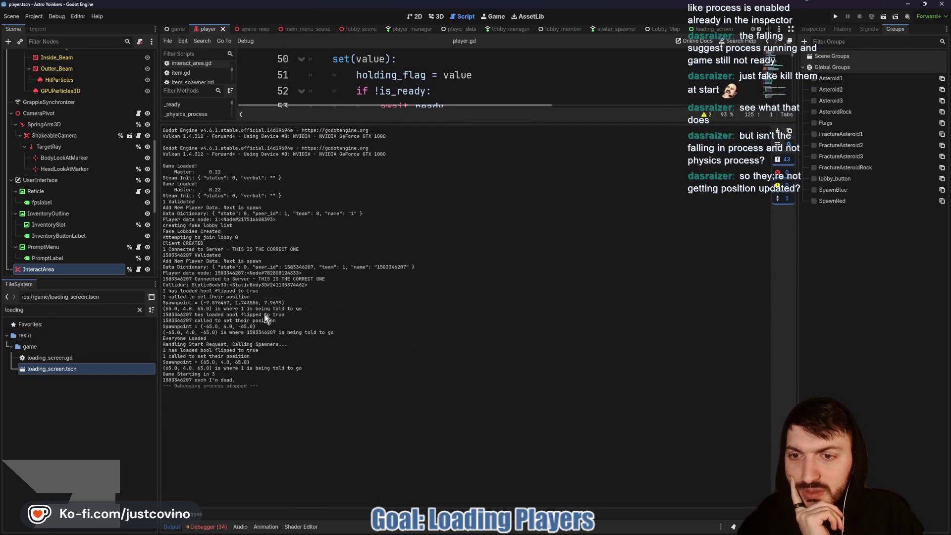
# Highlight the spawnpoint coordinates and player 1's destination line, then shrink the Output panel.
pyautogui.moveTo(285, 303)
pyautogui.mouseDown()
pyautogui.moveTo(162, 303)
pyautogui.moveTo(162, 291)
pyautogui.mouseUp()
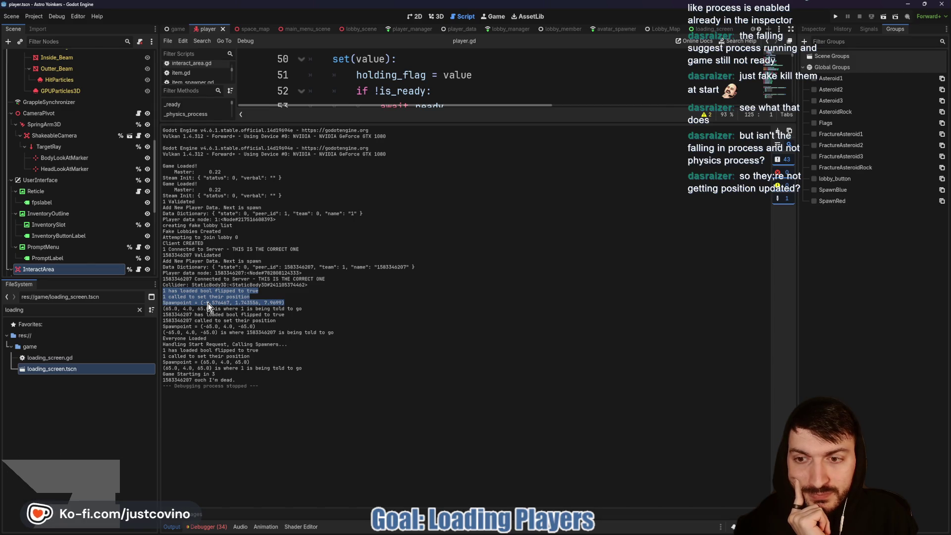
pyautogui.click(207, 312)
pyautogui.moveTo(302, 308); pyautogui.dragTo(184, 309)
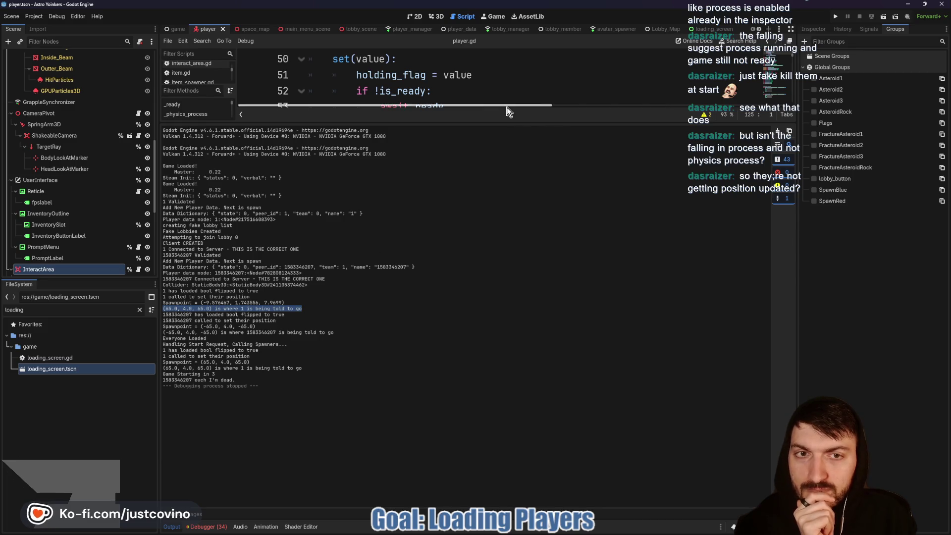
pyautogui.moveTo(498, 125); pyautogui.dragTo(500, 455)
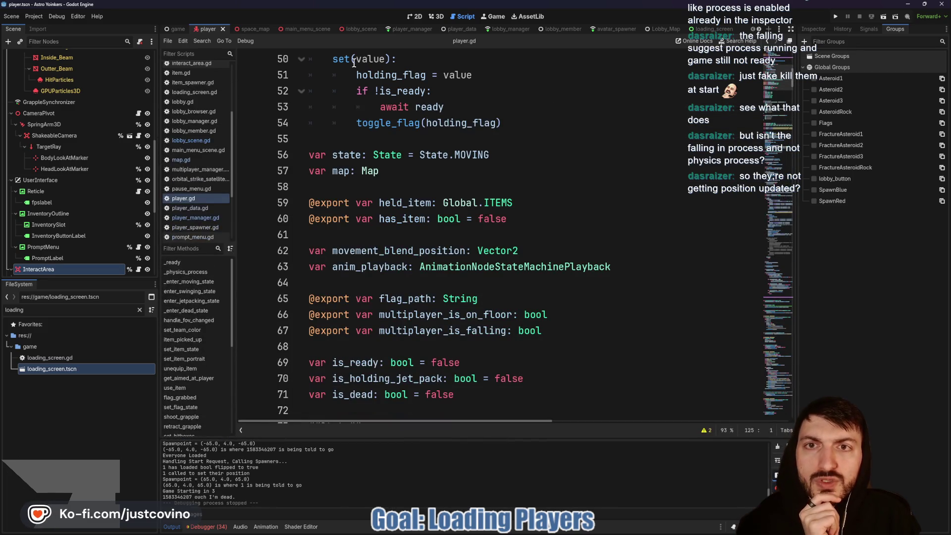
# Read through player_manager.gd's handle_spawn_request, get_avatar_spawnpoint and teleport_avatar functions.
pyautogui.click(409, 30)
pyautogui.scroll(-7, 479, 288)
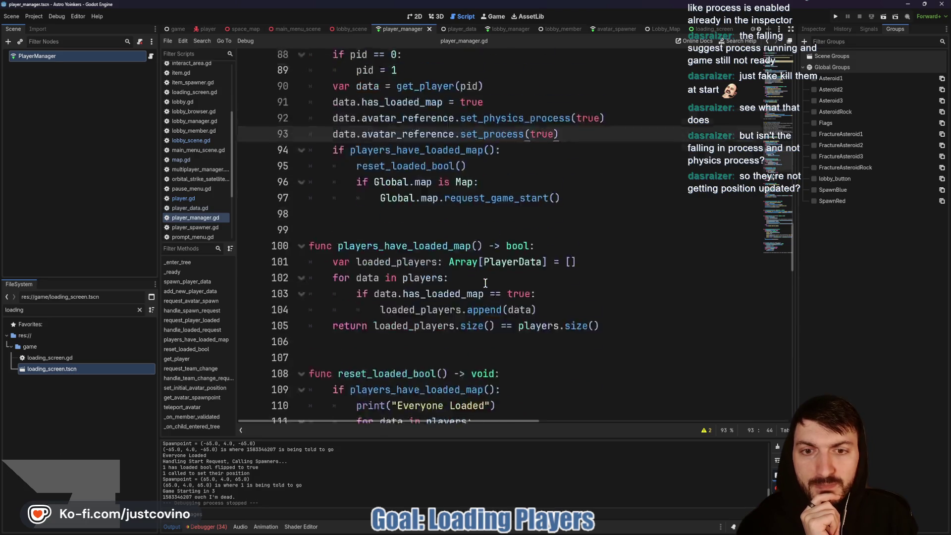
pyautogui.scroll(3, 520, 249)
pyautogui.scroll(15, 520, 248)
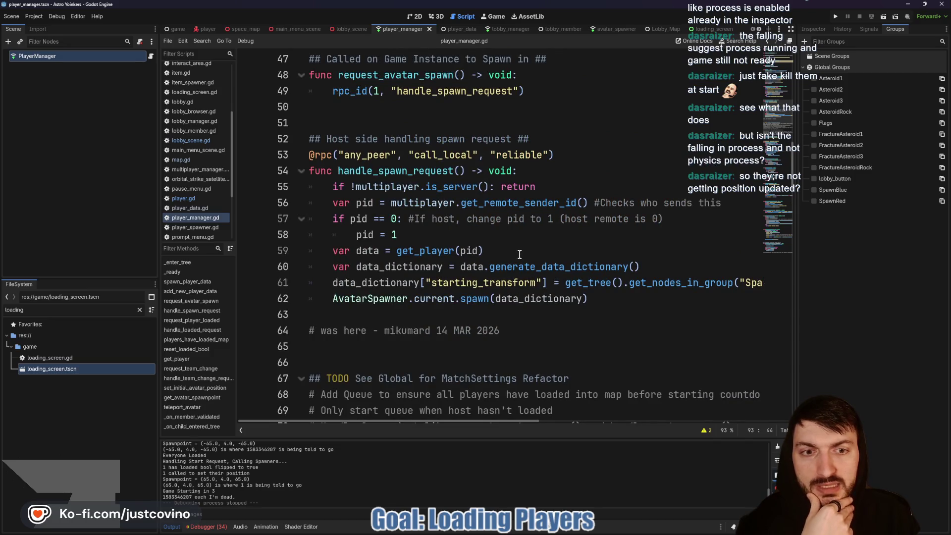
pyautogui.hscroll(5, 561, 302)
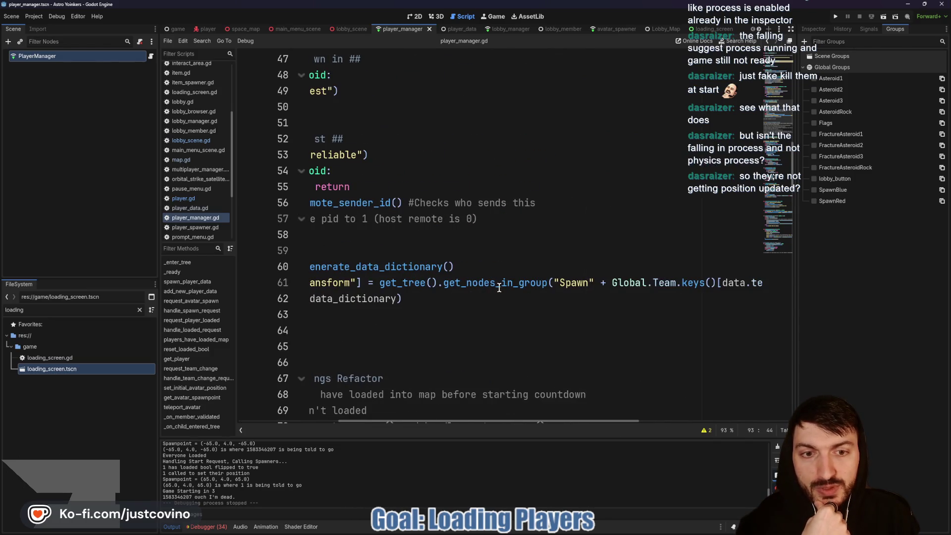
pyautogui.hscroll(-5, 381, 283)
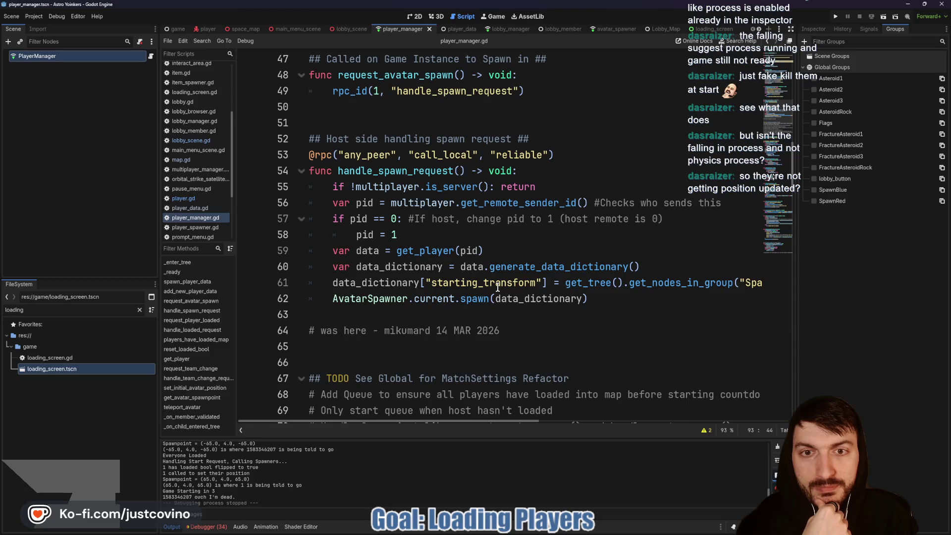
pyautogui.scroll(-10, 497, 287)
pyautogui.scroll(-9, 495, 286)
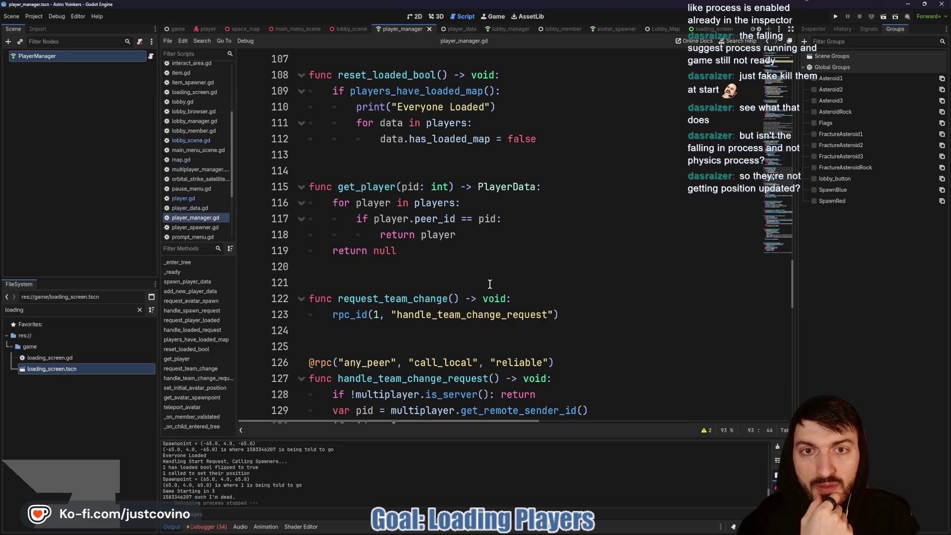
pyautogui.scroll(-4, 490, 284)
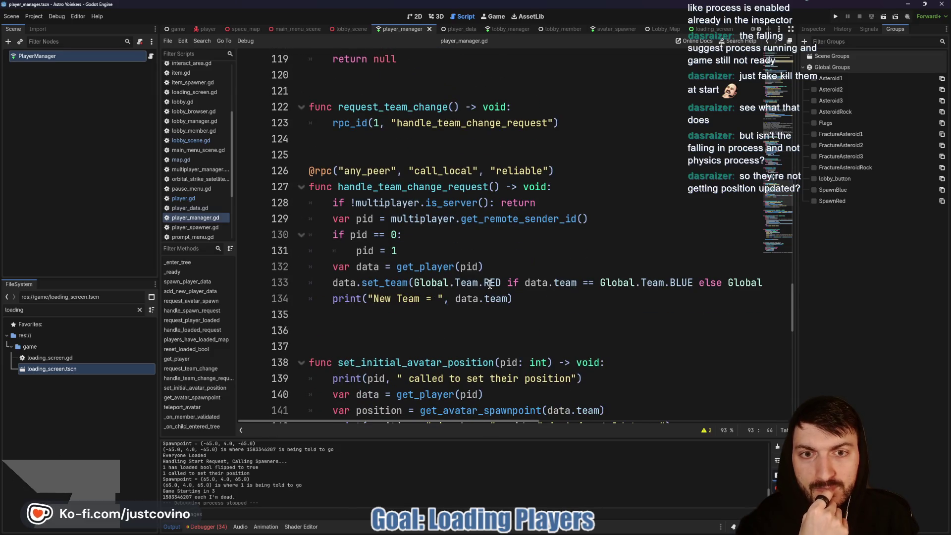
pyautogui.scroll(-3, 489, 284)
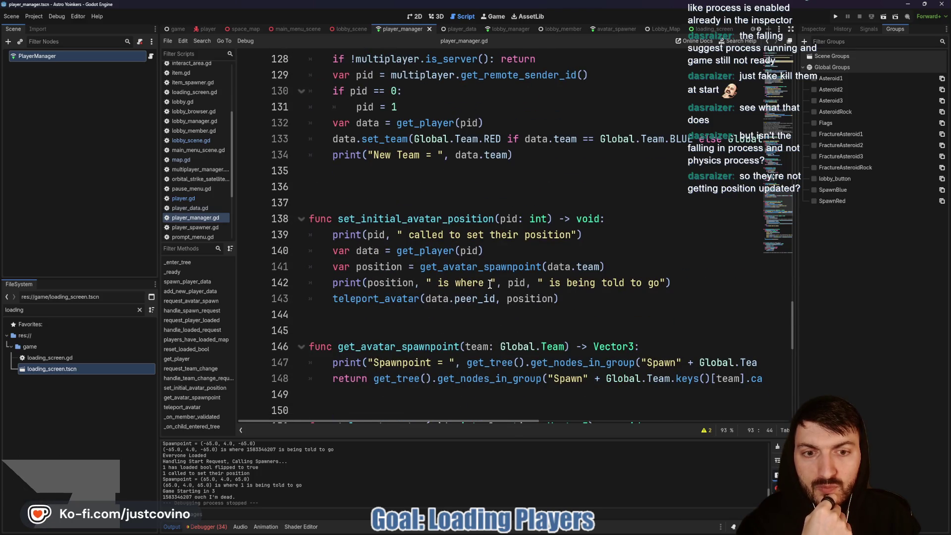
pyautogui.scroll(-2, 490, 283)
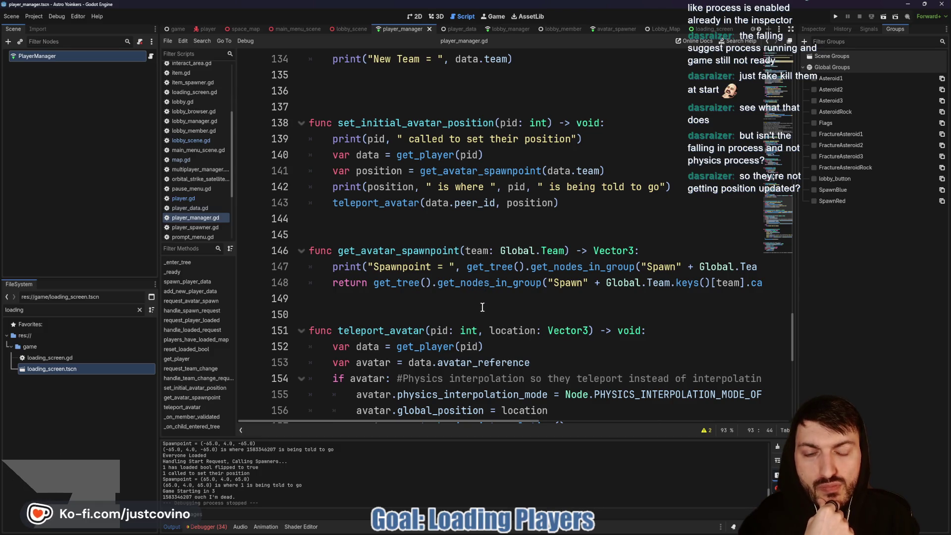
pyautogui.scroll(-2, 481, 308)
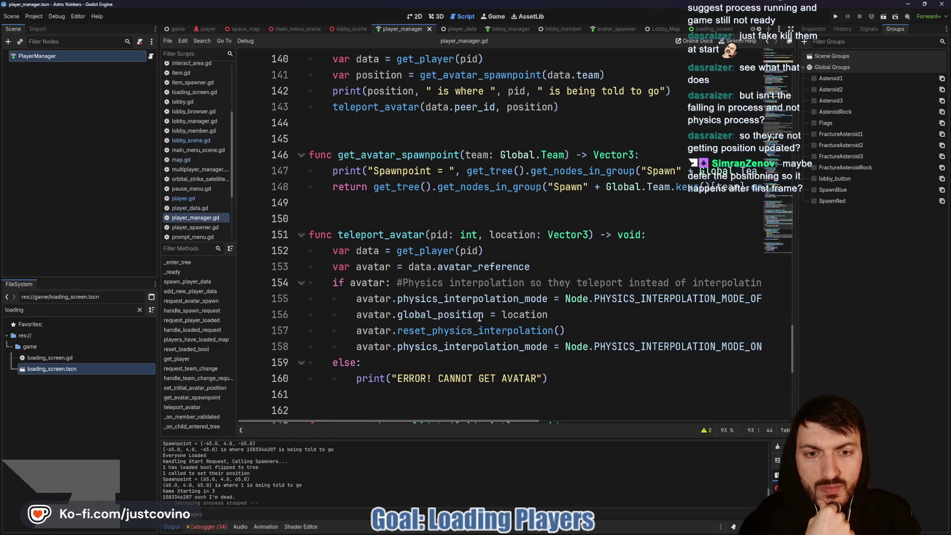
pyautogui.scroll(2, 566, 301)
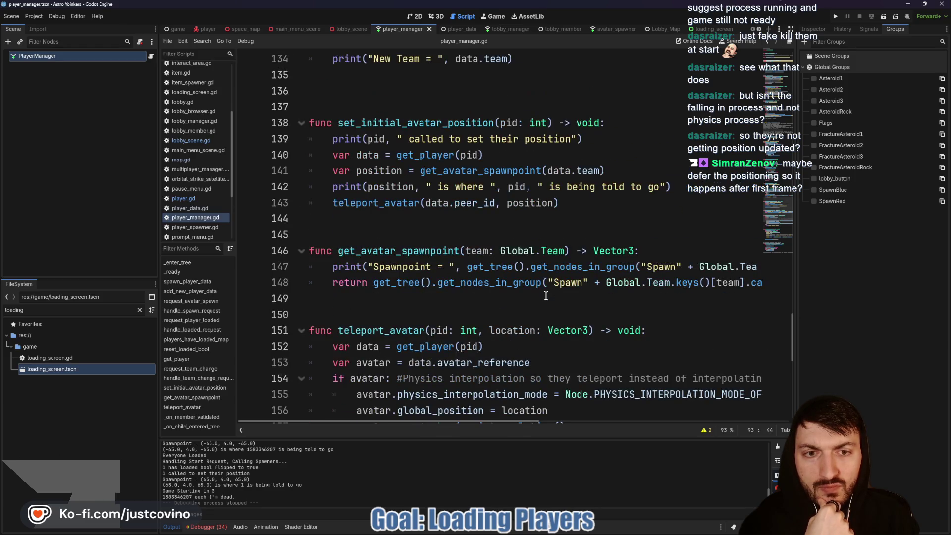
# Highlight the set_initial_avatar_position function name, just after handle_team_change_request.
pyautogui.moveTo(331, 283); pyautogui.dragTo(711, 283)
pyautogui.click(436, 297)
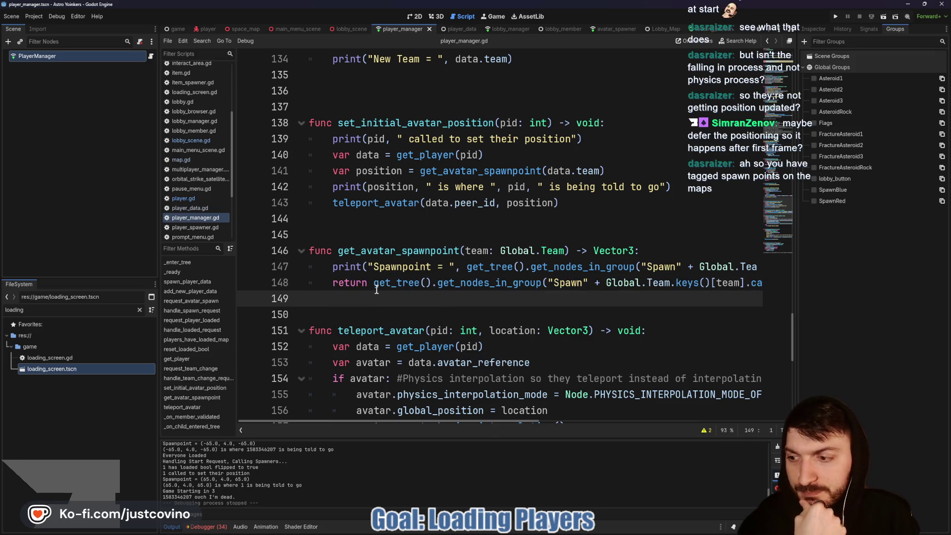
pyautogui.moveTo(376, 287)
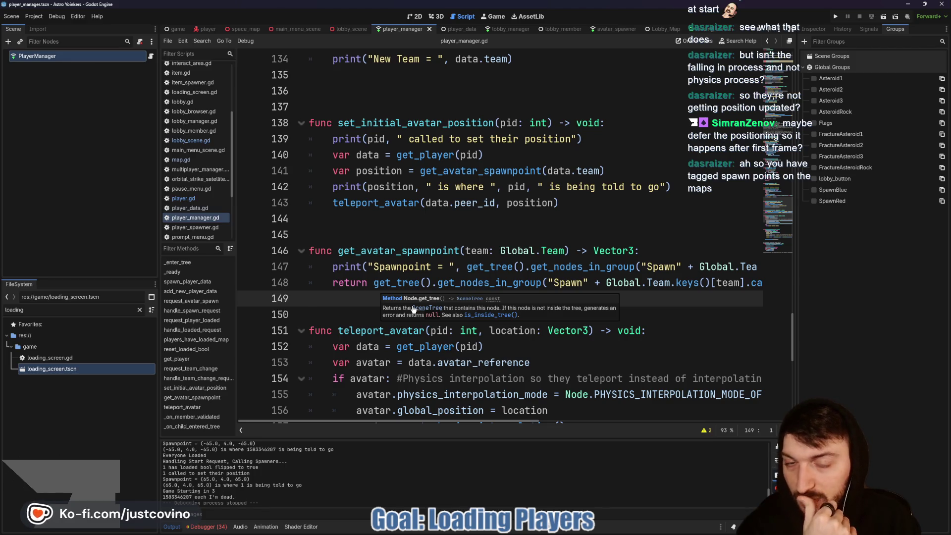
pyautogui.doubleClick(368, 124)
pyautogui.scroll(2, 449, 227)
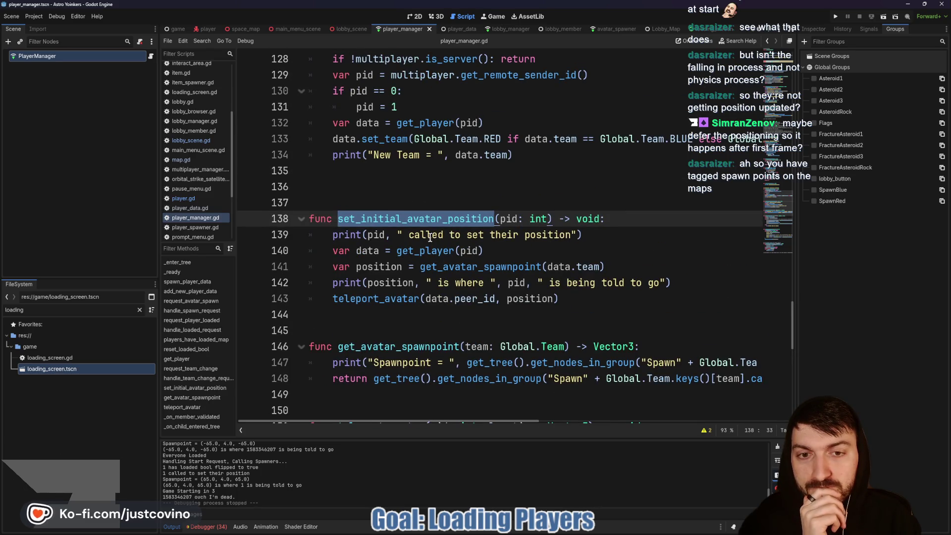
pyautogui.scroll(2, 430, 236)
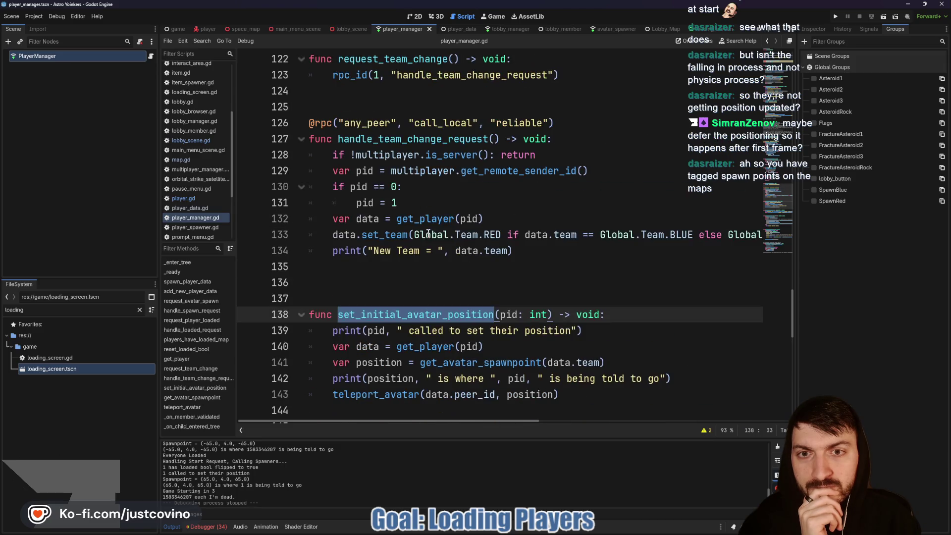
# In player_data.gd's has_loaded_map setter, make it call_deferred("PlayerManager.set_initial_avatar_position", peer_id).
pyautogui.click(453, 29)
pyautogui.click(377, 212)
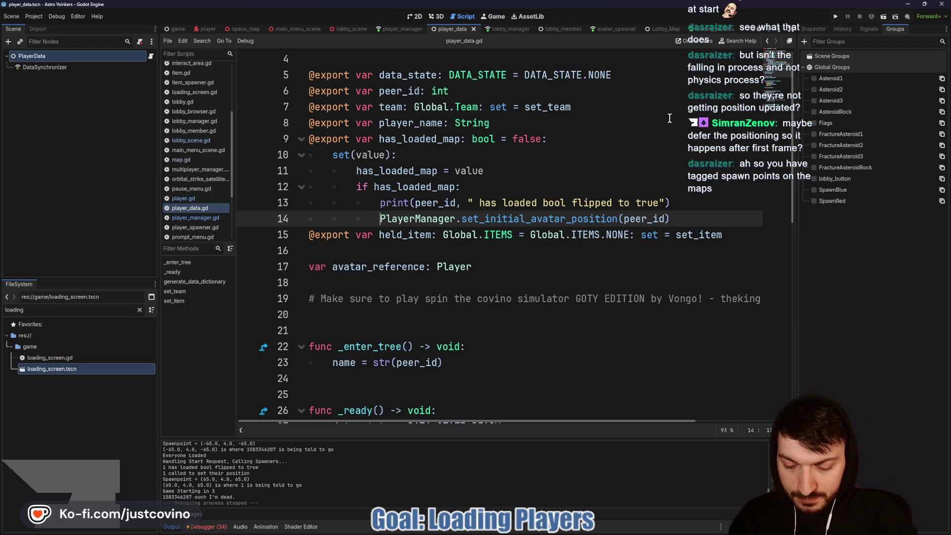
pyautogui.write('call')
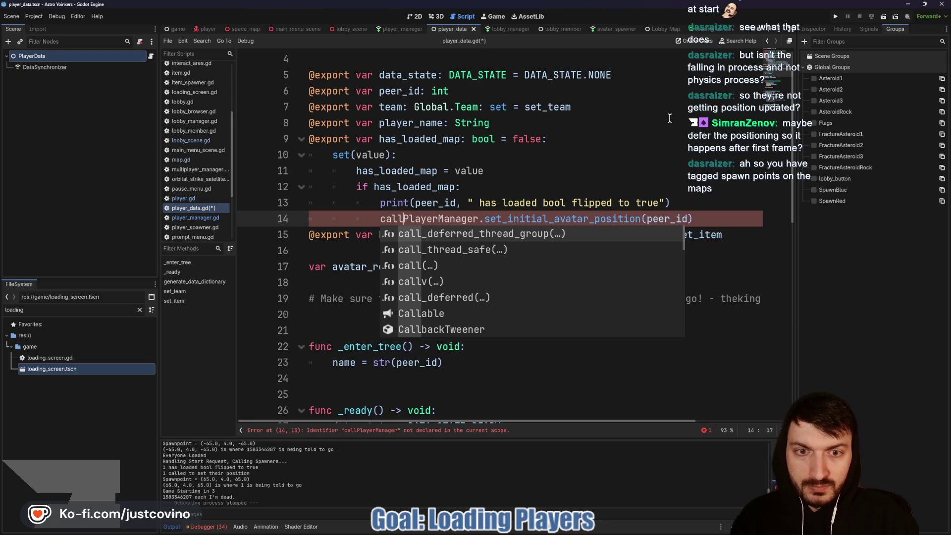
pyautogui.press('Down')
pyautogui.press('Down')
pyautogui.press('Down')
pyautogui.press('Return')
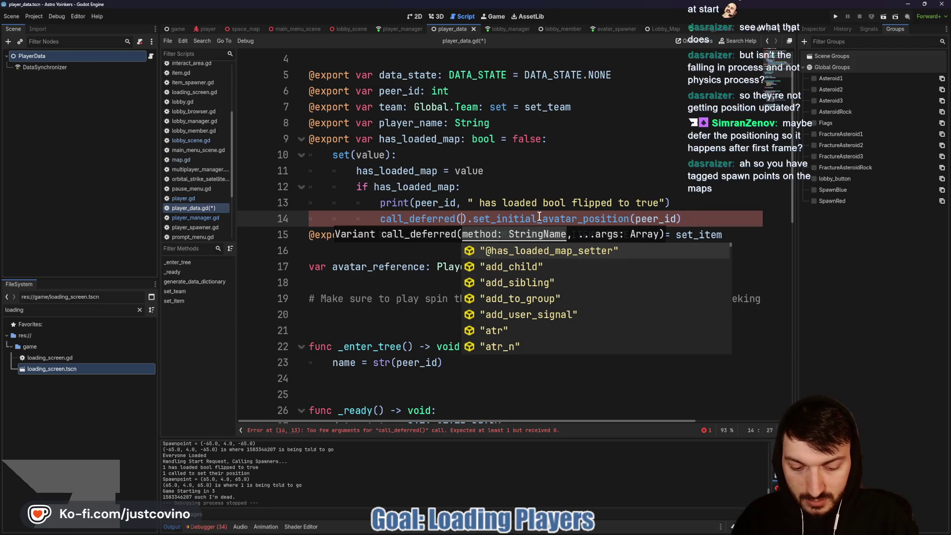
pyautogui.write('"PlayerManager')
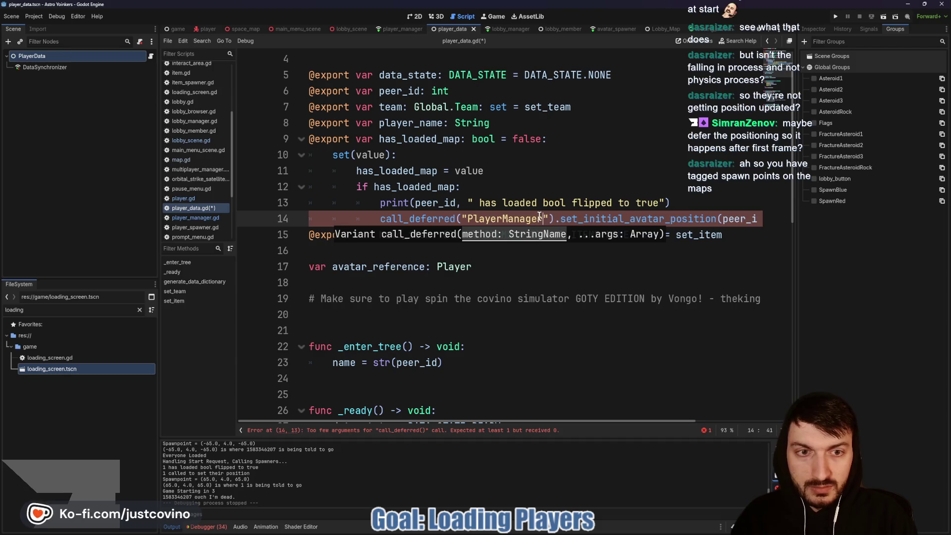
pyautogui.write('.set_initial')
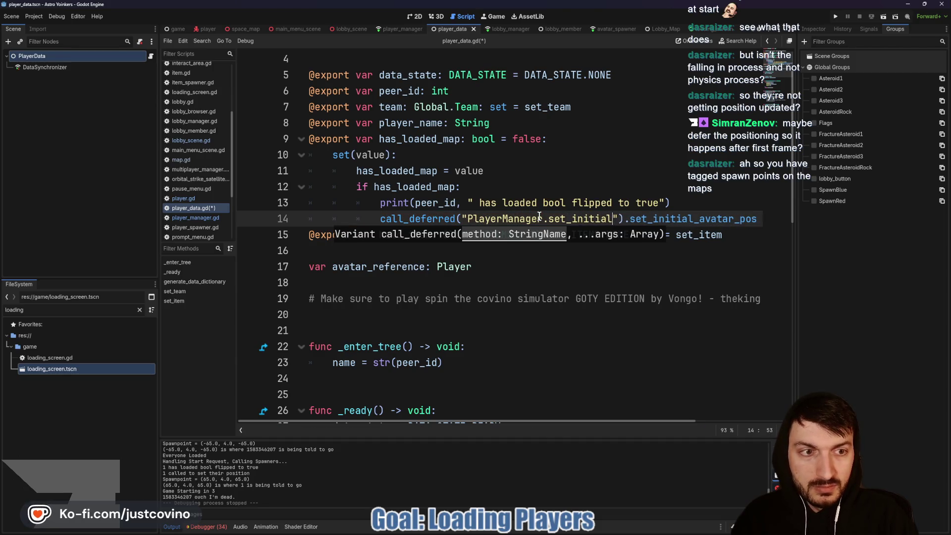
pyautogui.write('_avatar')
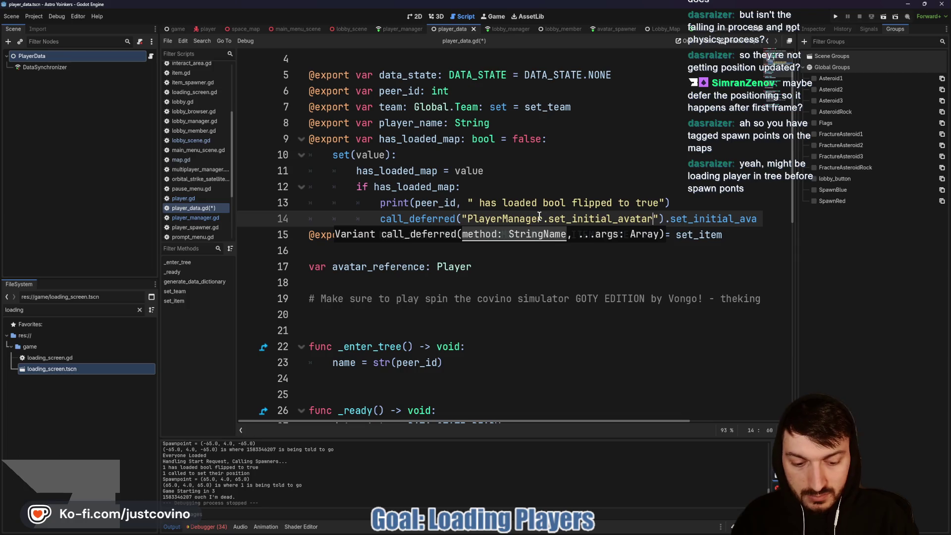
pyautogui.write('_position')
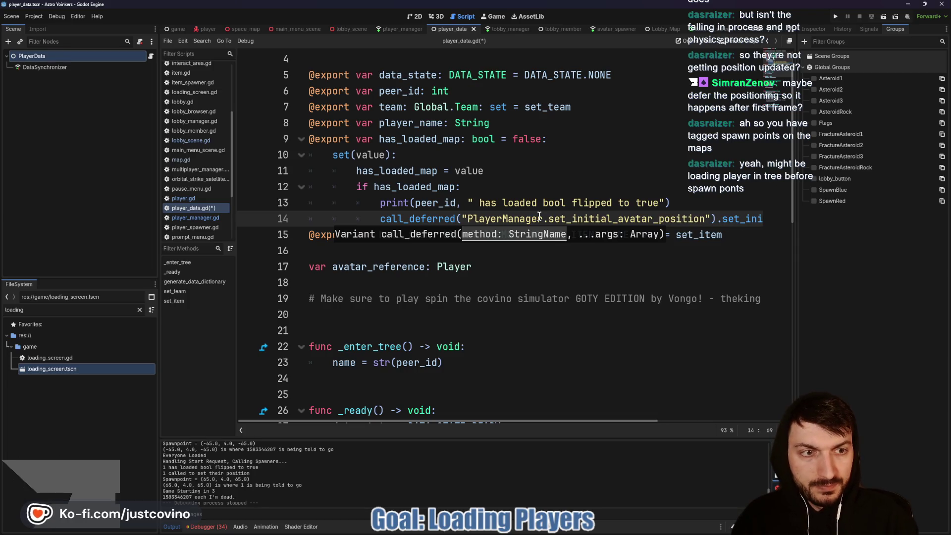
pyautogui.write('", peer')
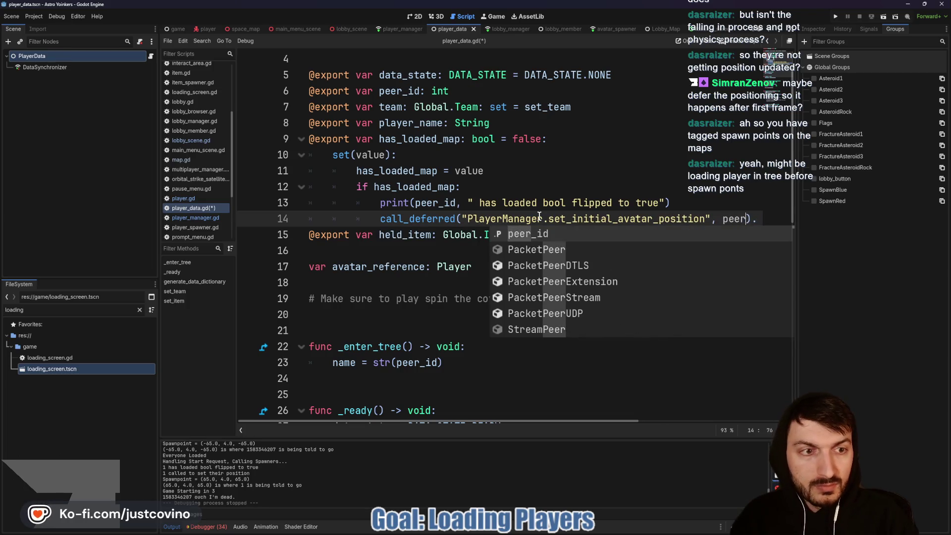
pyautogui.write('_id)')
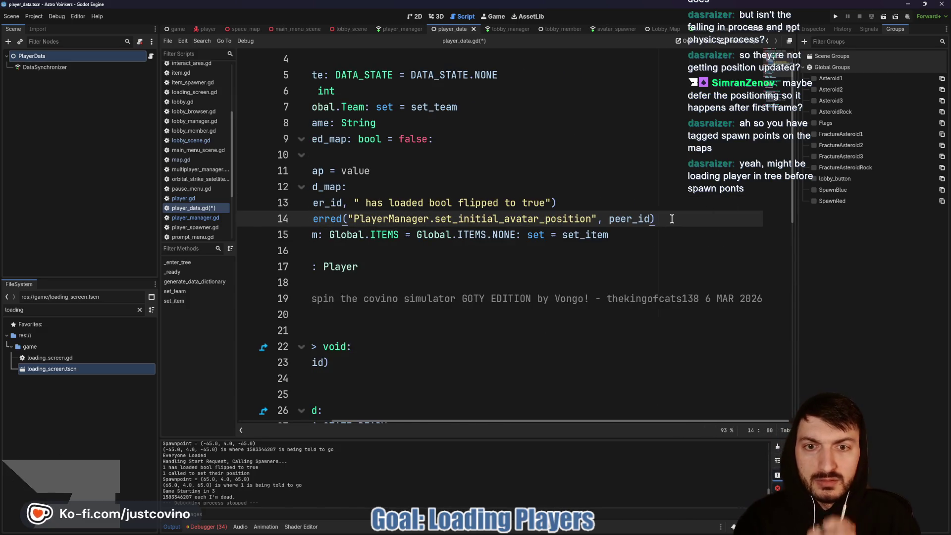
# Save player_data.gd and return to the lobby_scene script.
pyautogui.hscroll(-3, 545, 238)
pyautogui.moveTo(380, 222)
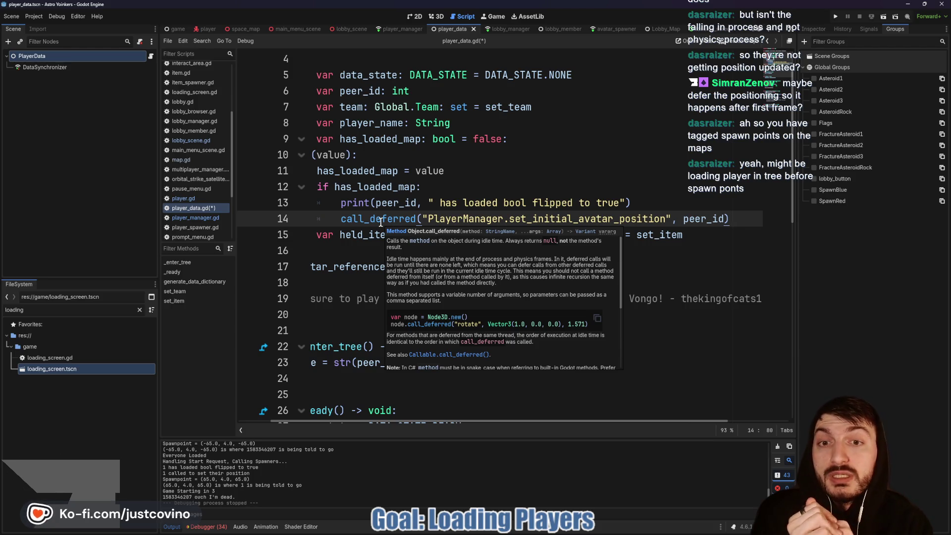
pyautogui.click(459, 171)
pyautogui.hotkey('ctrl', 's')
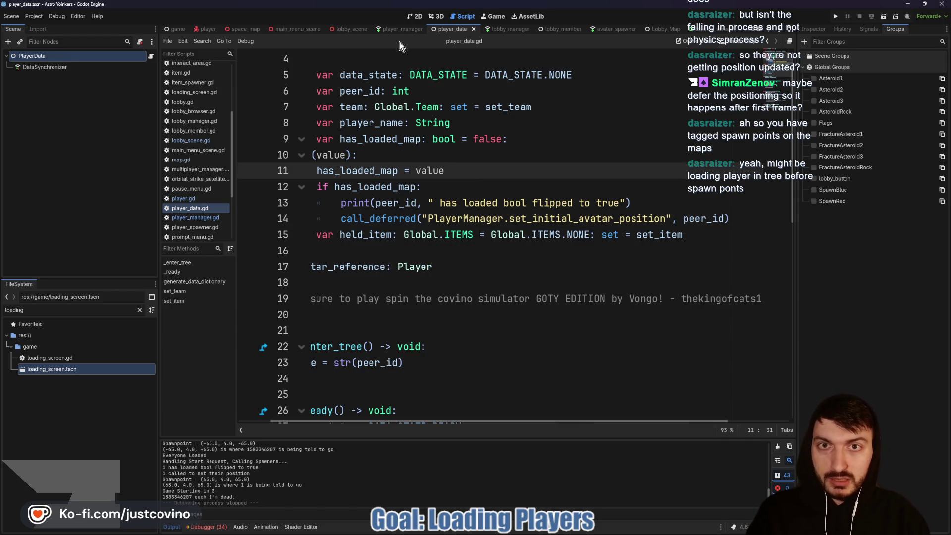
pyautogui.click(345, 29)
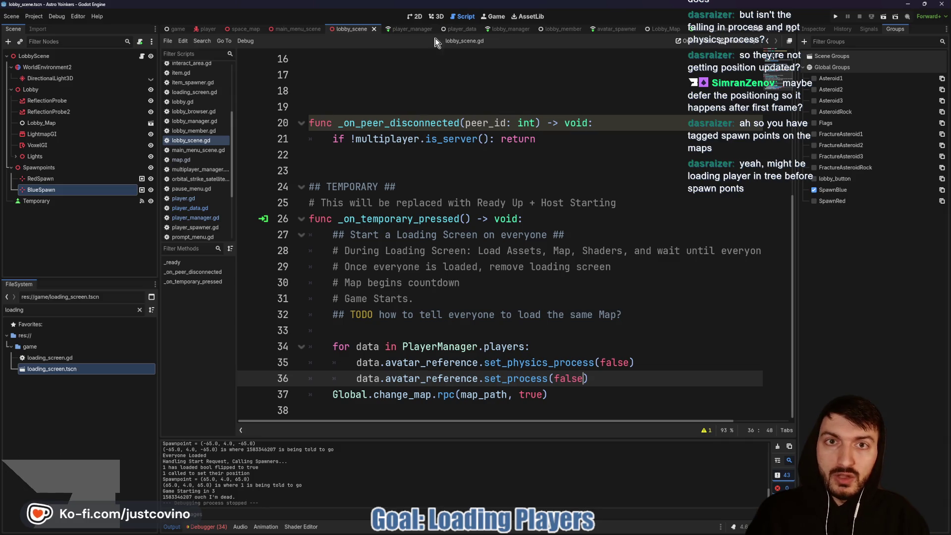
# From the 3D view, run the Astro Yoinkers project as two debug instances.
pyautogui.click(434, 17)
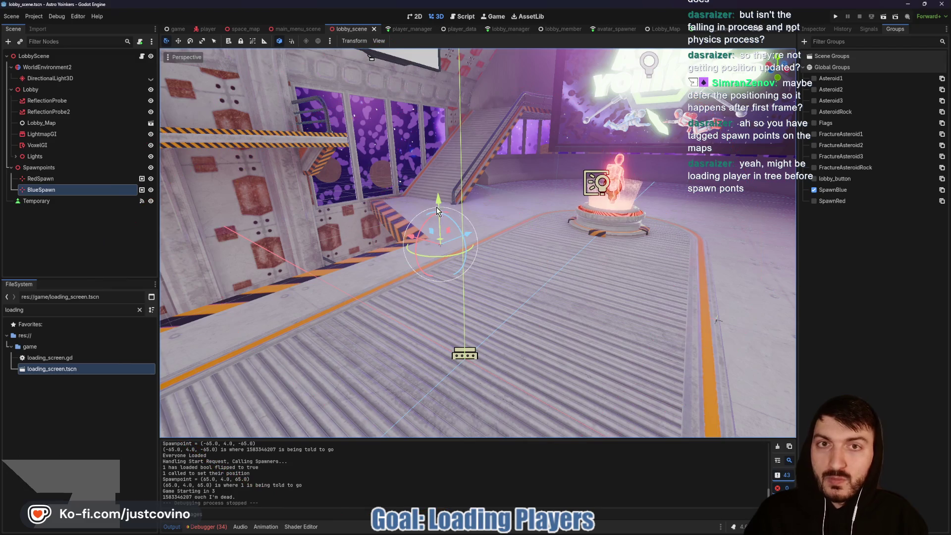
pyautogui.click(835, 16)
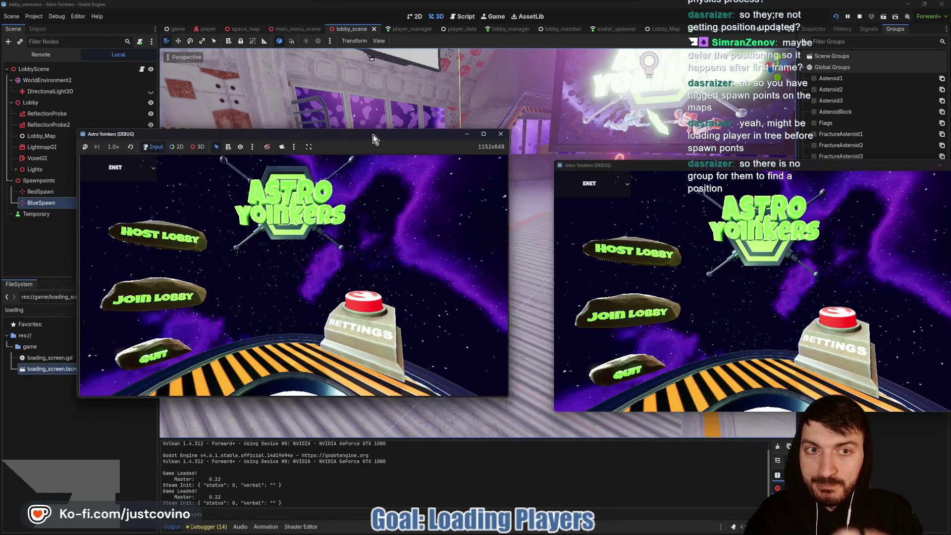
# Host a lobby in the first instance and join Fake Lobby 20 from the second.
pyautogui.click(156, 235)
pyautogui.click(285, 250)
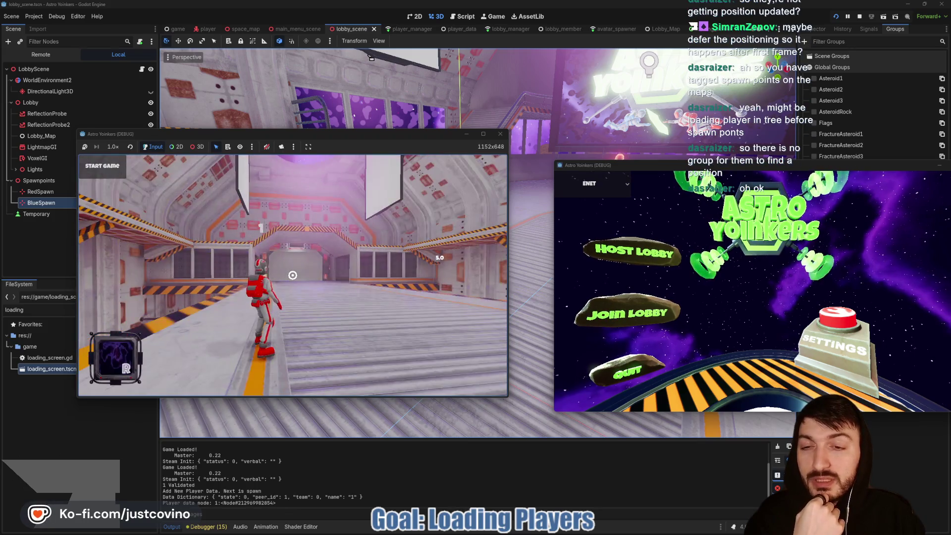
pyautogui.click(646, 310)
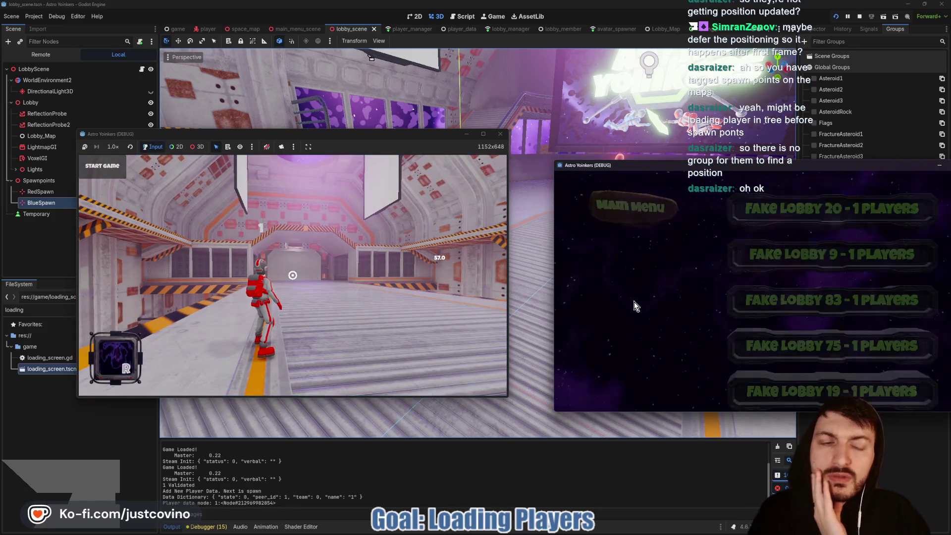
pyautogui.click(832, 208)
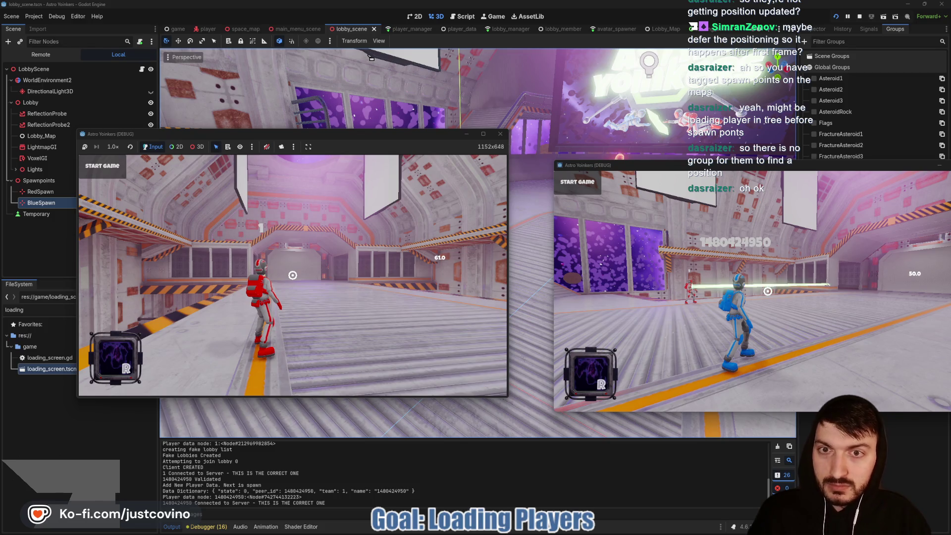
# Start the game so red and blue players land on their team pads, then stop it.
pyautogui.press('super')
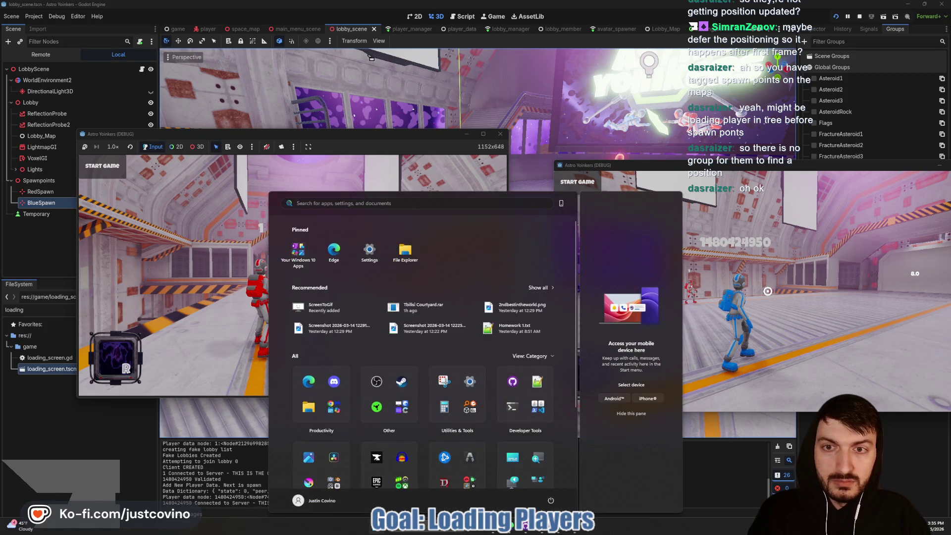
pyautogui.click(366, 139)
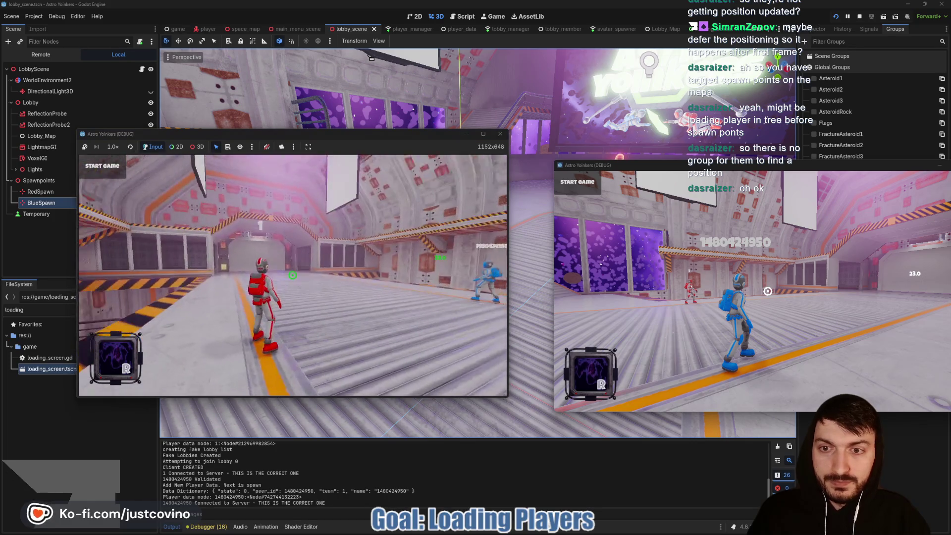
pyautogui.click(123, 171)
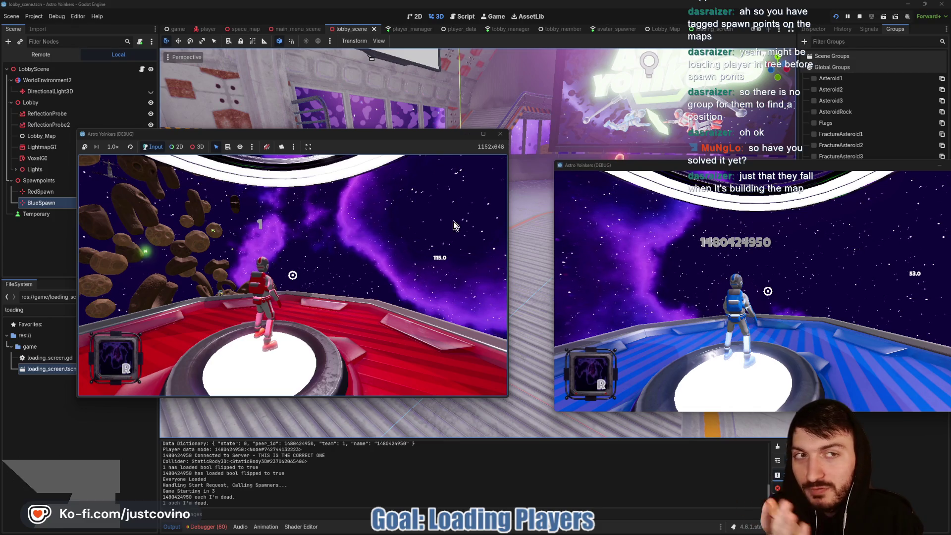
pyautogui.click(859, 16)
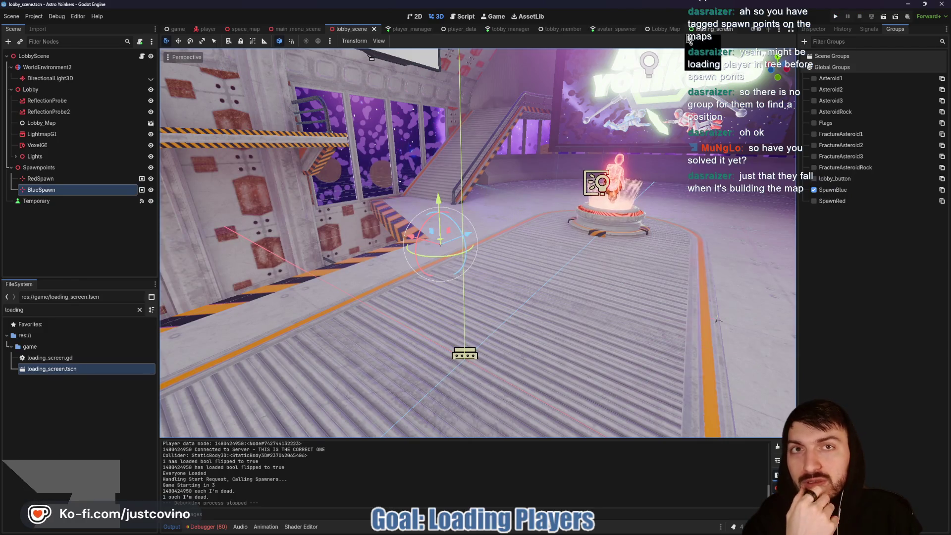
# Check change_map in loading_screen.gd, then go back to set_initial_avatar_position in player_manager.gd.
pyautogui.click(708, 29)
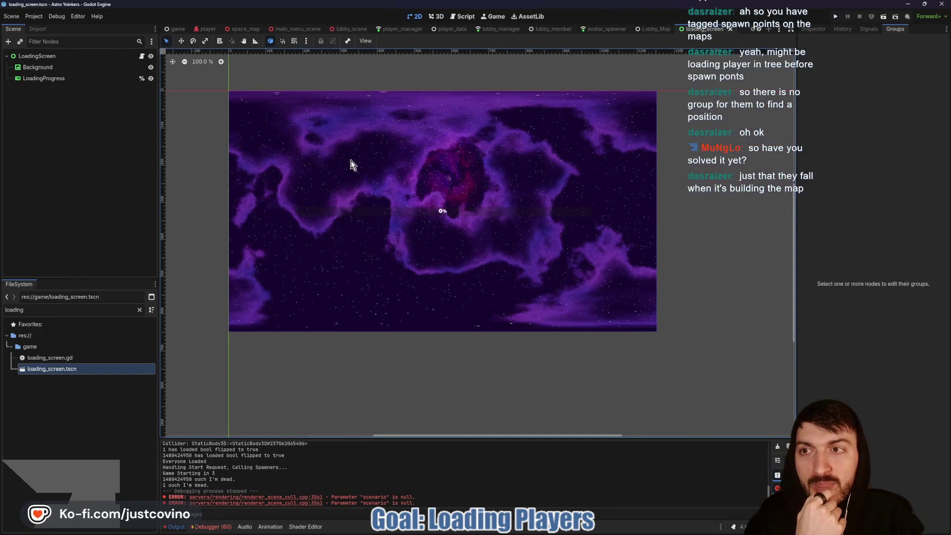
pyautogui.click(142, 56)
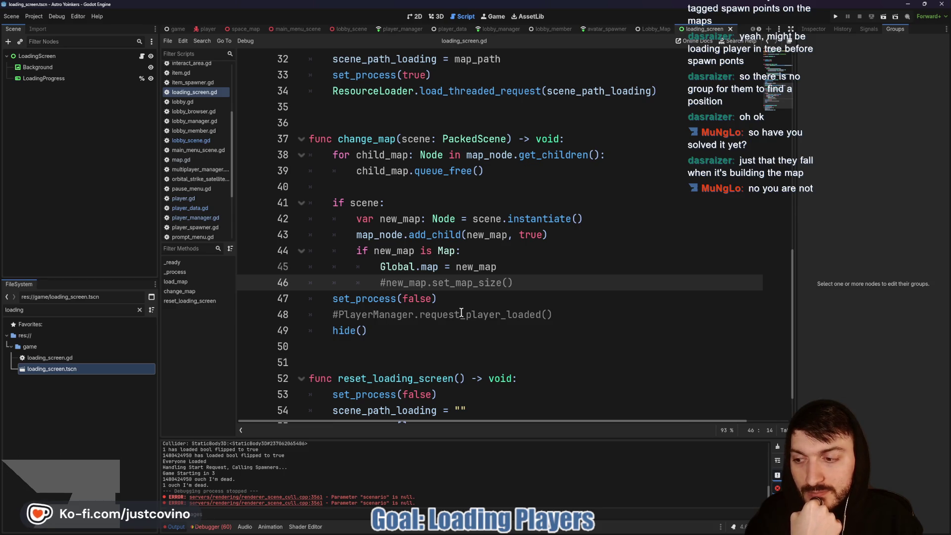
pyautogui.scroll(1, 488, 293)
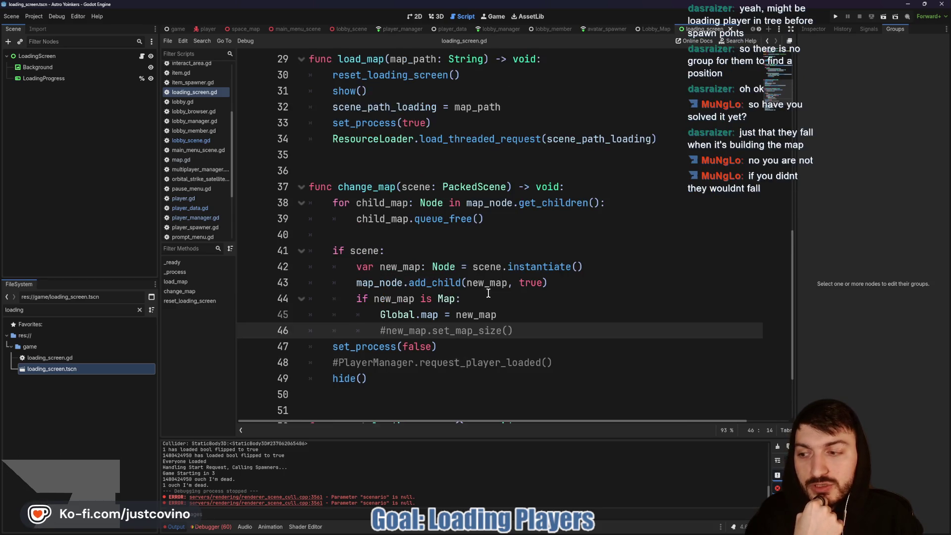
pyautogui.scroll(-1, 488, 293)
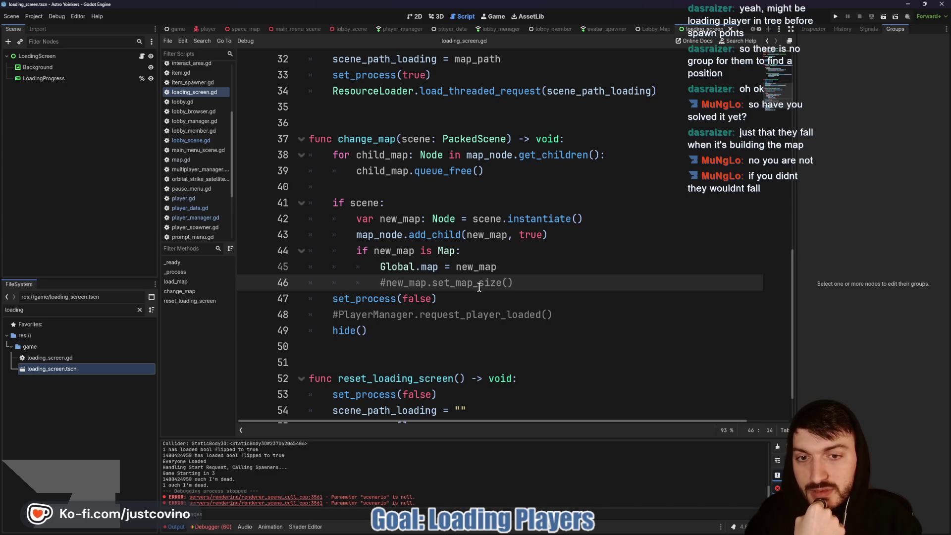
pyautogui.scroll(7, 479, 286)
pyautogui.scroll(-6, 460, 299)
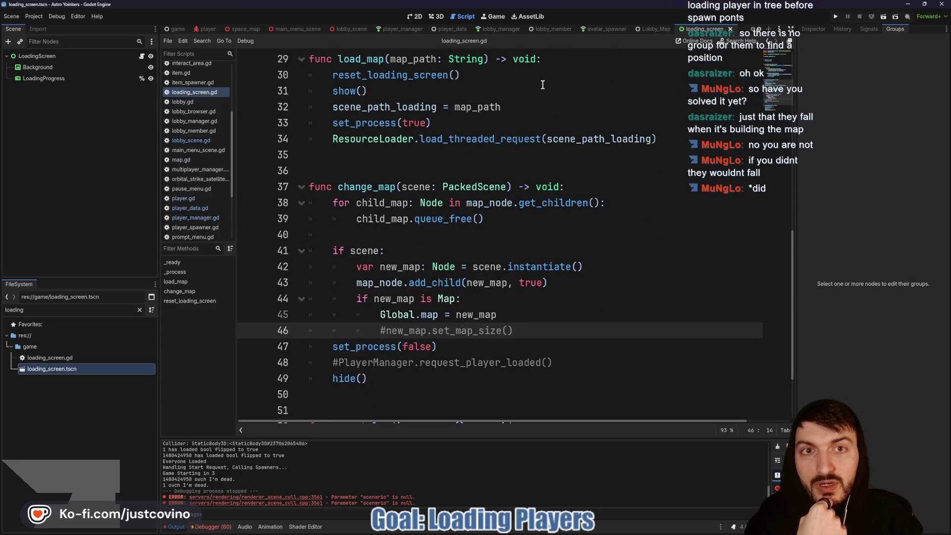
pyautogui.click(392, 29)
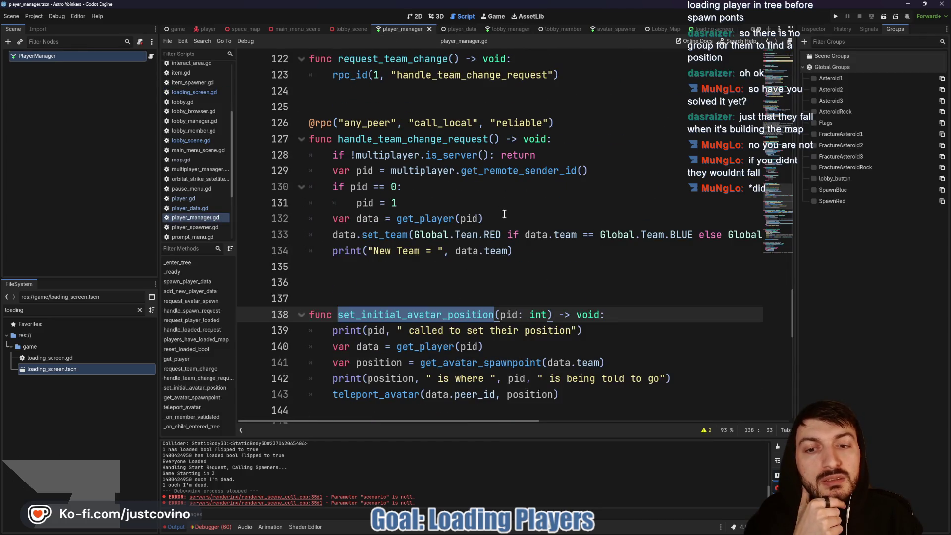
# Highlight lines 35–36 in lobby_scene.gd's _on_temporary_pressed that disable avatar physics and processing.
pyautogui.scroll(4, 456, 272)
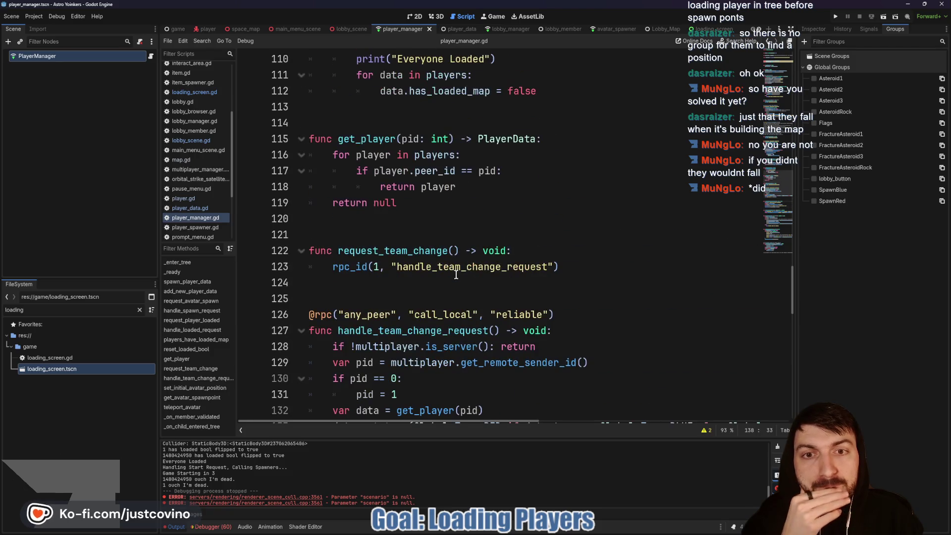
pyautogui.scroll(9, 456, 274)
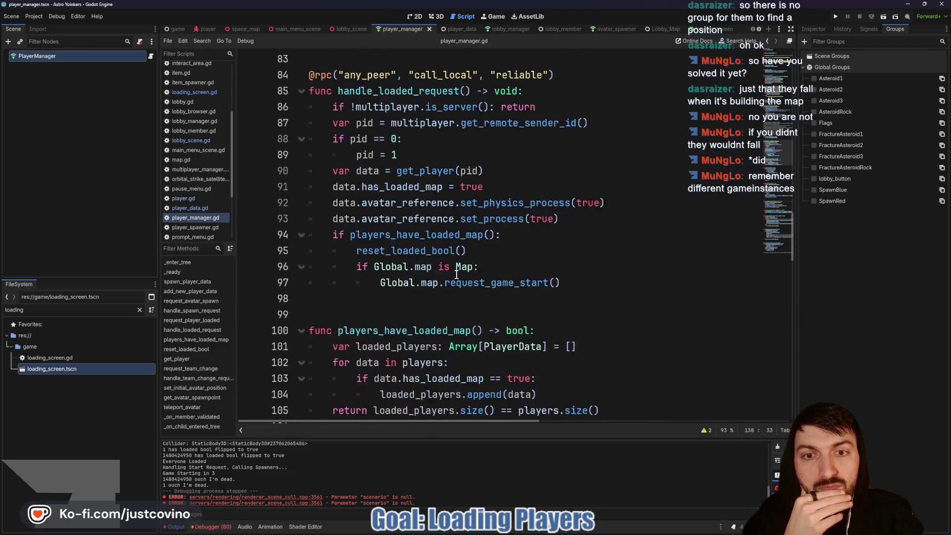
pyautogui.scroll(1, 456, 274)
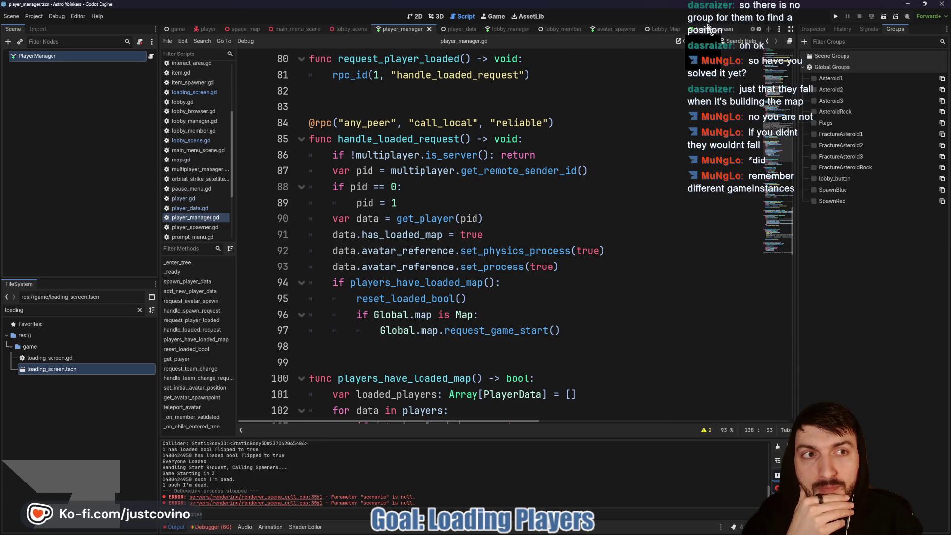
pyautogui.click(353, 31)
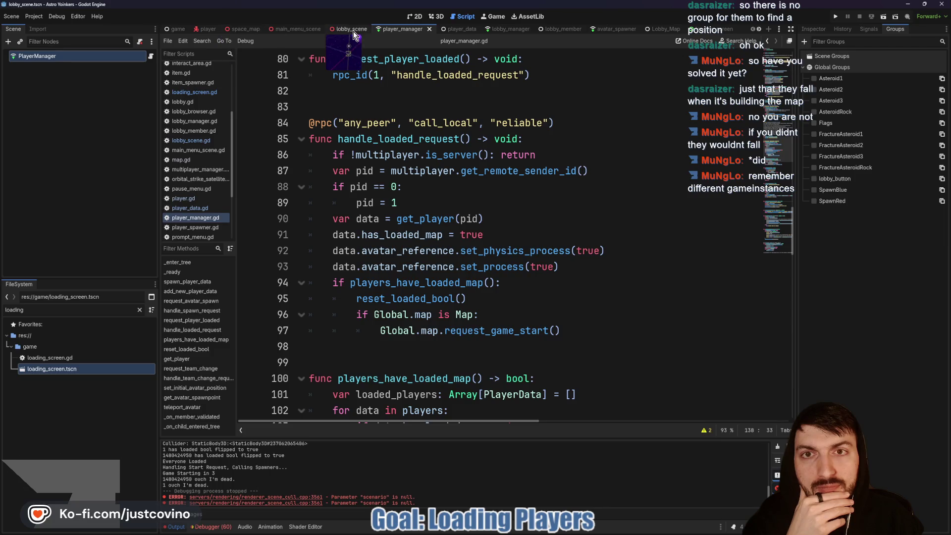
pyautogui.moveTo(602, 378)
pyautogui.mouseDown()
pyautogui.moveTo(483, 378)
pyautogui.moveTo(356, 362)
pyautogui.mouseUp()
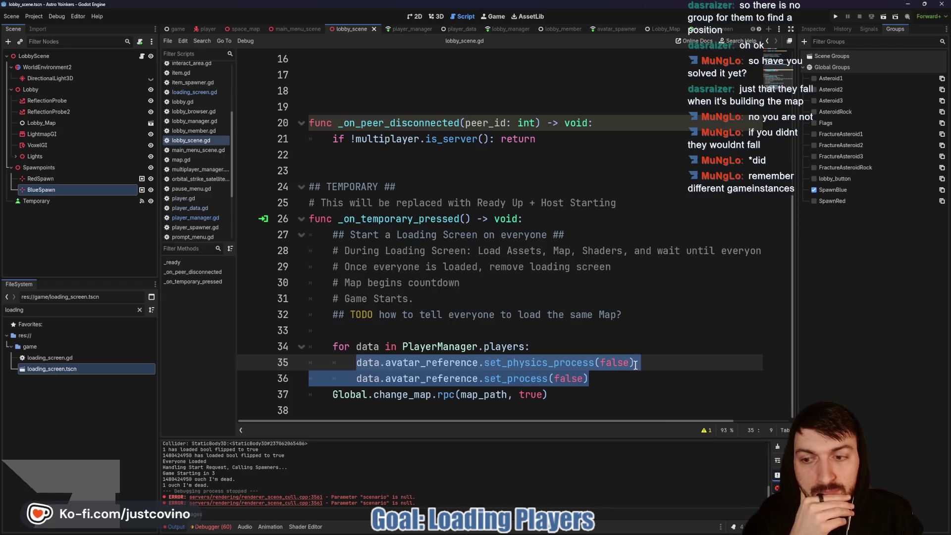
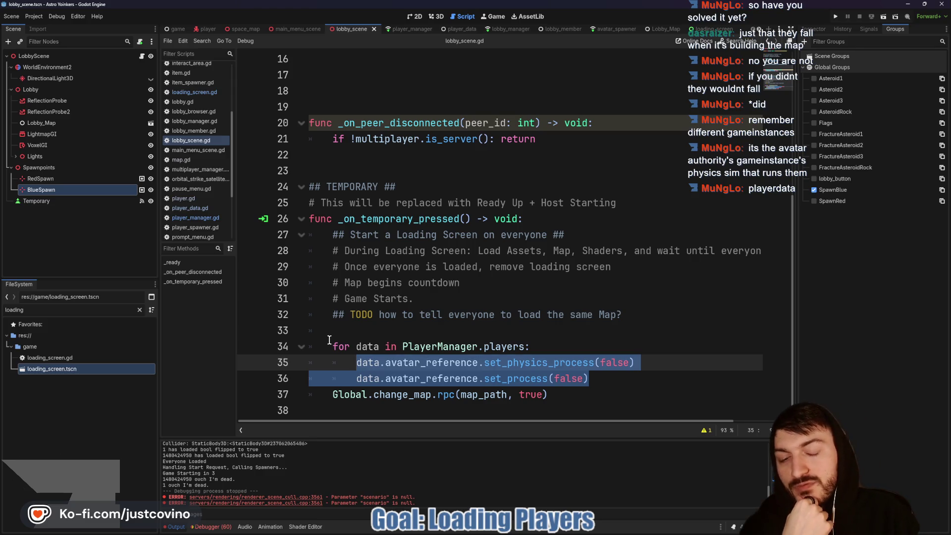
# Select the players list in the for-loop header of _on_temporary_pressed.
pyautogui.click(373, 347)
pyautogui.click(414, 347)
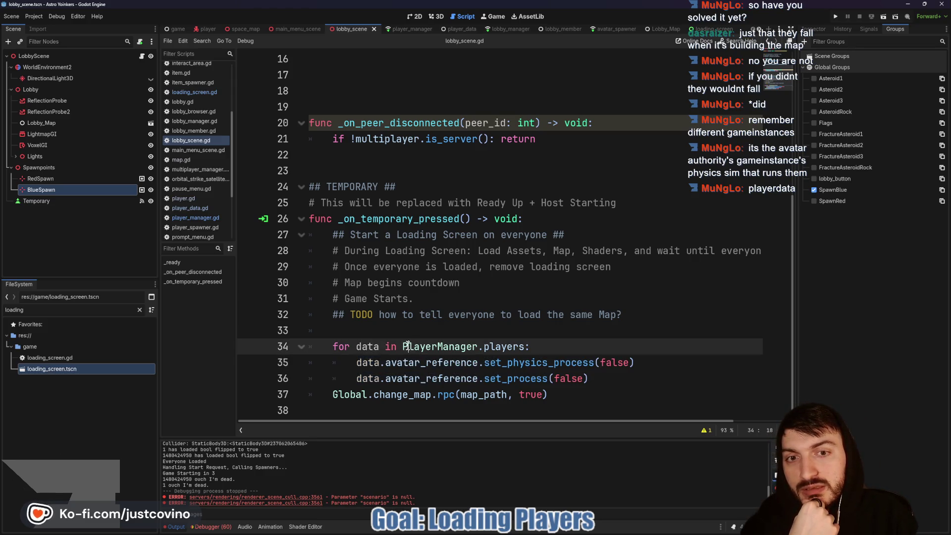
pyautogui.moveTo(411, 347); pyautogui.dragTo(540, 344)
# Add 'if !multiplayer.is_server(): return' on line 33 and save lobby_scene.gd.
pyautogui.click(370, 331)
pyautogui.write('if')
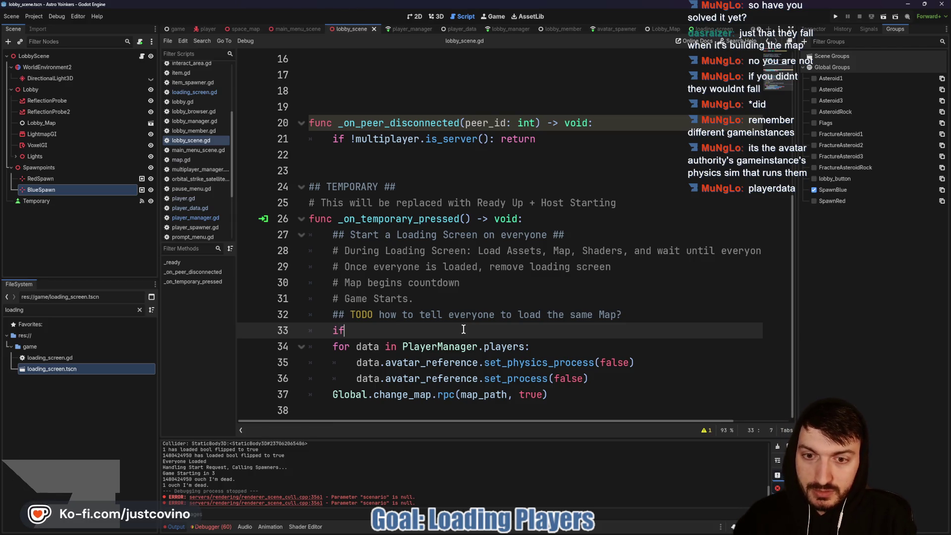
pyautogui.write(' !multi')
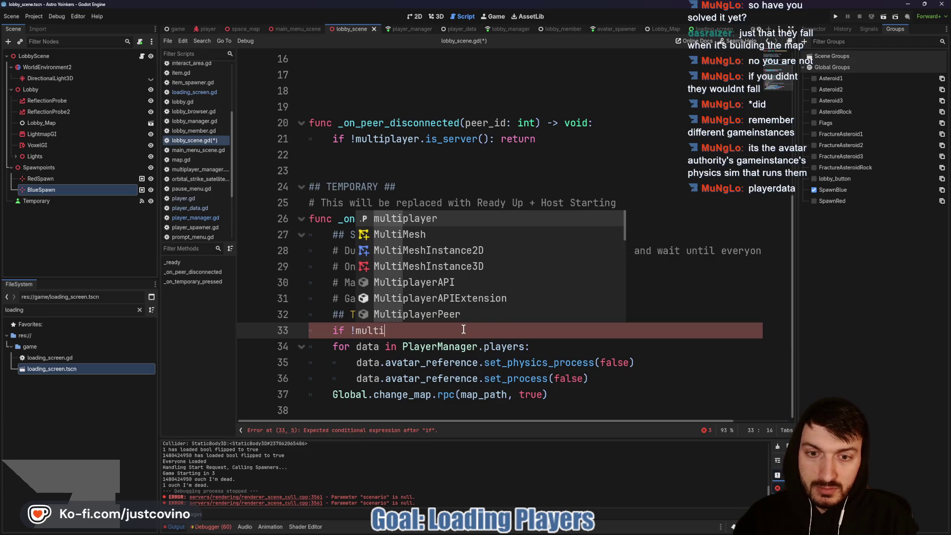
pyautogui.write('player.is_')
pyautogui.press('Return')
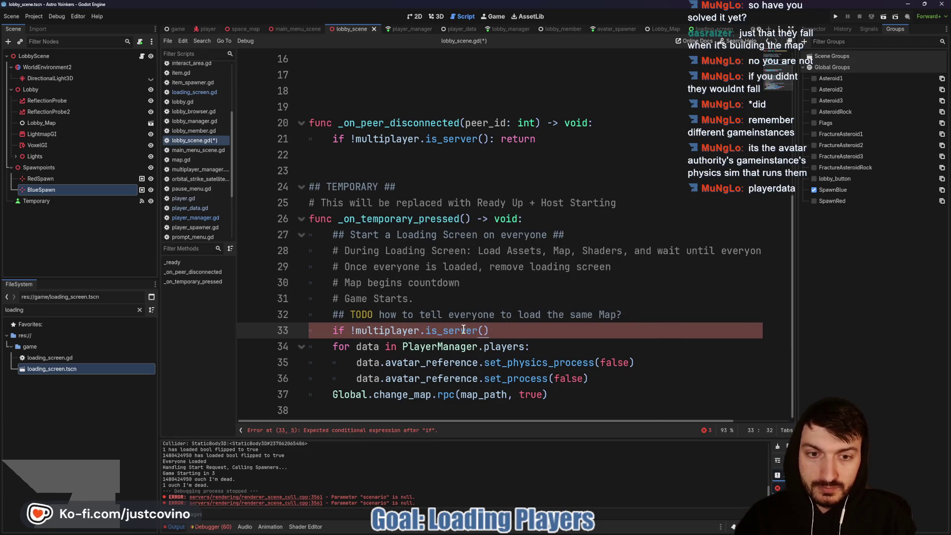
pyautogui.write(': return')
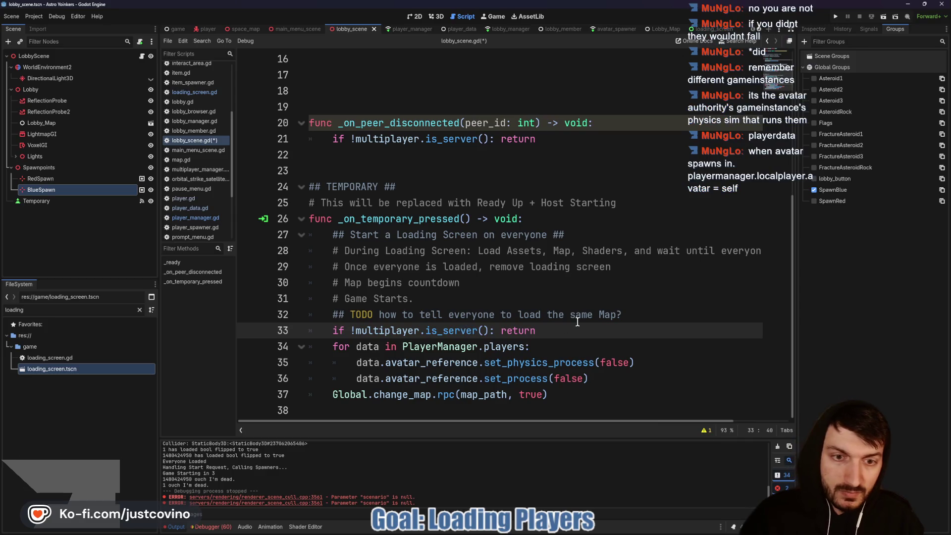
pyautogui.hotkey('ctrl', 's')
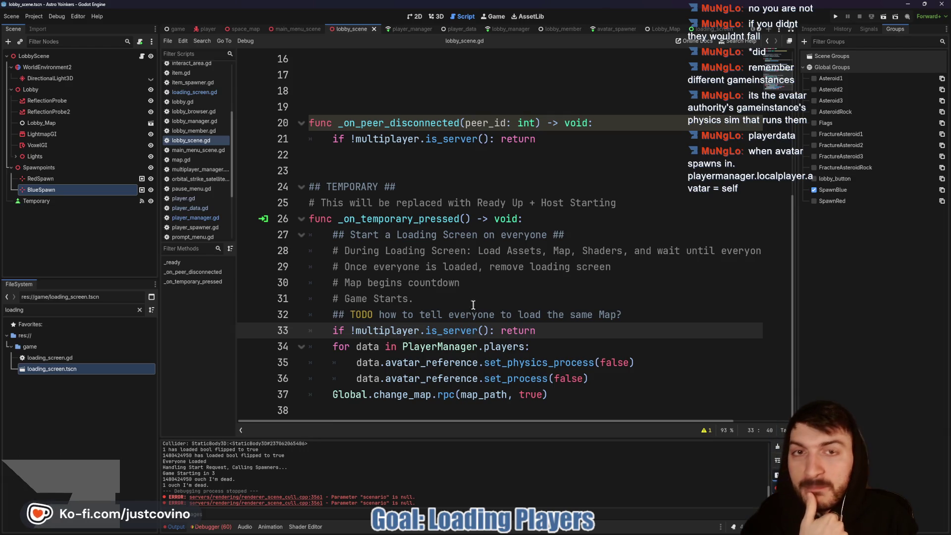
pyautogui.click(402, 29)
pyautogui.scroll(7, 457, 239)
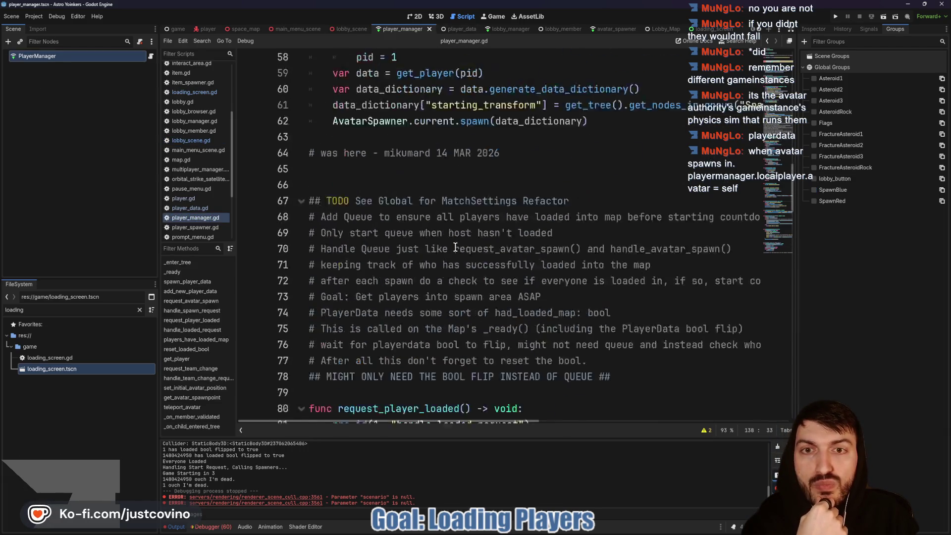
pyautogui.click(452, 29)
pyautogui.scroll(1, 442, 227)
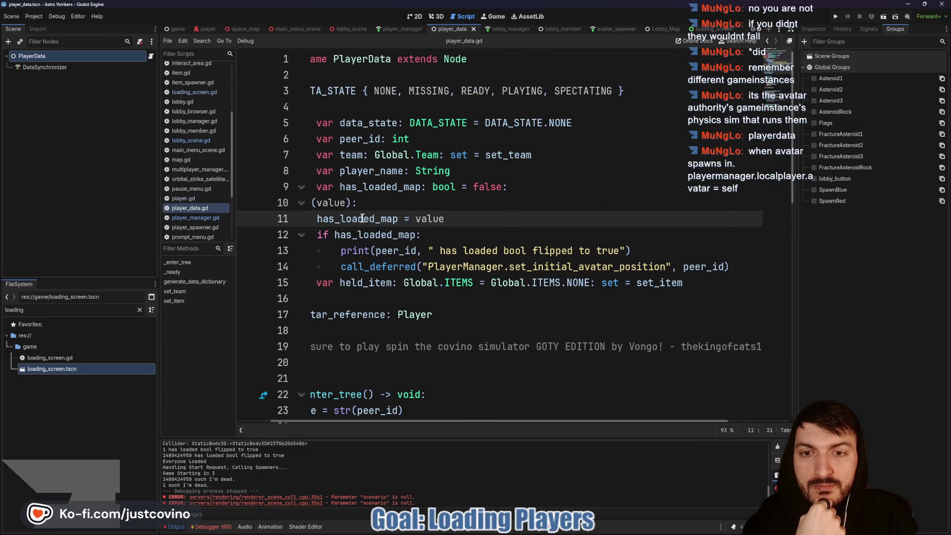
pyautogui.click(316, 283)
pyautogui.hscroll(-2, 374, 302)
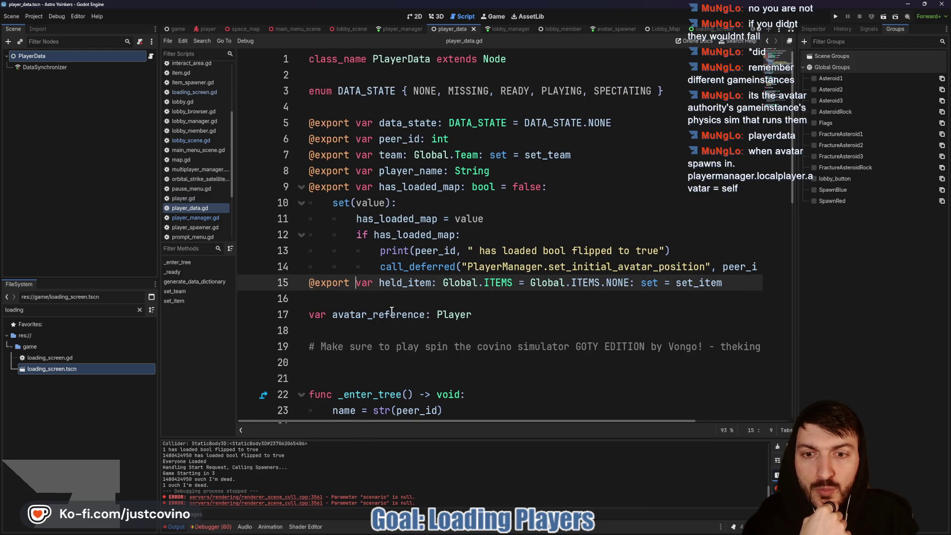
pyautogui.doubleClick(379, 315)
pyautogui.click(399, 29)
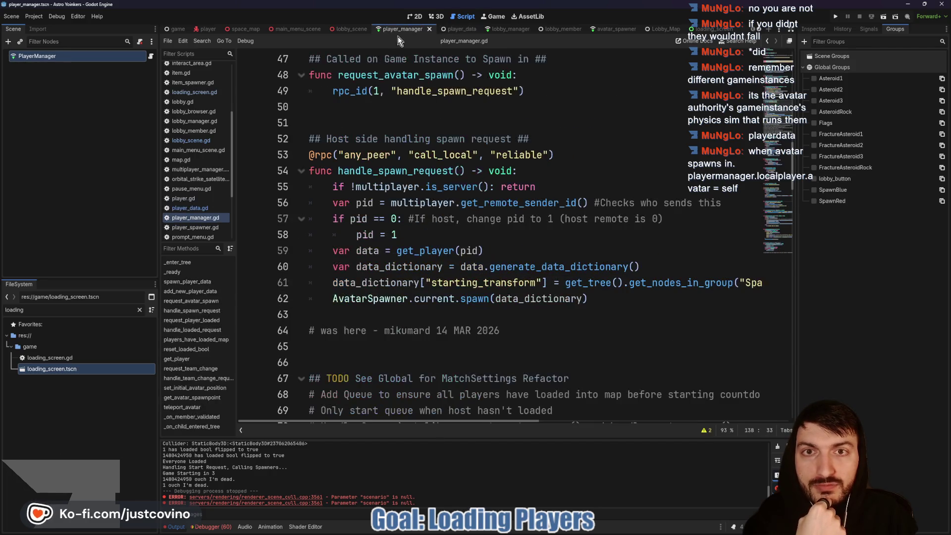
pyautogui.scroll(15, 454, 263)
pyautogui.doubleClick(367, 155)
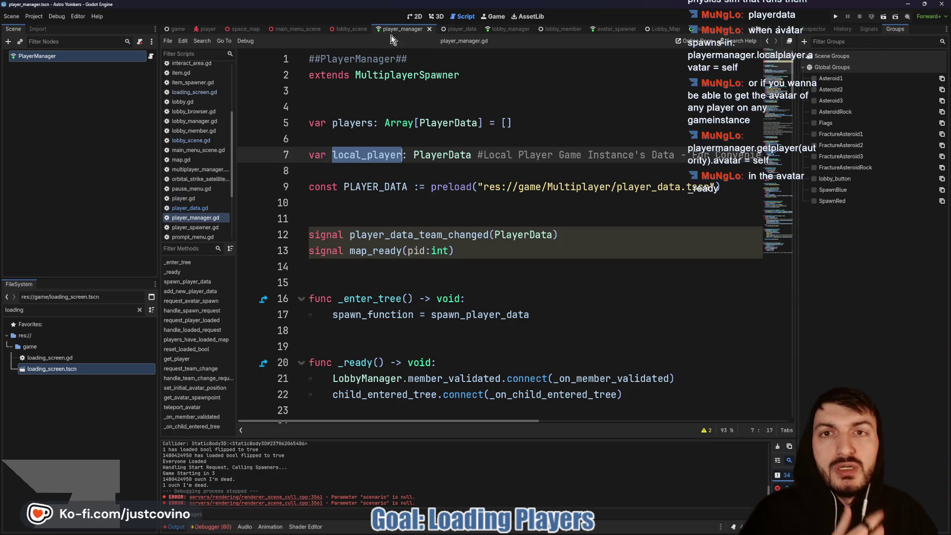
pyautogui.click(359, 33)
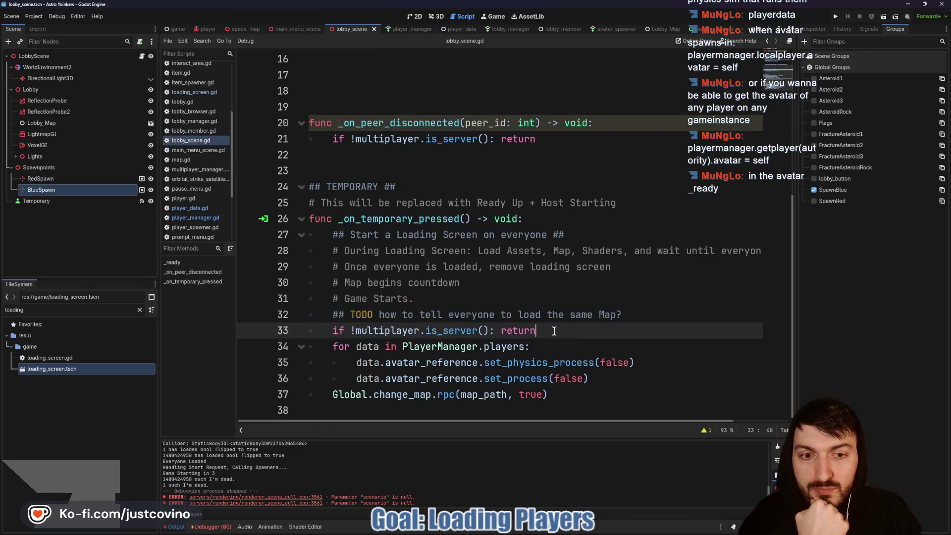
# Delete the line-33 server guard and the 'for data in PlayerManager.players:' loop header.
pyautogui.hotkey('shift', 'Home')
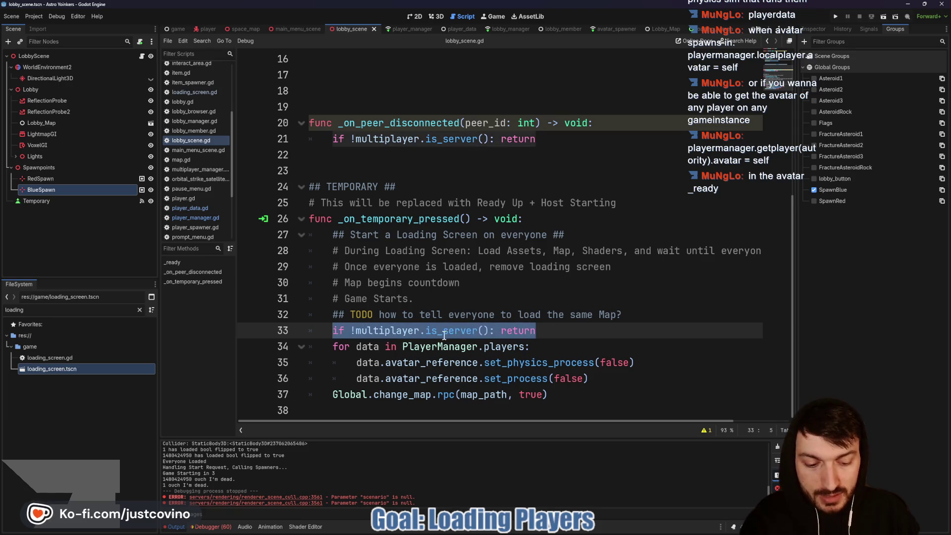
pyautogui.hotkey('ctrl', 'x')
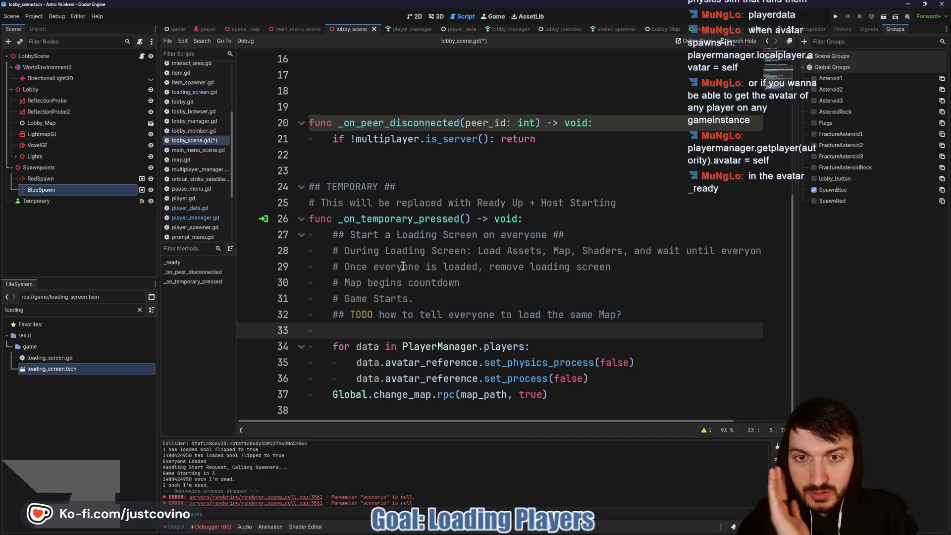
pyautogui.click(396, 218)
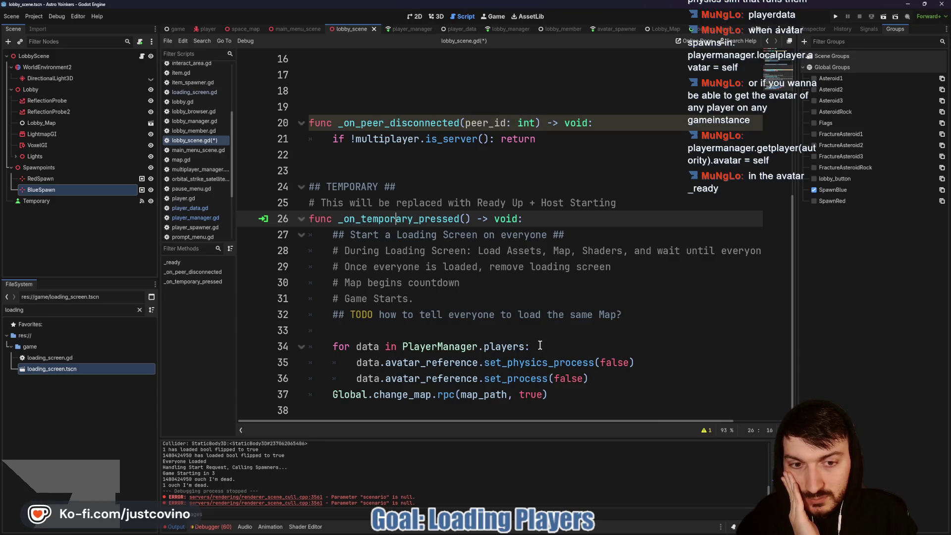
pyautogui.moveTo(540, 345); pyautogui.dragTo(315, 348)
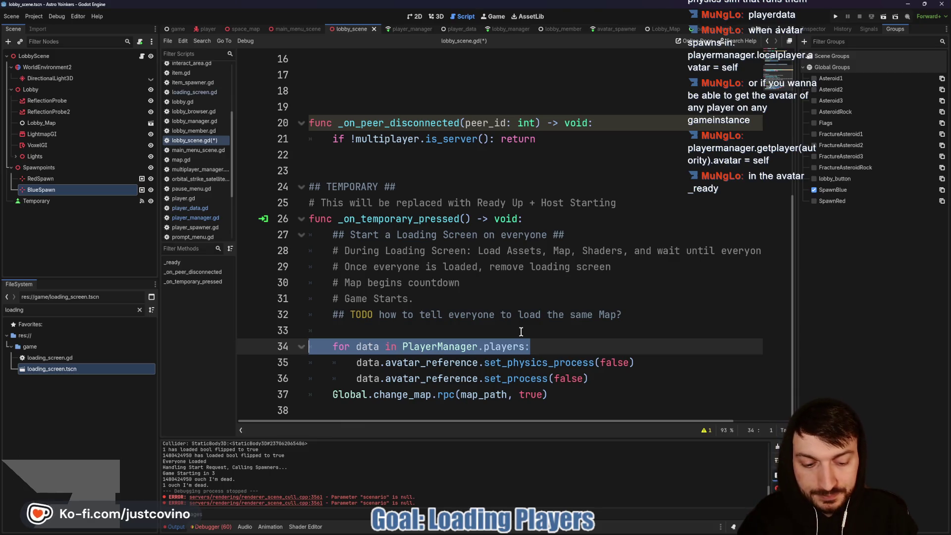
pyautogui.press('BackSpace')
pyautogui.press('BackSpace')
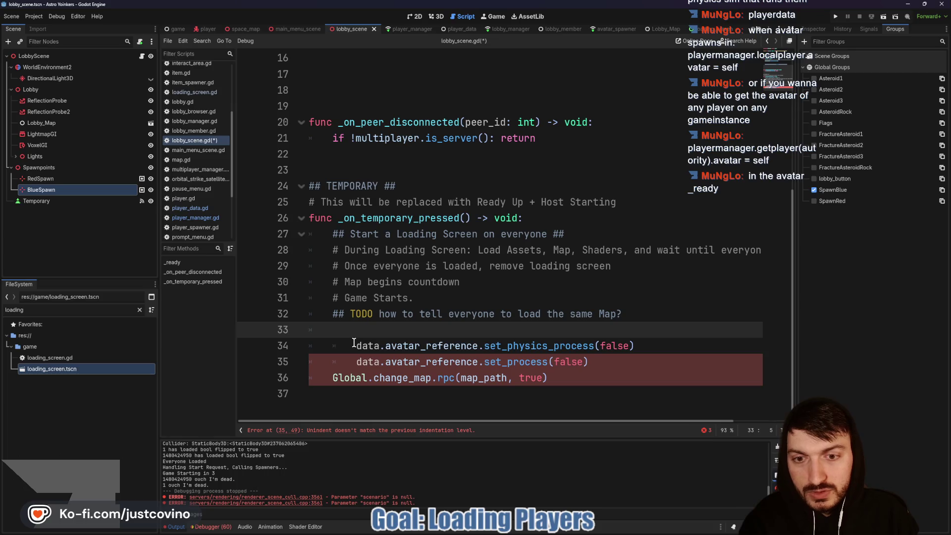
# Replace data with PlayerManager.local_player on lines 34–35 and undo their extra indentation.
pyautogui.click(353, 344)
pyautogui.write('PlayerManager.')
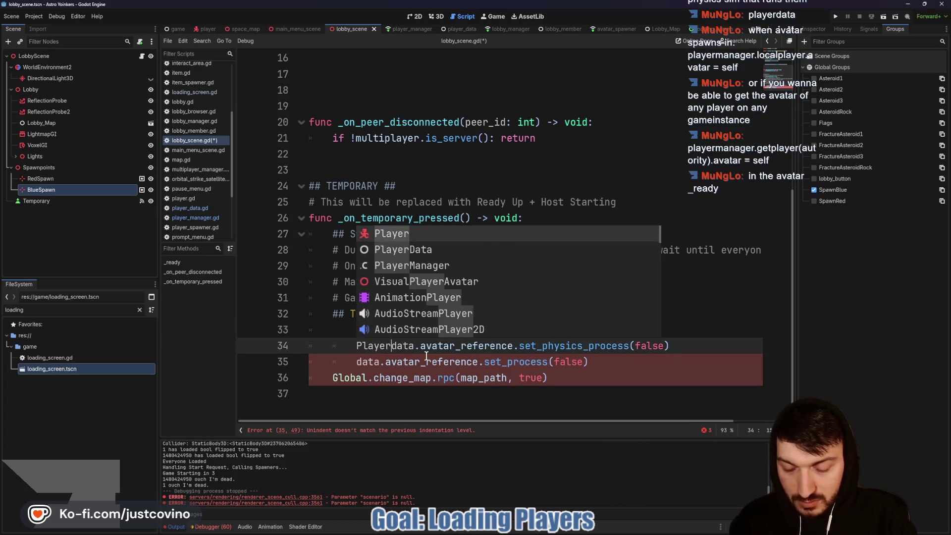
pyautogui.write('local_player')
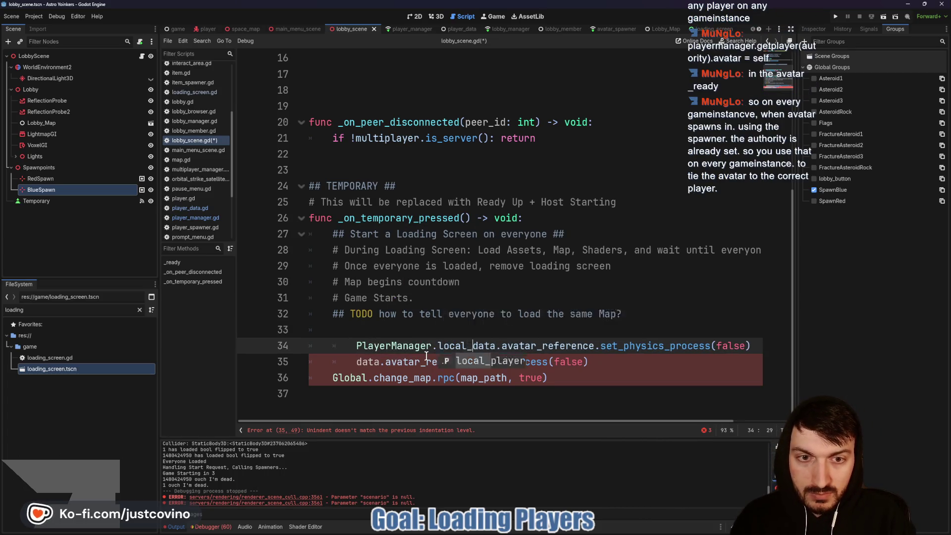
pyautogui.press('Delete')
pyautogui.press('Delete')
pyautogui.press('Delete')
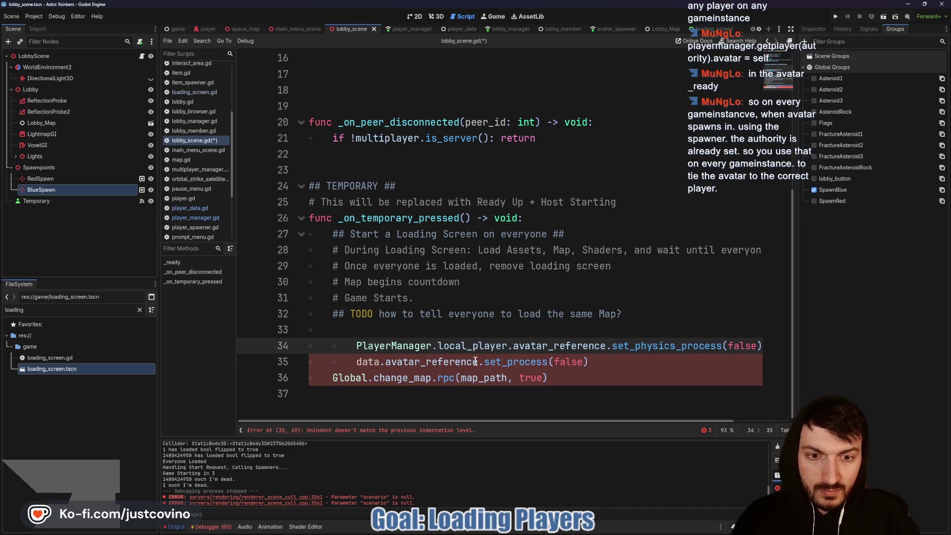
pyautogui.moveTo(379, 361); pyautogui.dragTo(344, 360)
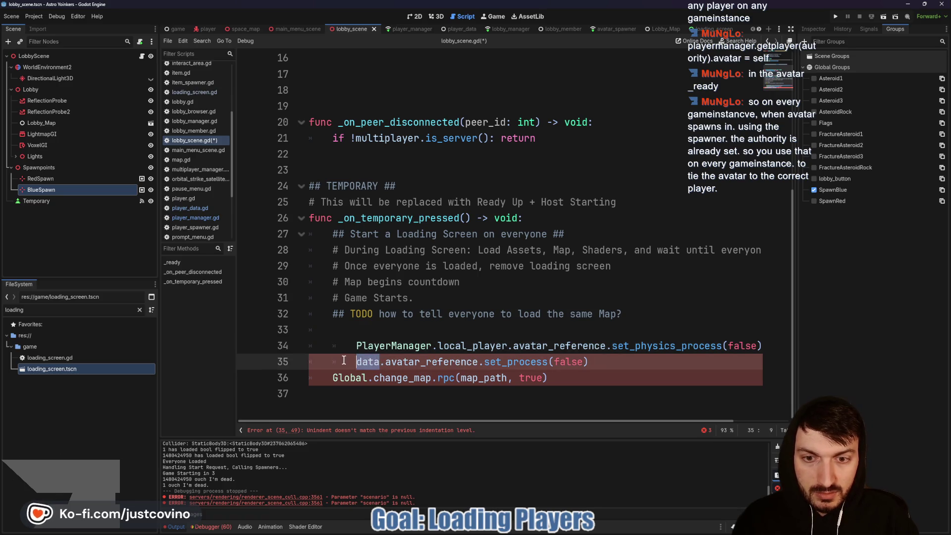
pyautogui.press('BackSpace')
pyautogui.write('O')
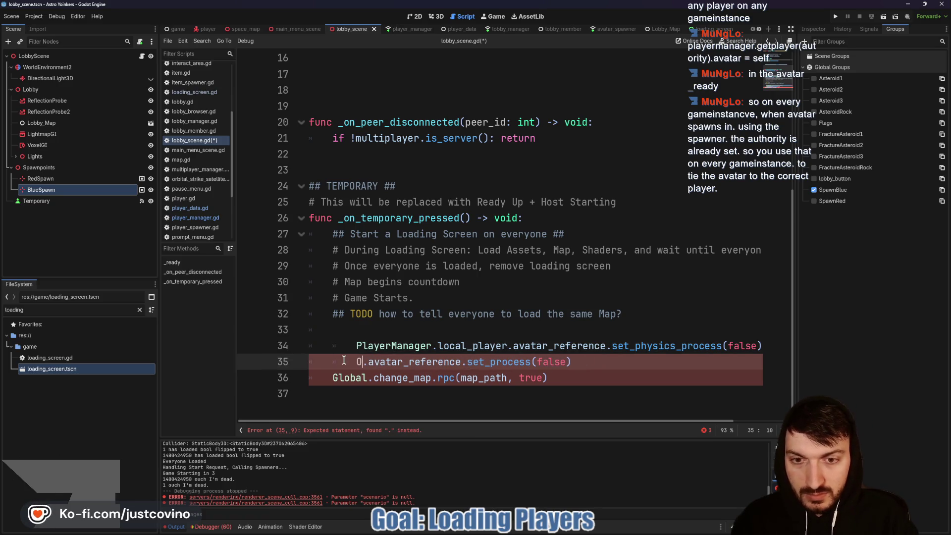
pyautogui.press('BackSpace')
pyautogui.write('PlayerManag')
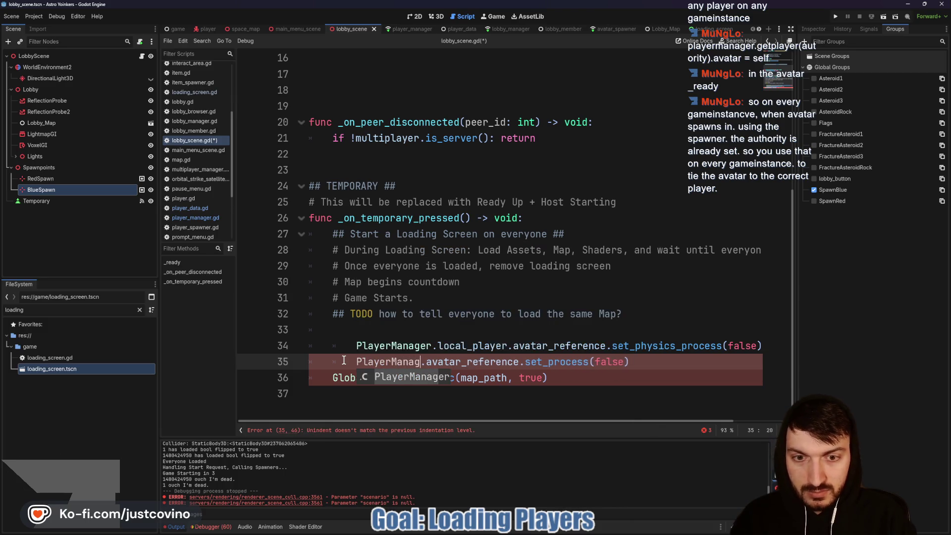
pyautogui.write('er.local_player')
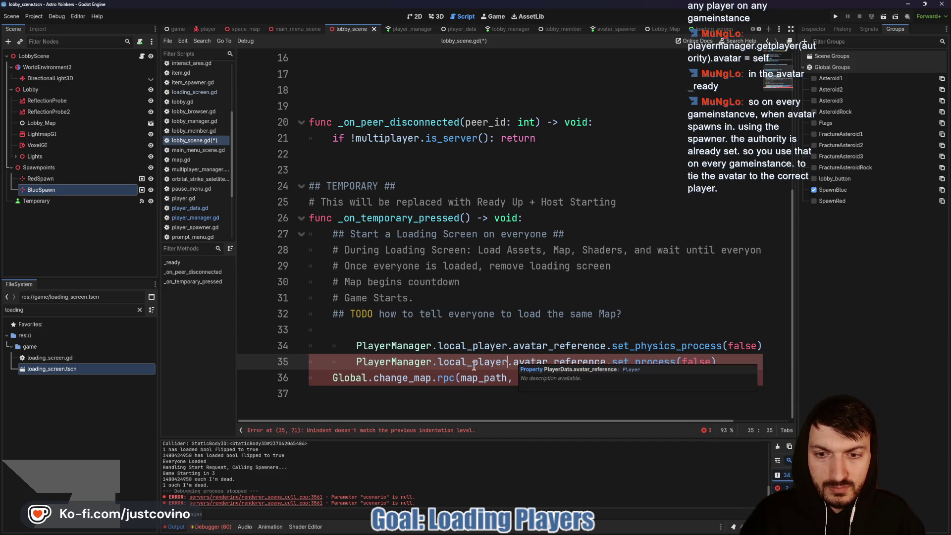
pyautogui.click(355, 362)
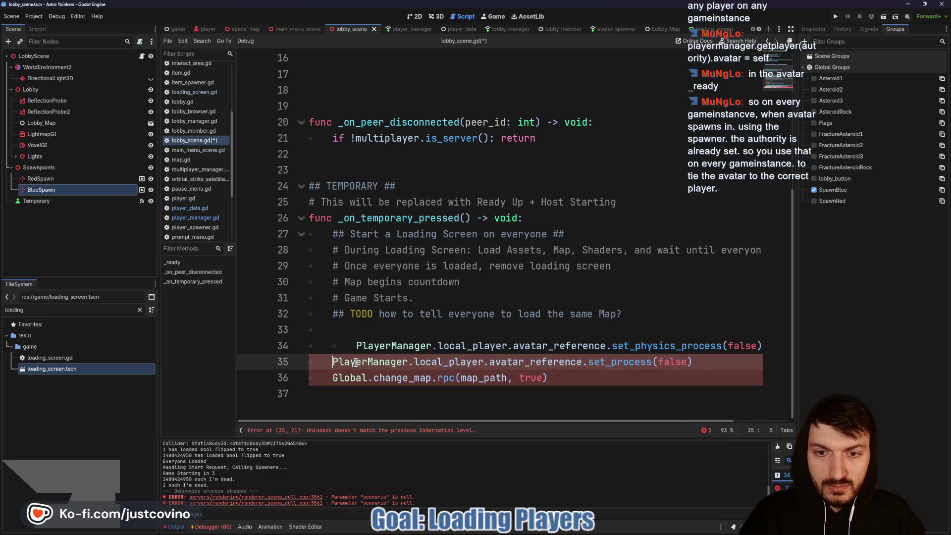
pyautogui.press('Up')
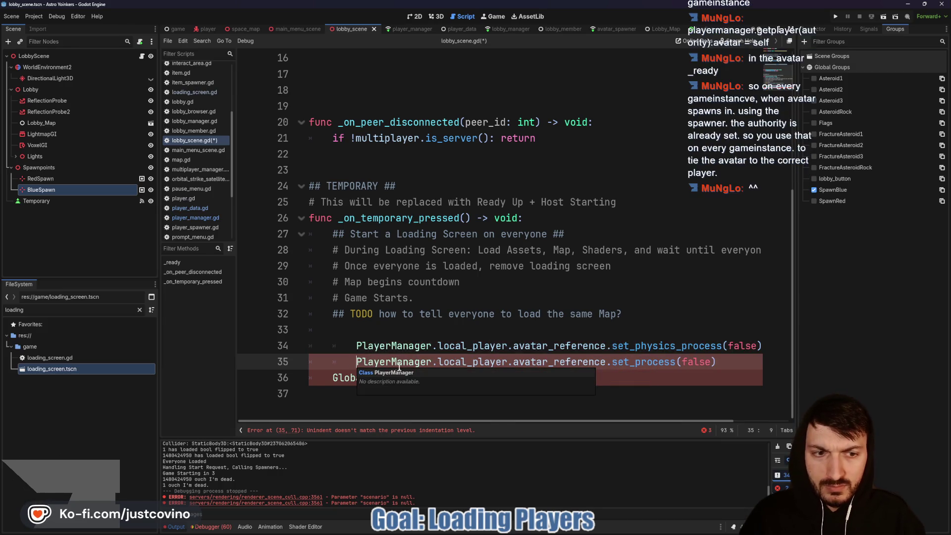
pyautogui.hotkey('ctrl', 'z')
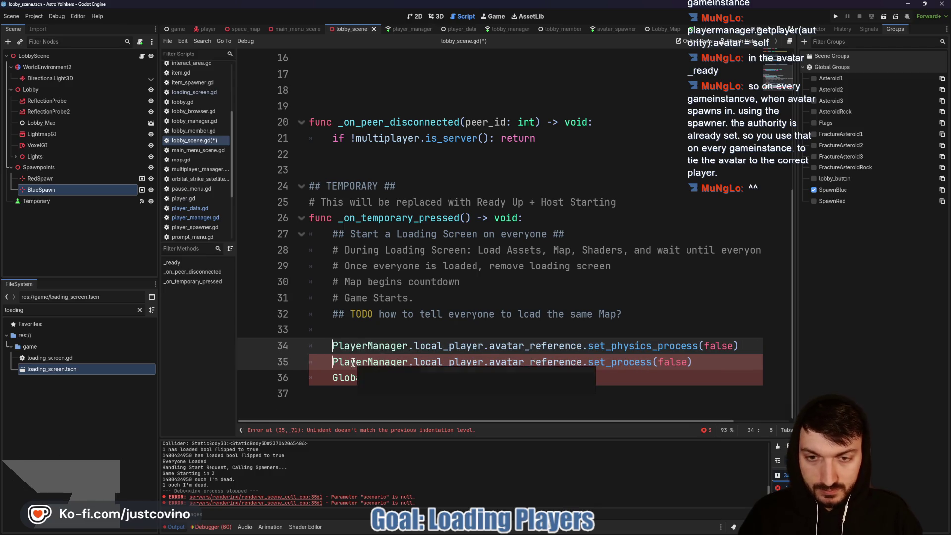
# Save lobby_scene.gd and switch to the lobby scene's 3D view.
pyautogui.click(381, 329)
pyautogui.hotkey('ctrl', 's')
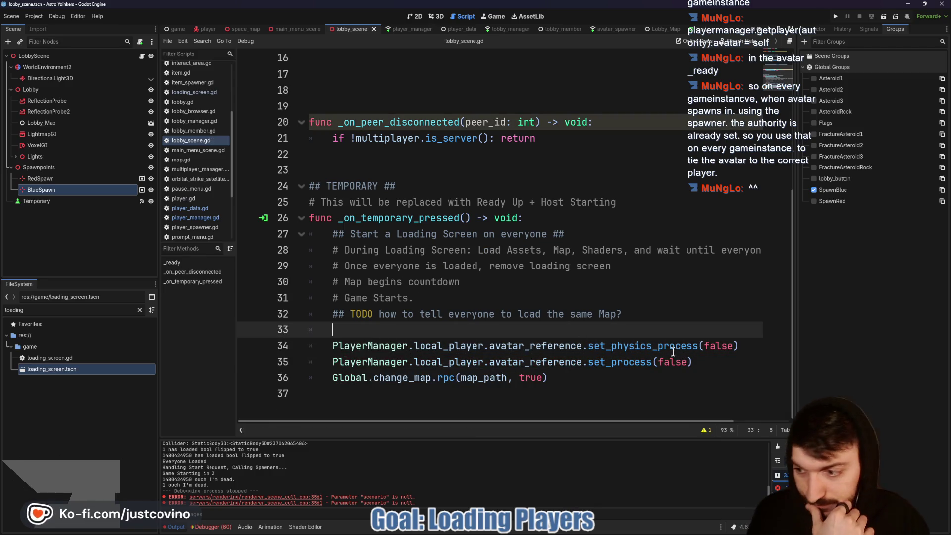
pyautogui.moveTo(671, 352)
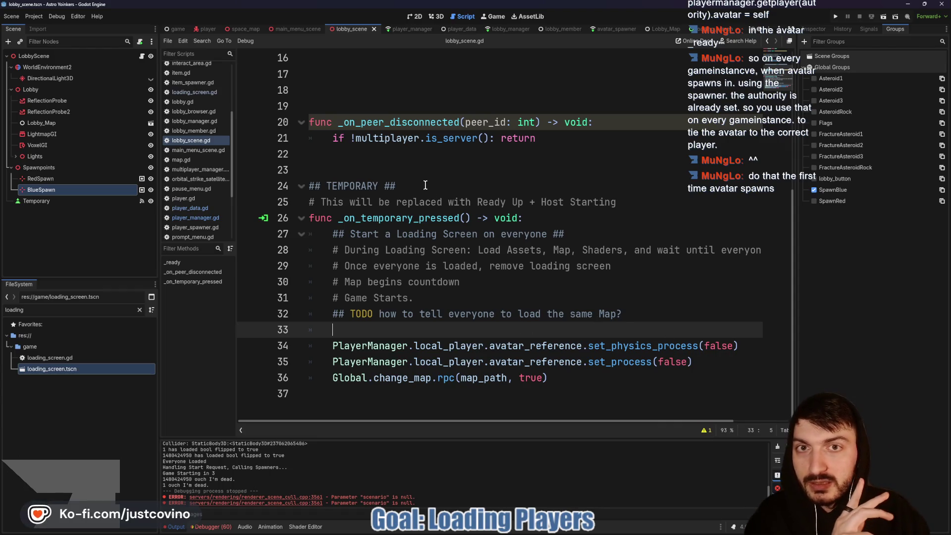
pyautogui.click(435, 17)
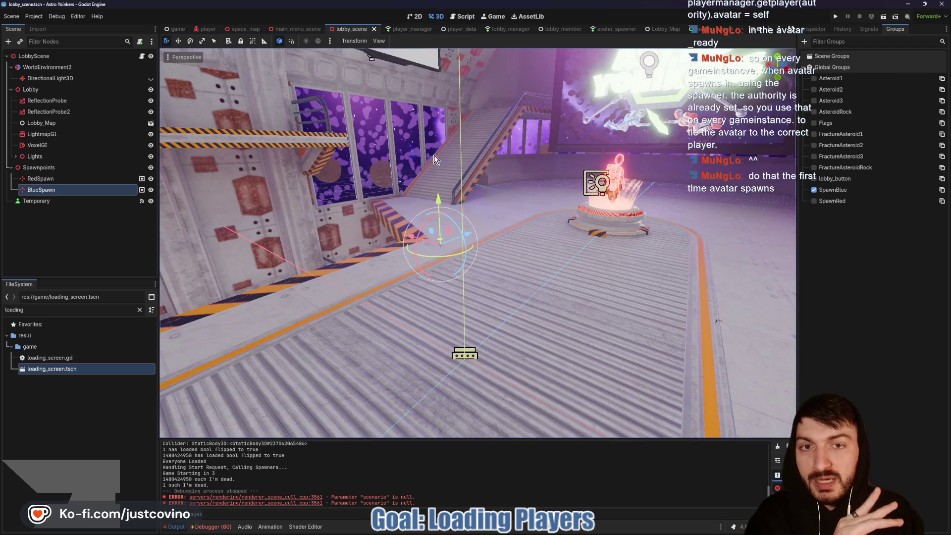
# Orbit the view down the corridor, then reopen lobby_scene.gd from the LobbyScene node.
pyautogui.moveTo(538, 247)
pyautogui.mouseDown()
pyautogui.moveTo(495, 257)
pyautogui.moveTo(486, 290)
pyautogui.moveTo(389, 284)
pyautogui.moveTo(382, 263)
pyautogui.mouseUp()
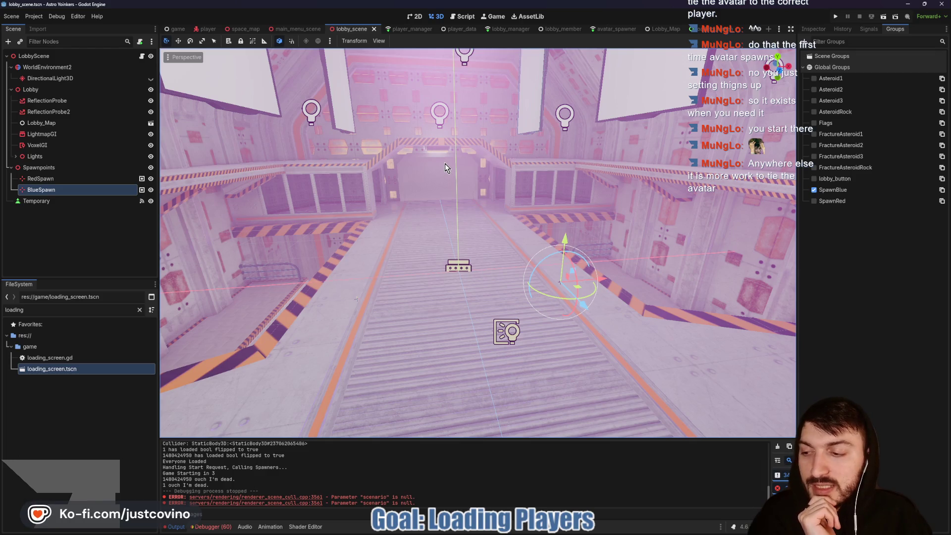
pyautogui.click(143, 57)
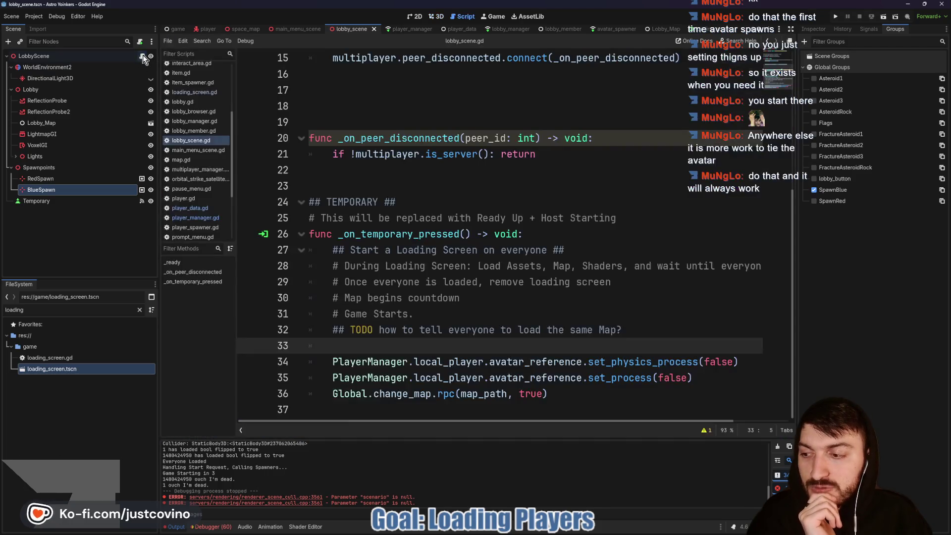
# Find local_player's assignment in player_manager.gd, then close the search results.
pyautogui.click(455, 188)
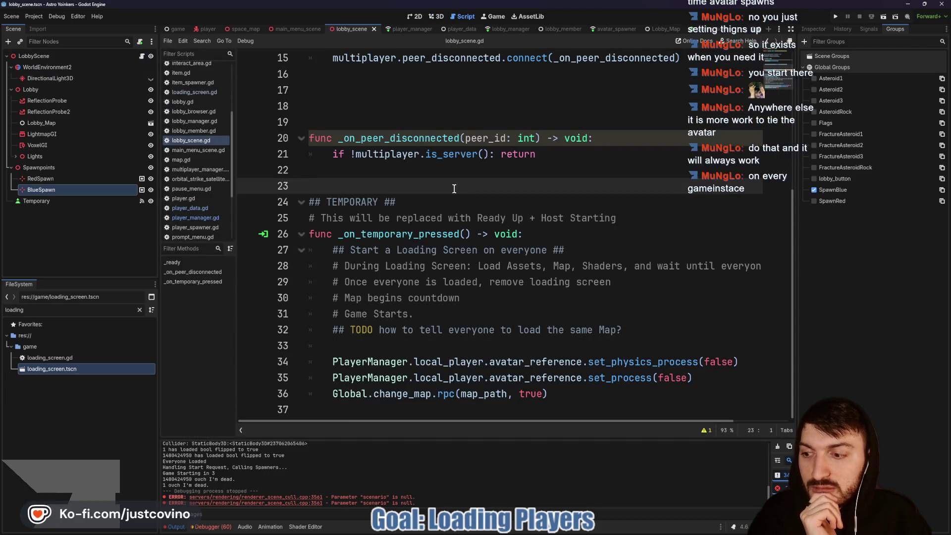
pyautogui.scroll(1, 451, 189)
pyautogui.scroll(-1, 451, 189)
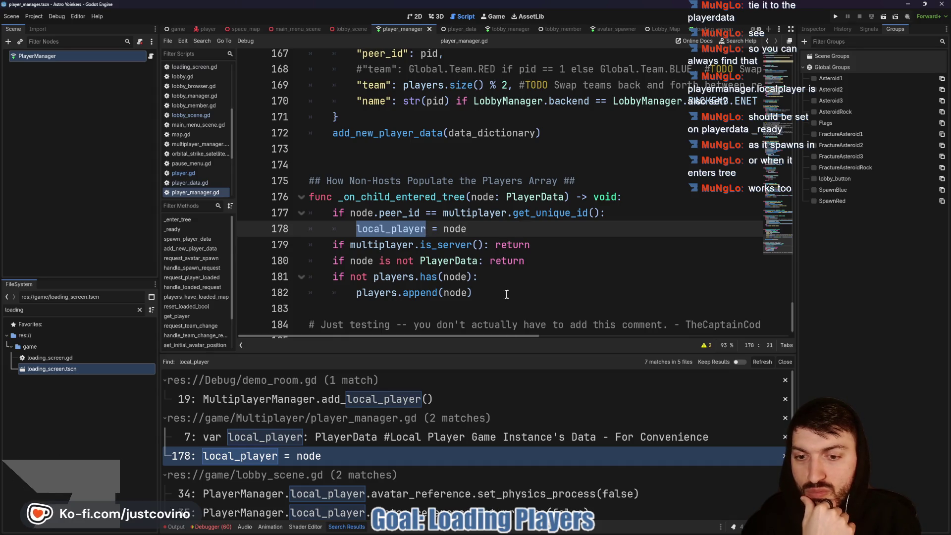
pyautogui.click(785, 362)
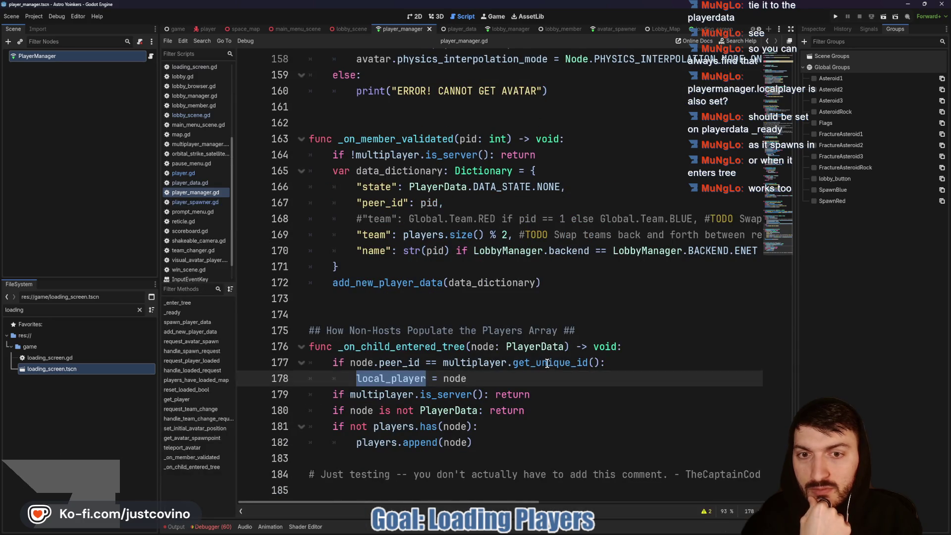
# Review player_manager.gd and check the request_player_loaded call on line 38 of map.gd.
pyautogui.scroll(5, 548, 363)
pyautogui.scroll(-5, 532, 363)
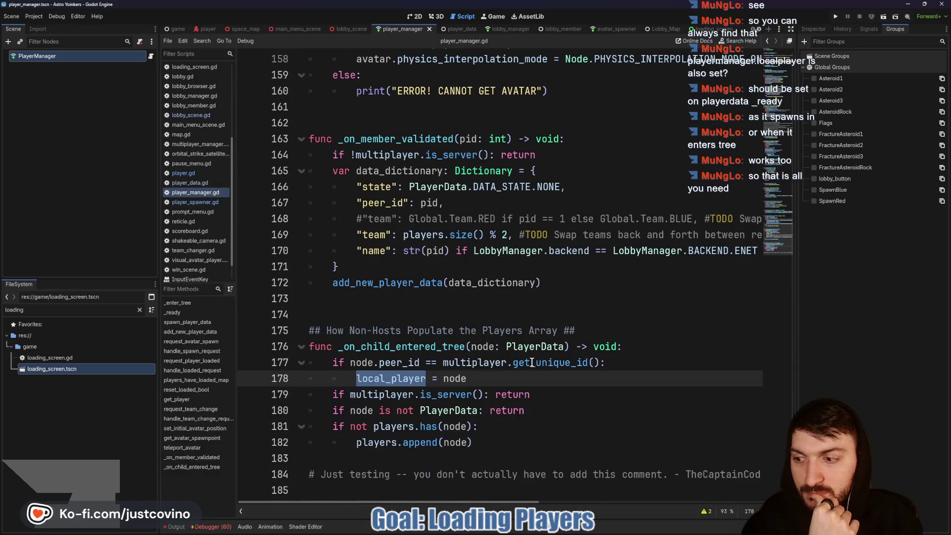
pyautogui.scroll(10, 531, 362)
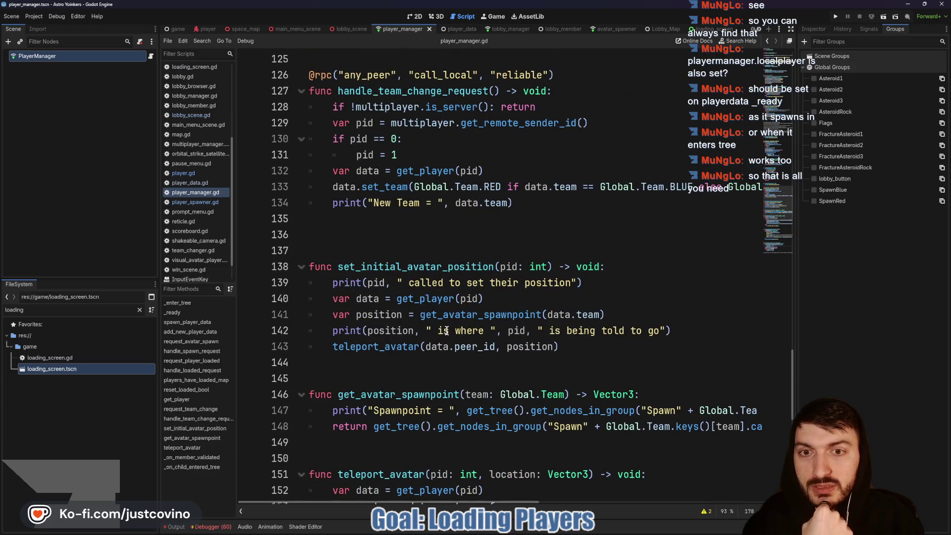
pyautogui.scroll(4, 431, 379)
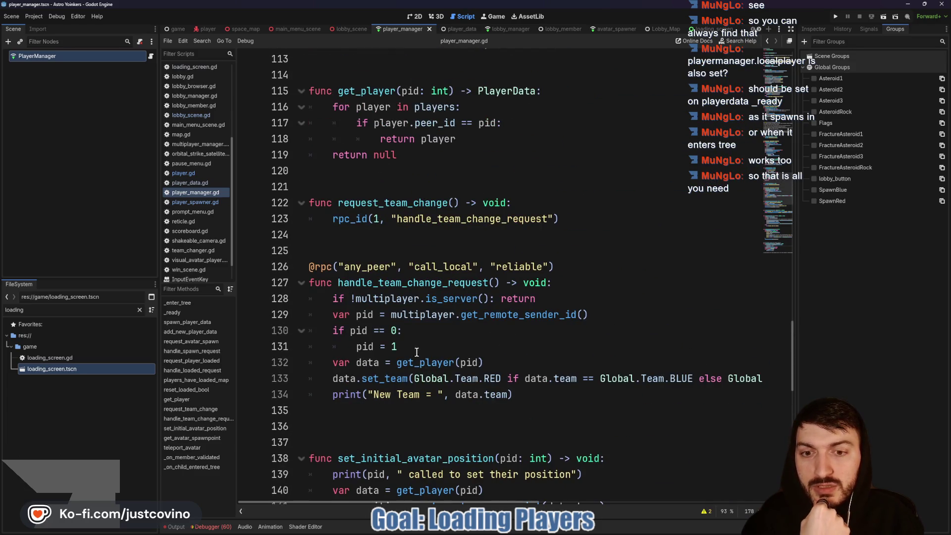
pyautogui.scroll(5, 437, 339)
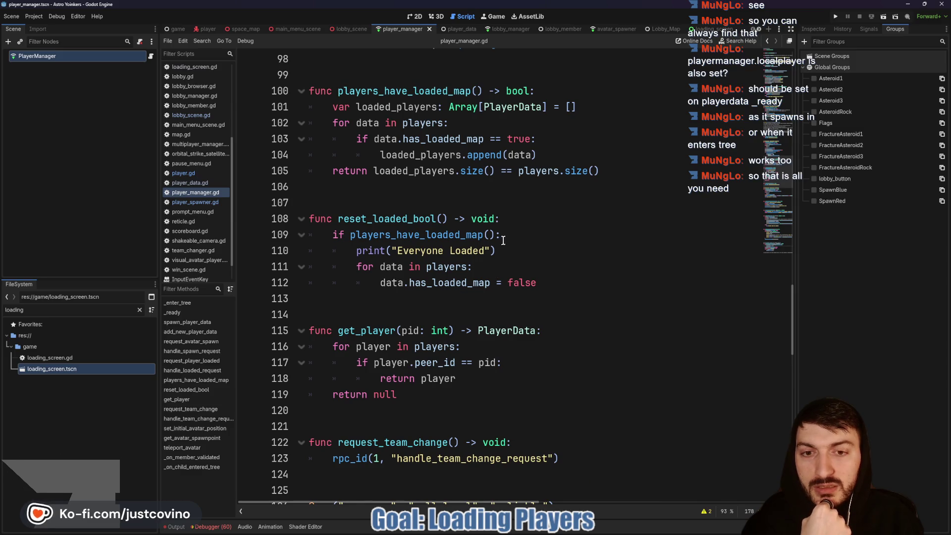
pyautogui.scroll(3, 495, 277)
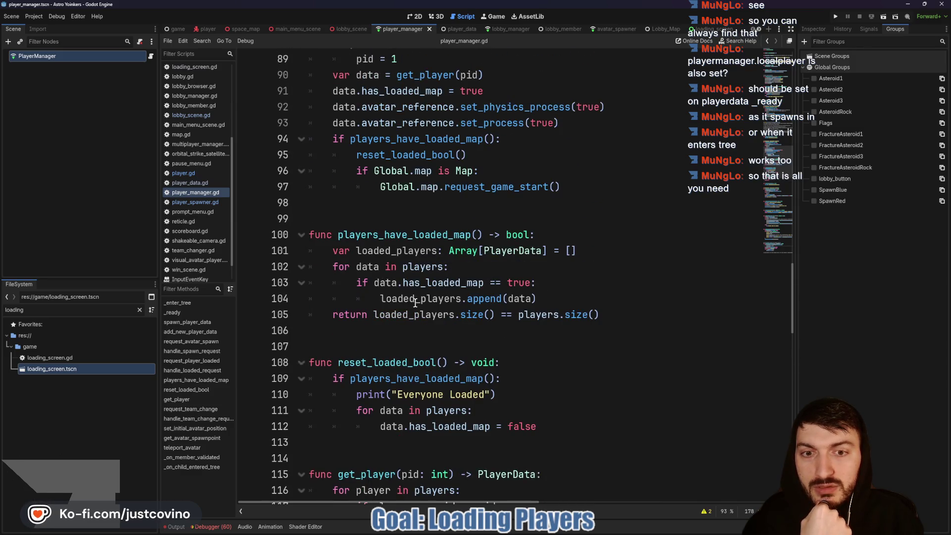
pyautogui.scroll(6, 415, 303)
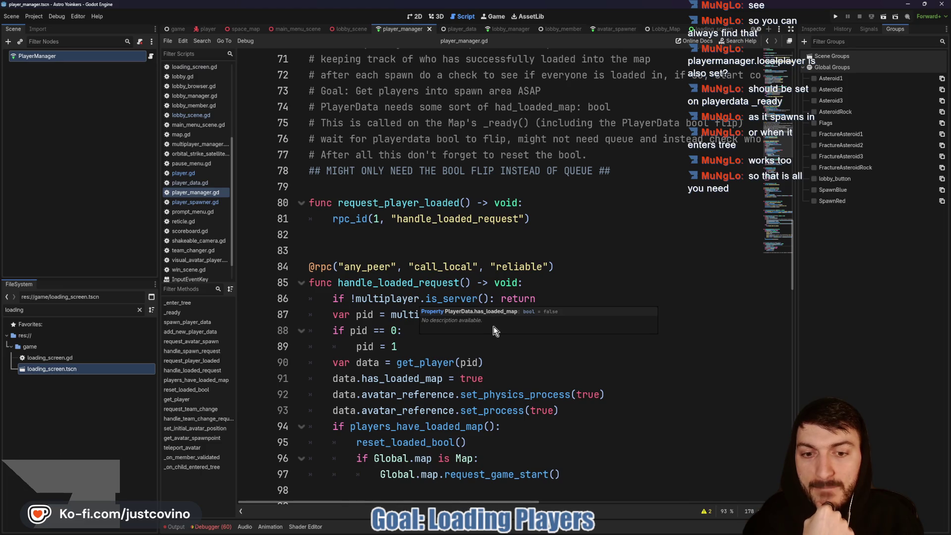
pyautogui.scroll(-10, 515, 233)
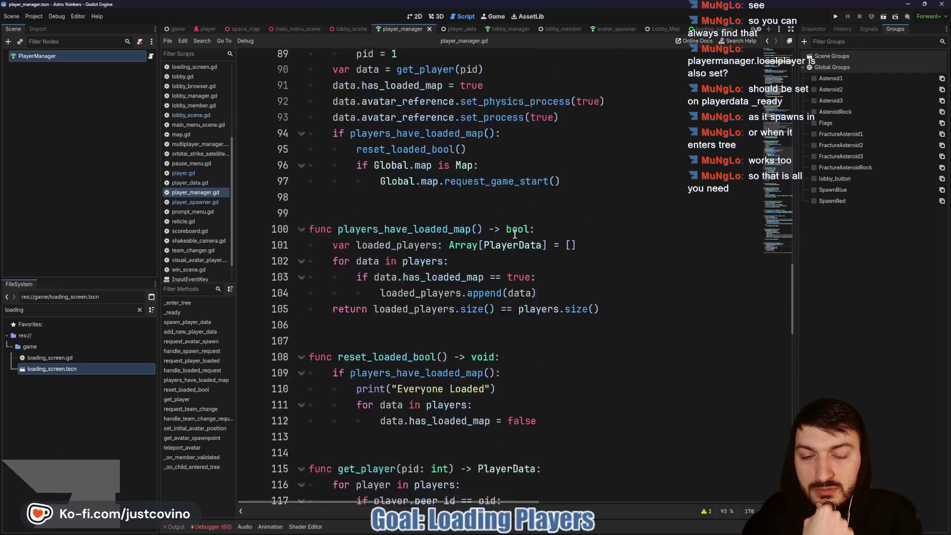
pyautogui.scroll(-3, 515, 234)
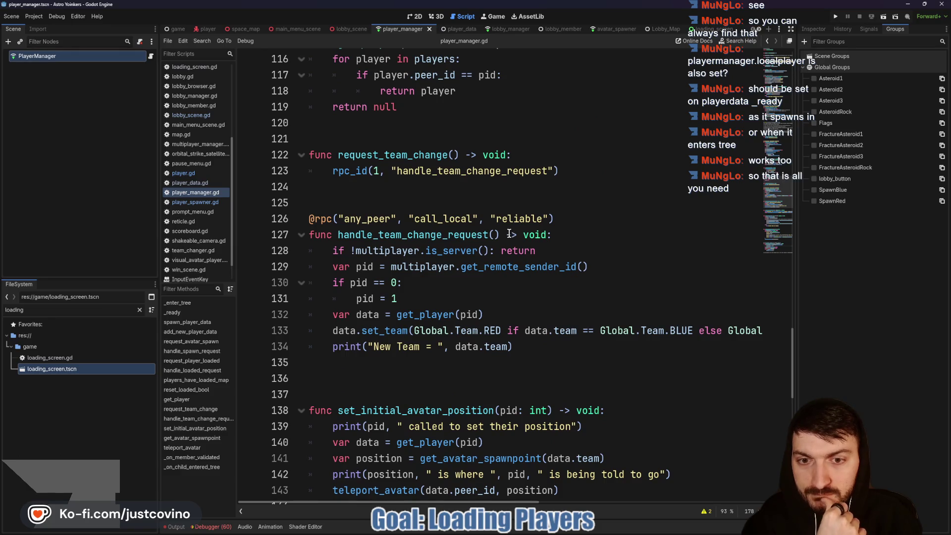
pyautogui.scroll(-5, 509, 234)
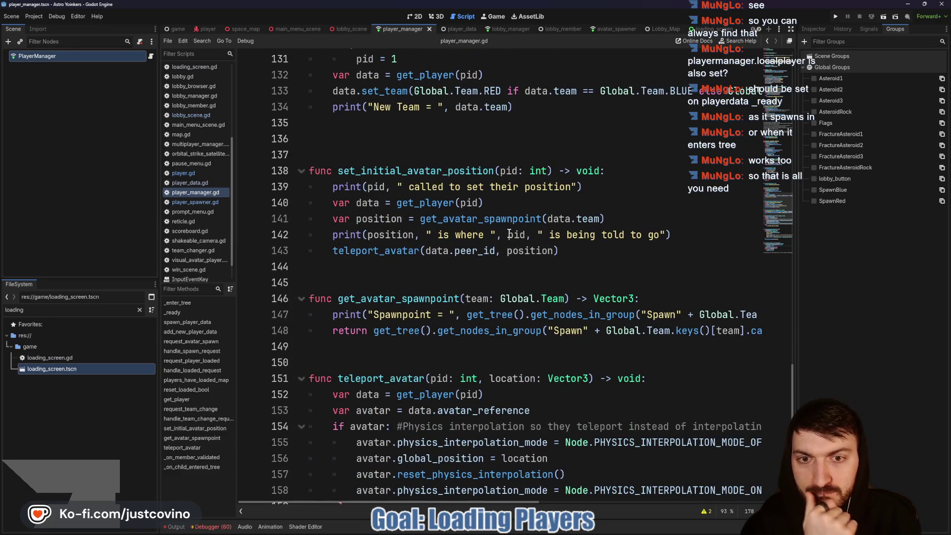
pyautogui.scroll(-3, 509, 234)
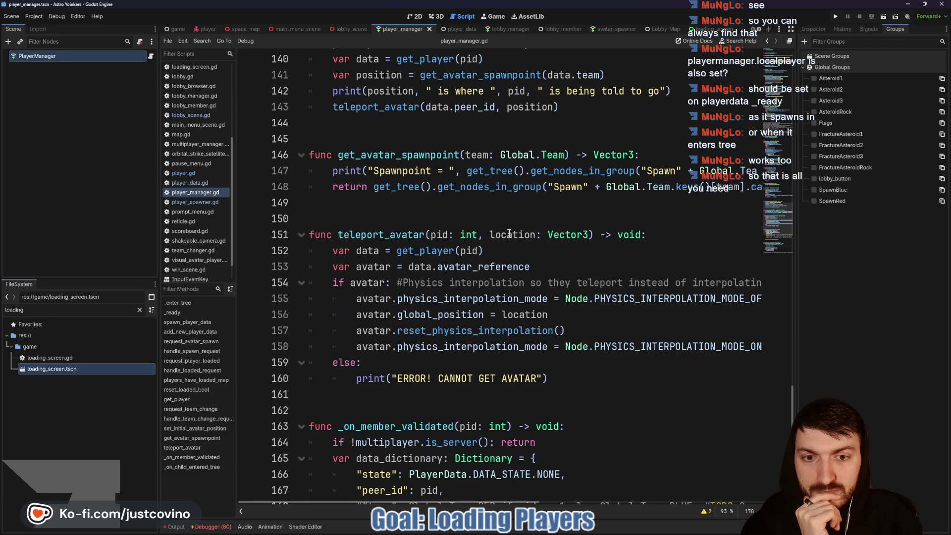
pyautogui.scroll(3, 510, 233)
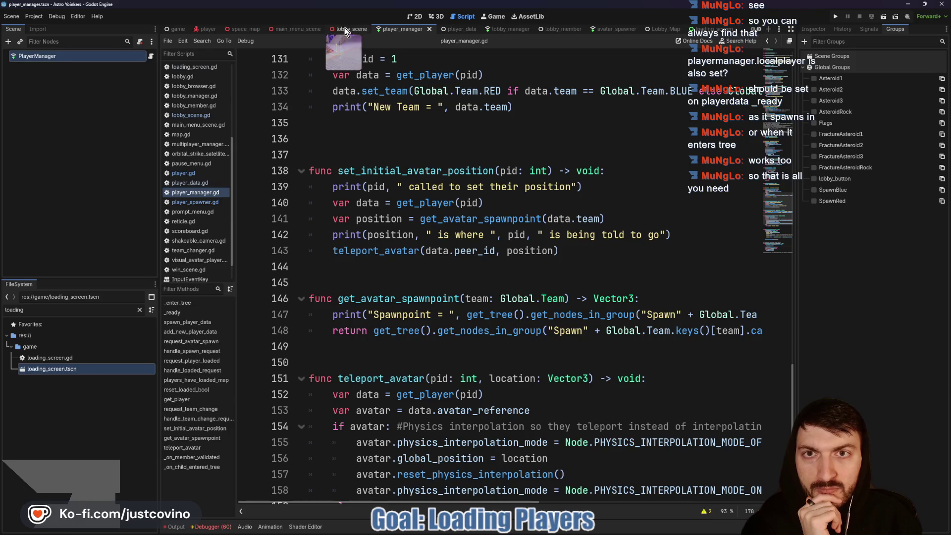
pyautogui.click(244, 29)
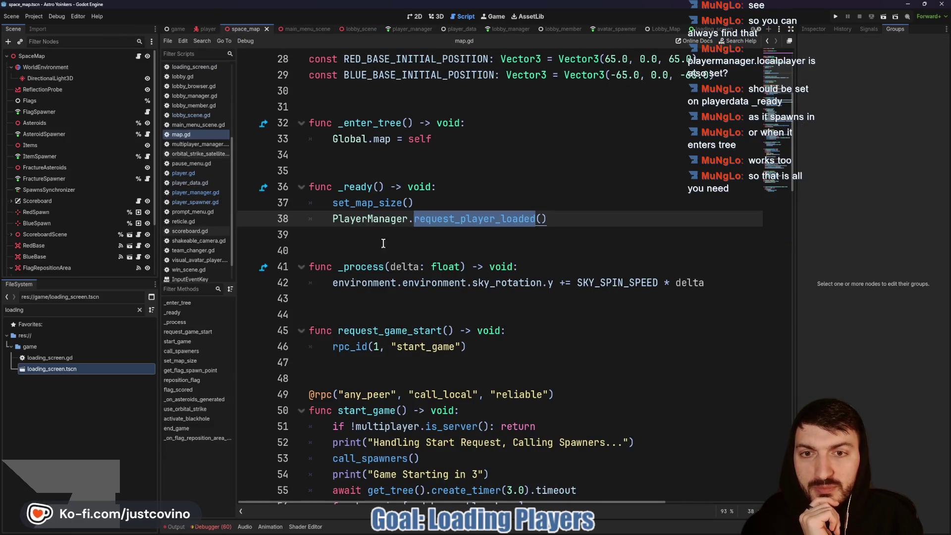
pyautogui.click(383, 243)
pyautogui.doubleClick(458, 219)
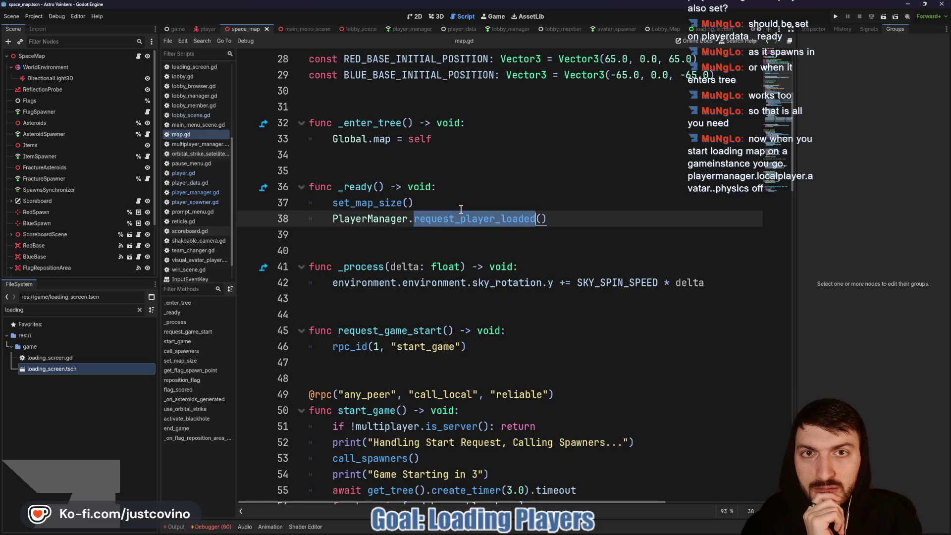
pyautogui.click(401, 28)
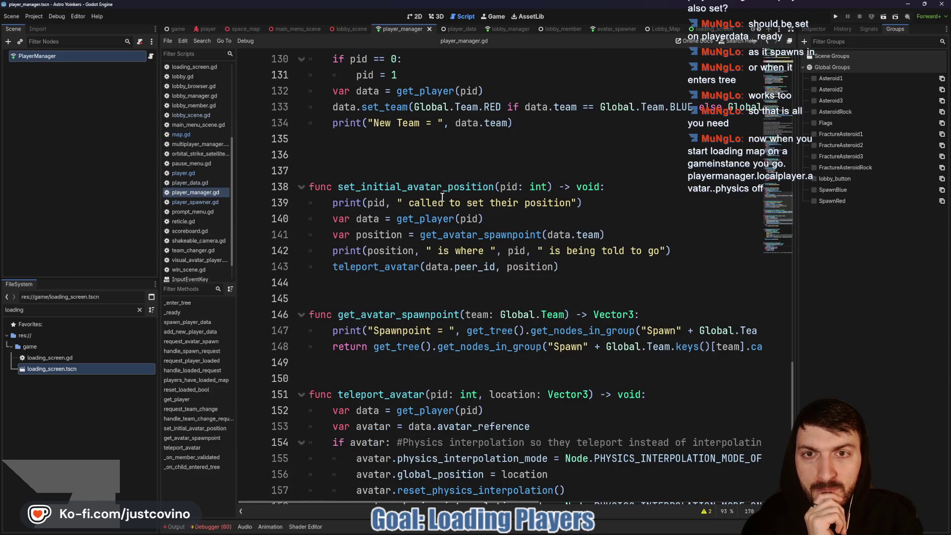
# Select the data.avatar_reference set_physics_process(true) and set_process(true) lines in handle_loaded_request.
pyautogui.scroll(10, 442, 197)
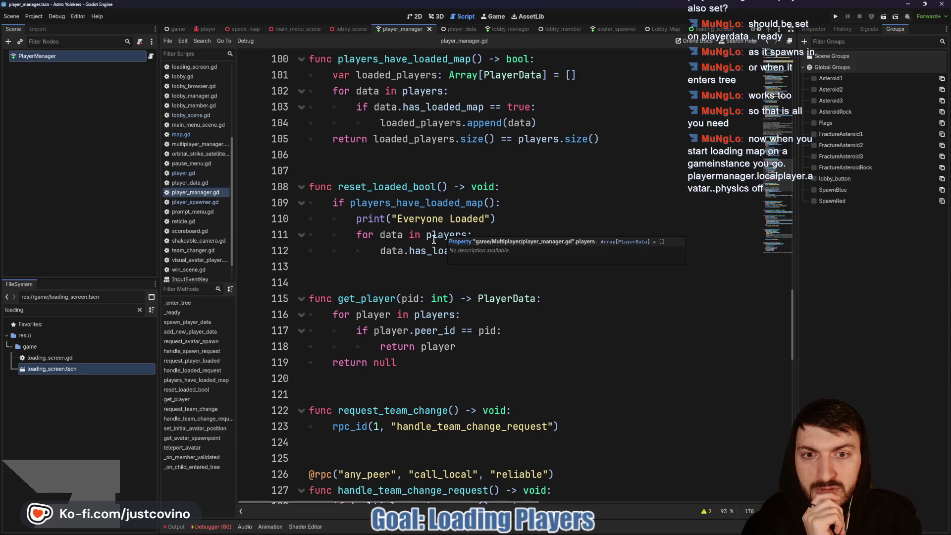
pyautogui.scroll(3, 429, 259)
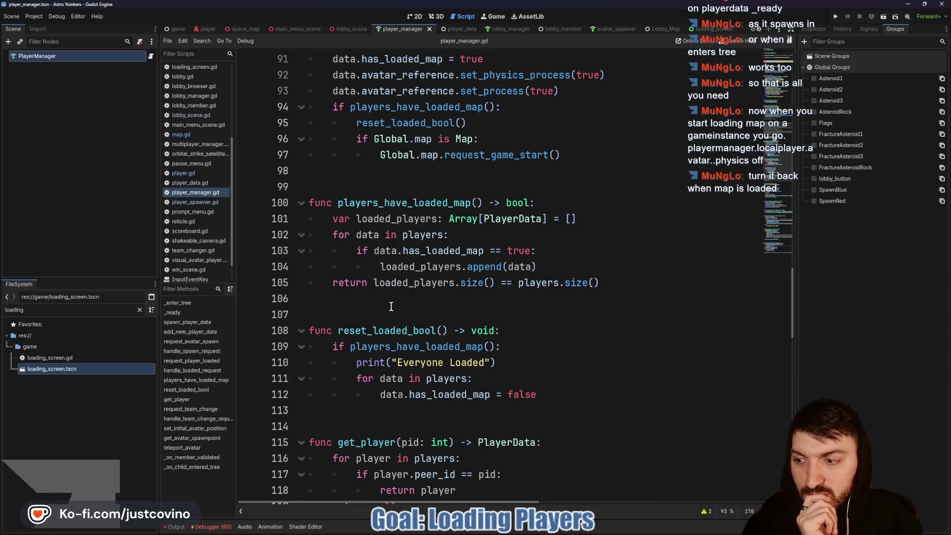
pyautogui.scroll(3, 441, 248)
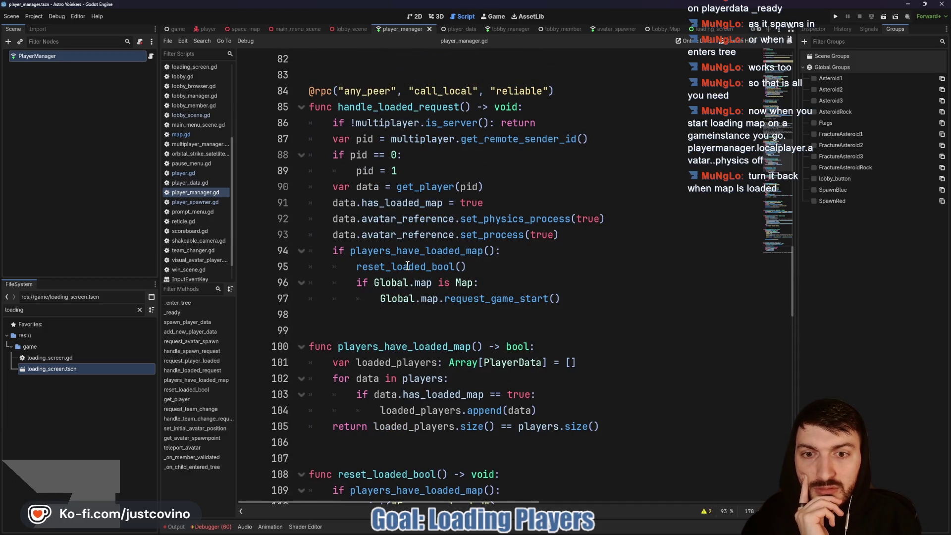
pyautogui.click(502, 220)
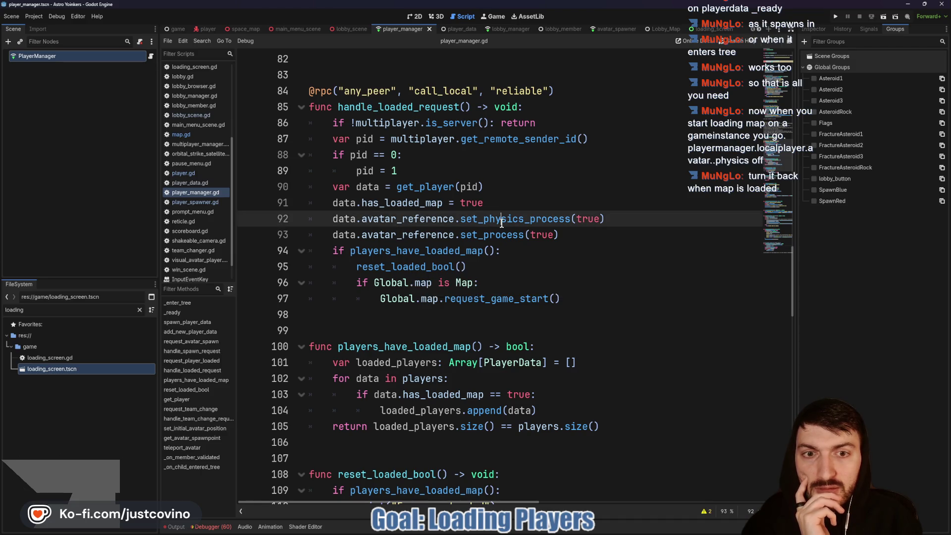
pyautogui.moveTo(331, 218); pyautogui.dragTo(453, 232)
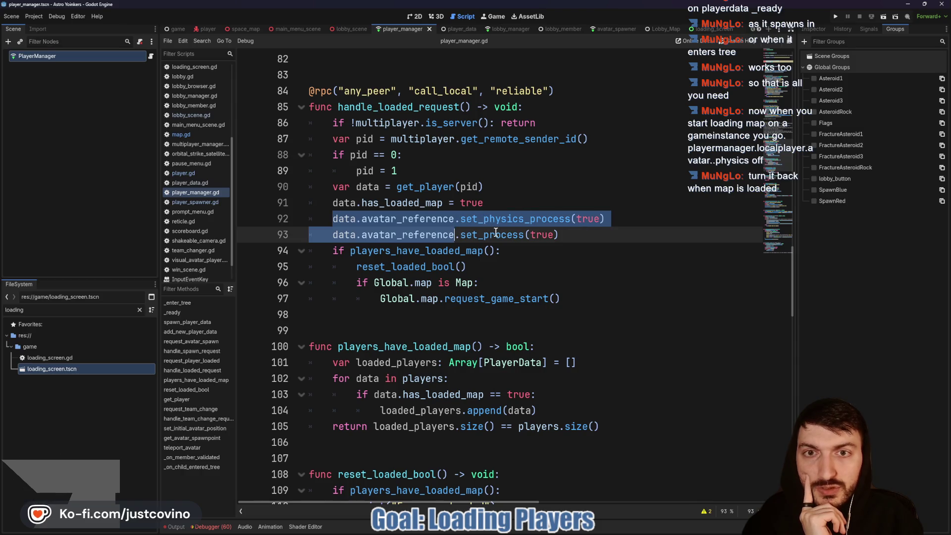
pyautogui.scroll(1, 496, 233)
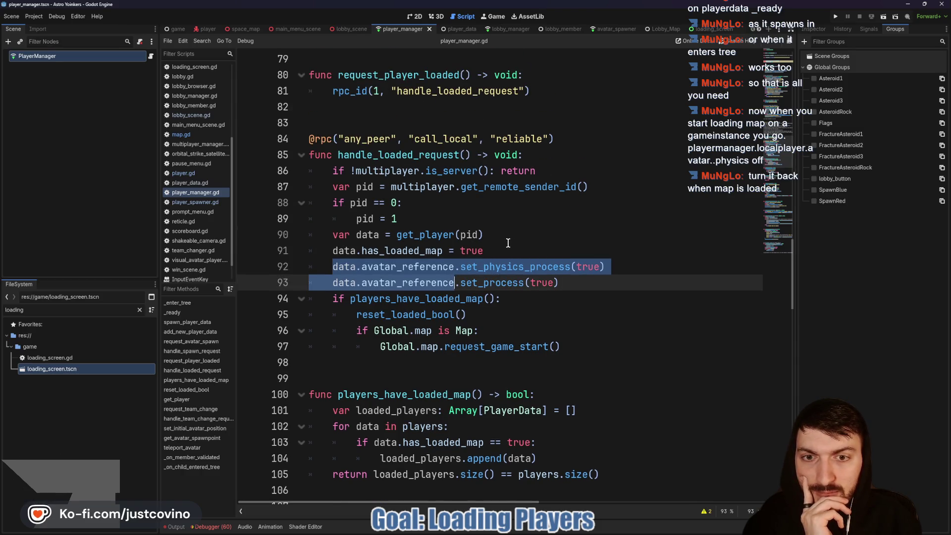
pyautogui.click(453, 268)
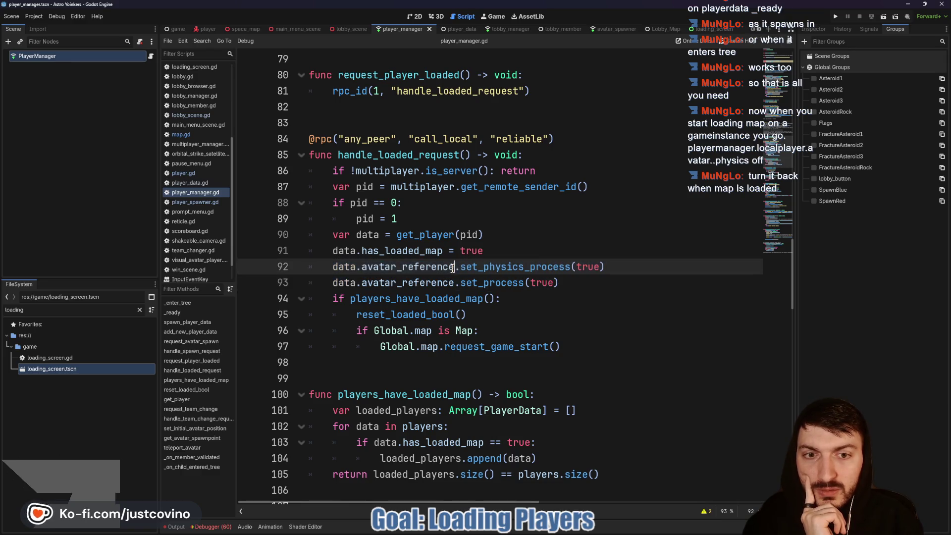
pyautogui.doubleClick(452, 268)
pyautogui.moveTo(356, 267); pyautogui.dragTo(332, 265)
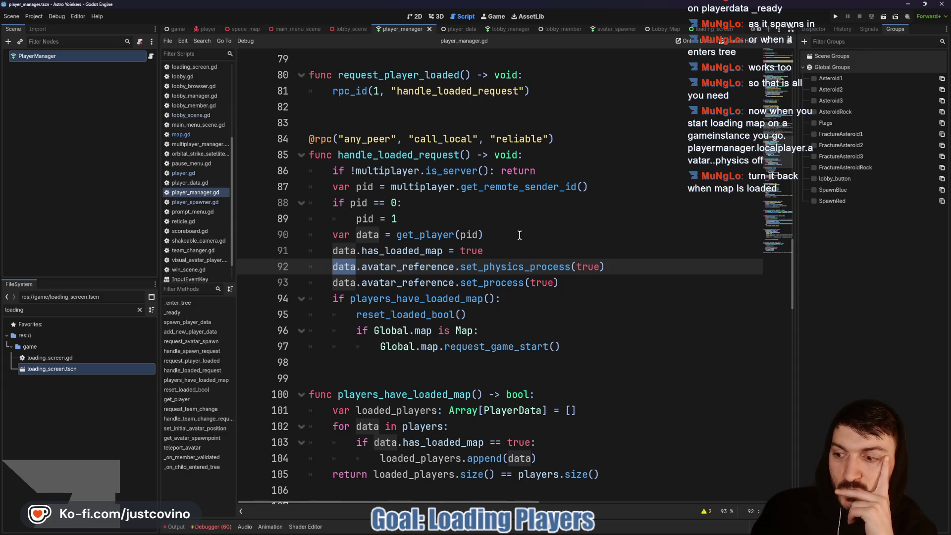
pyautogui.moveTo(559, 282); pyautogui.dragTo(302, 270)
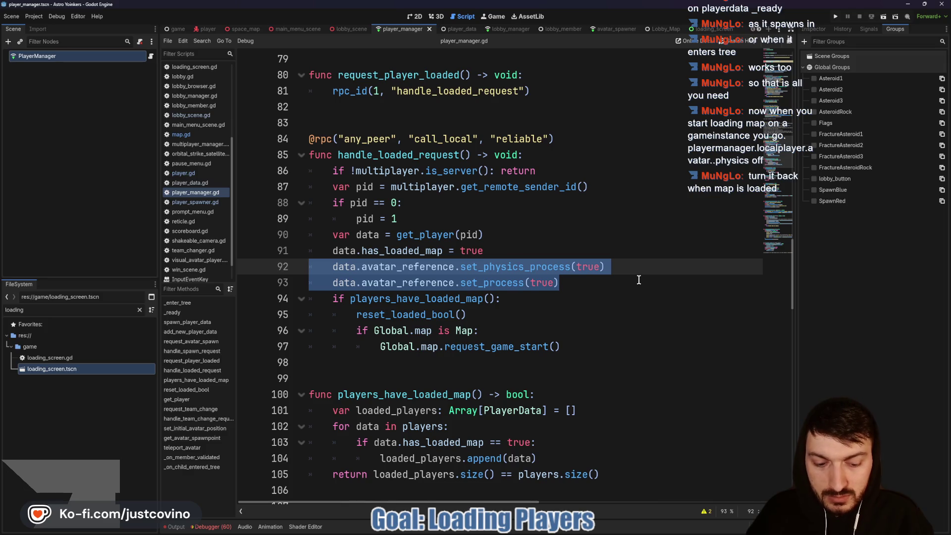
# Delete the two avatar re-enable lines from handle_loaded_request and save player_manager.gd.
pyautogui.press('BackSpace')
pyautogui.press('BackSpace')
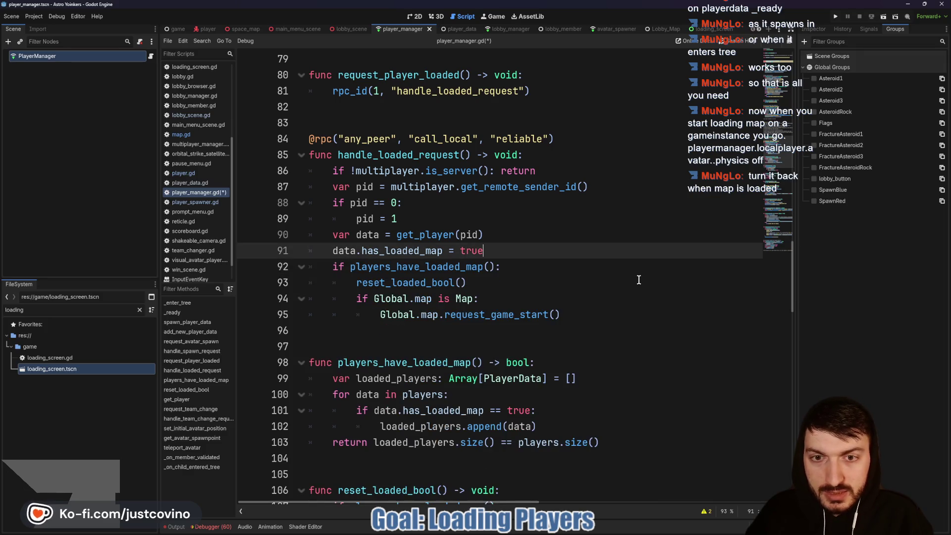
pyautogui.hotkey('ctrl', 's')
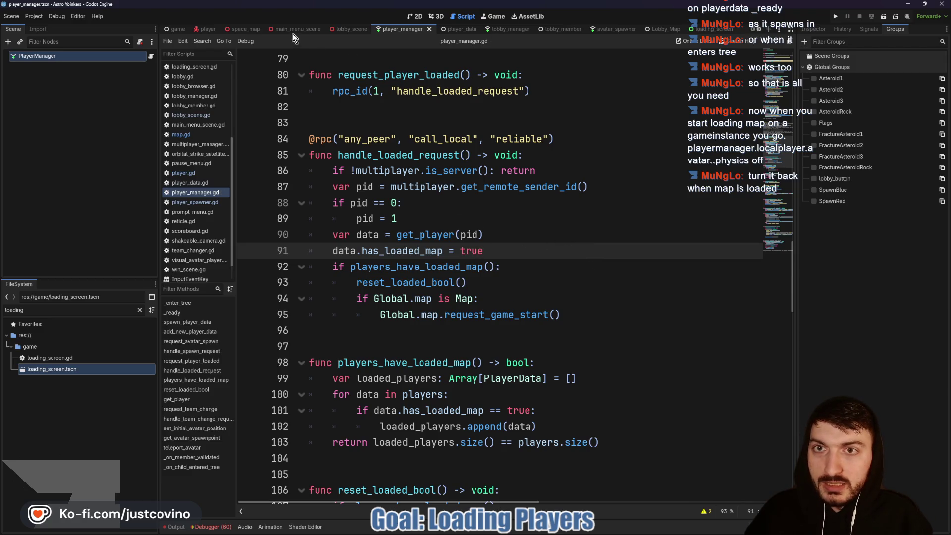
pyautogui.click(243, 28)
# Add PlayerManager.local_player.avatar_reference.set_physics_process(true) after request_player_loaded in map.gd _ready.
pyautogui.click(584, 217)
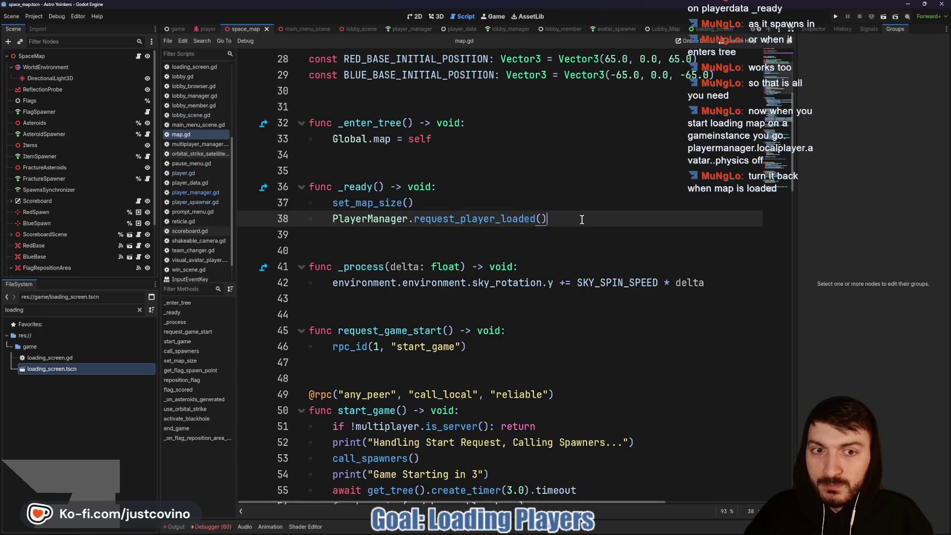
pyautogui.press('Return')
pyautogui.write('Pla')
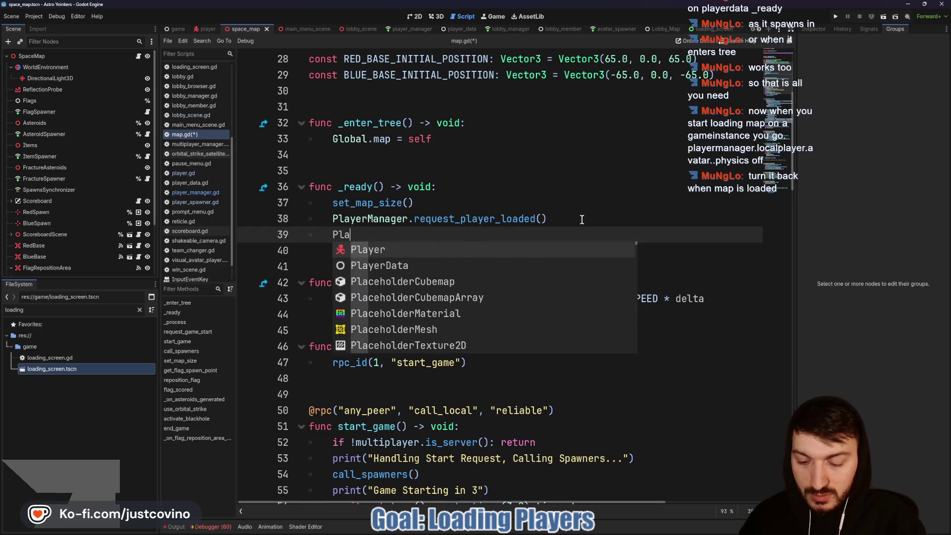
pyautogui.write('yerManager.loca')
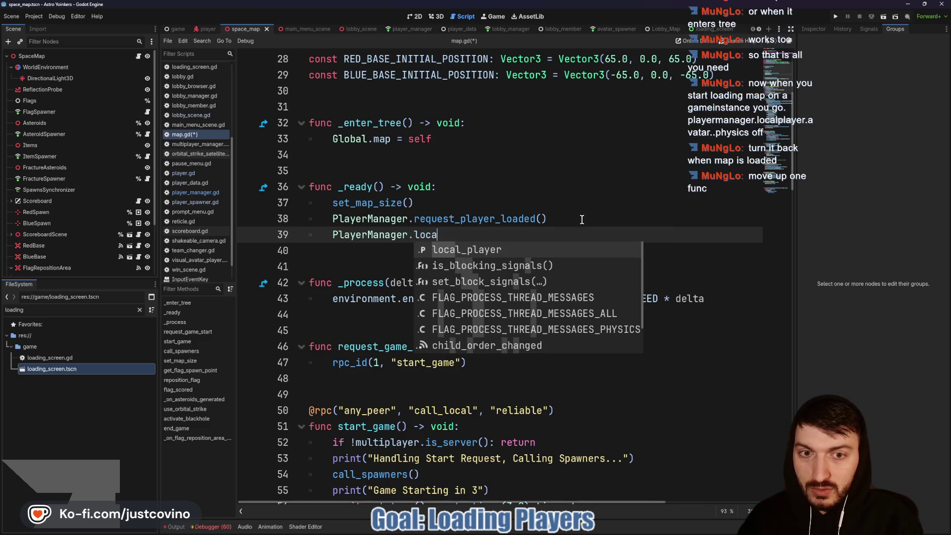
pyautogui.write('l_player.avatar_reference.set_ph')
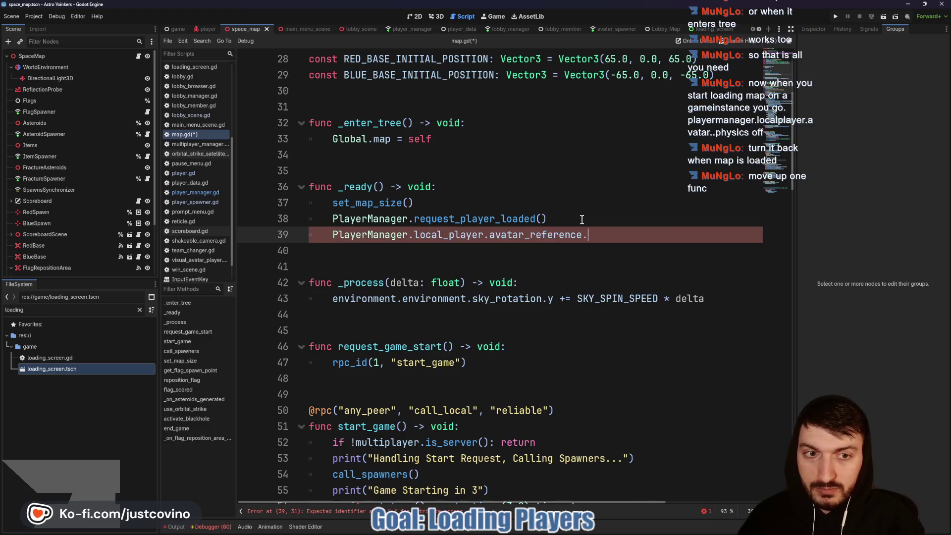
pyautogui.press('Return')
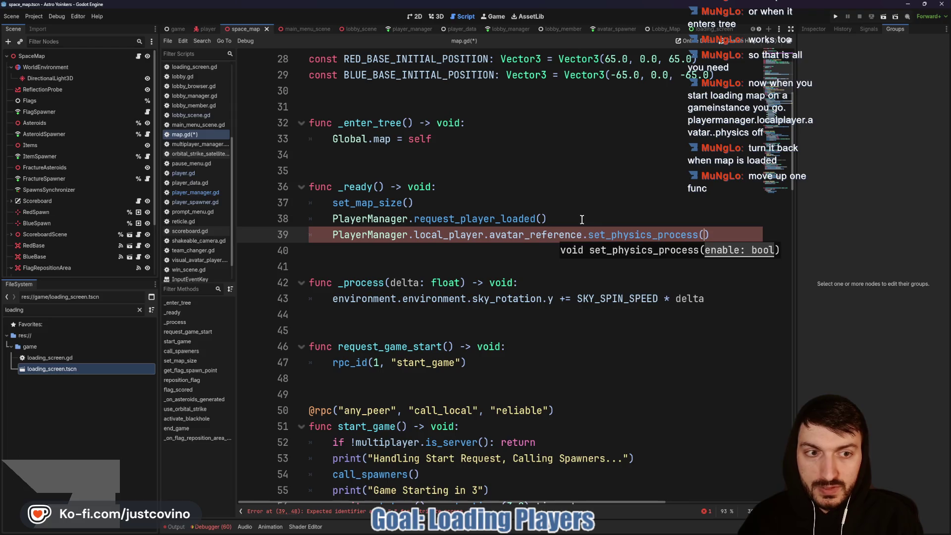
pyautogui.write('true')
# Add the matching set_process(true) line and save, then cut both new lines from _ready.
pyautogui.click(741, 233)
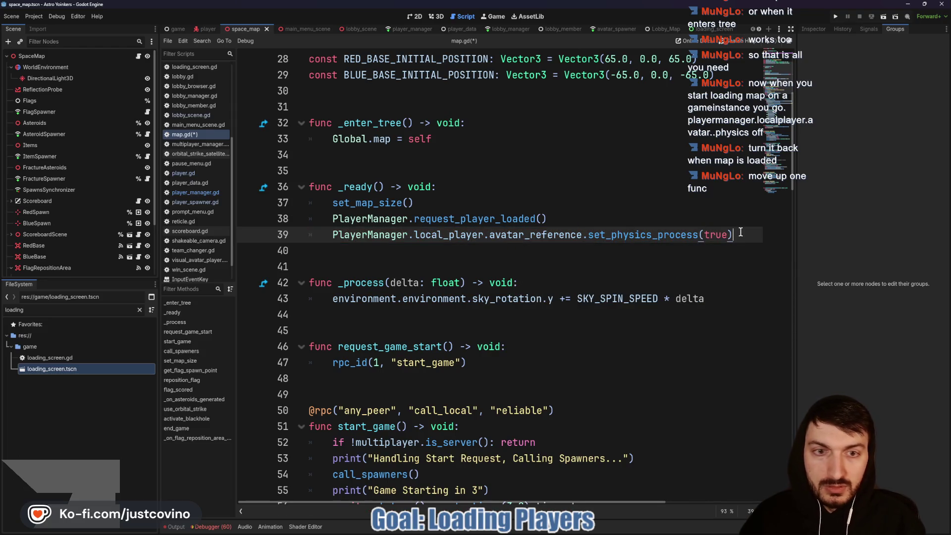
pyautogui.press('Return')
pyautogui.write('PlayerManager.local_player.')
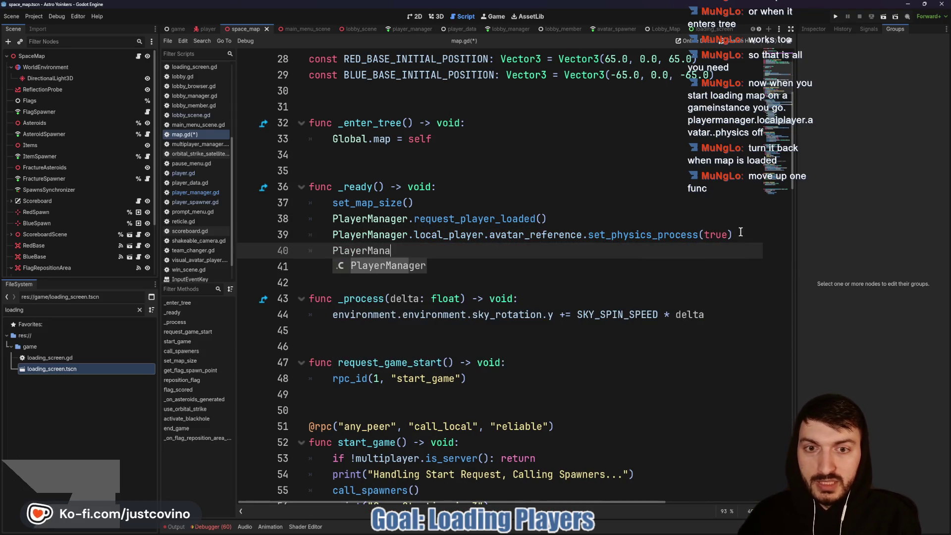
pyautogui.write('av')
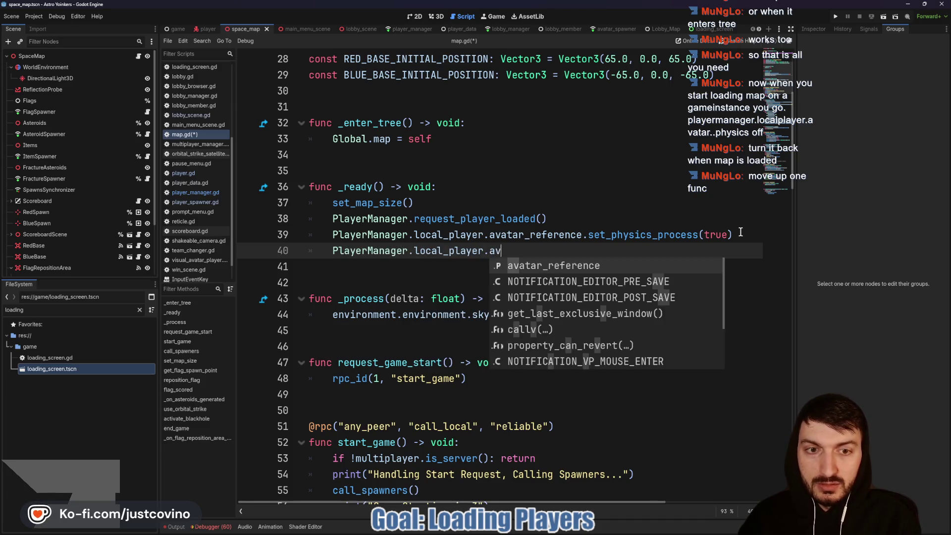
pyautogui.press('Return')
pyautogui.write('.set_pro')
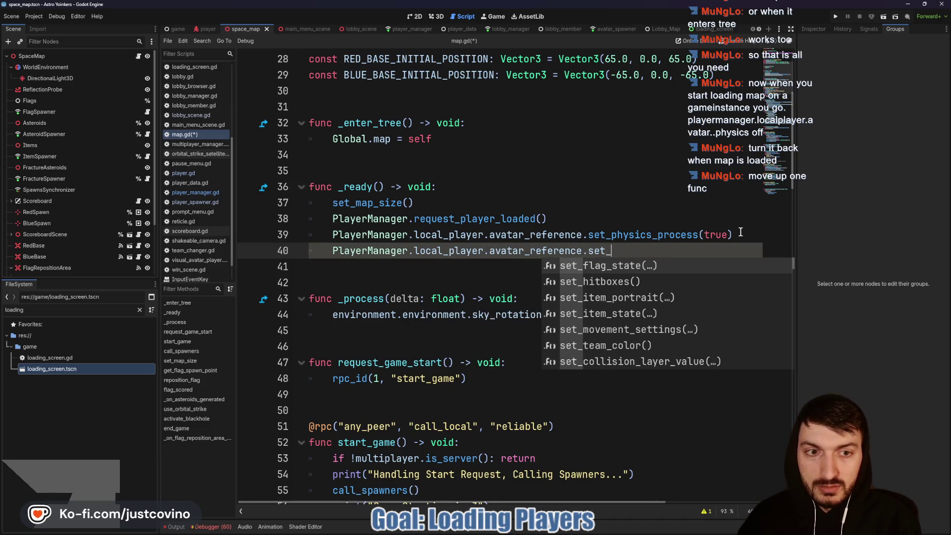
pyautogui.press('Return')
pyautogui.write('tru')
pyautogui.press('Return')
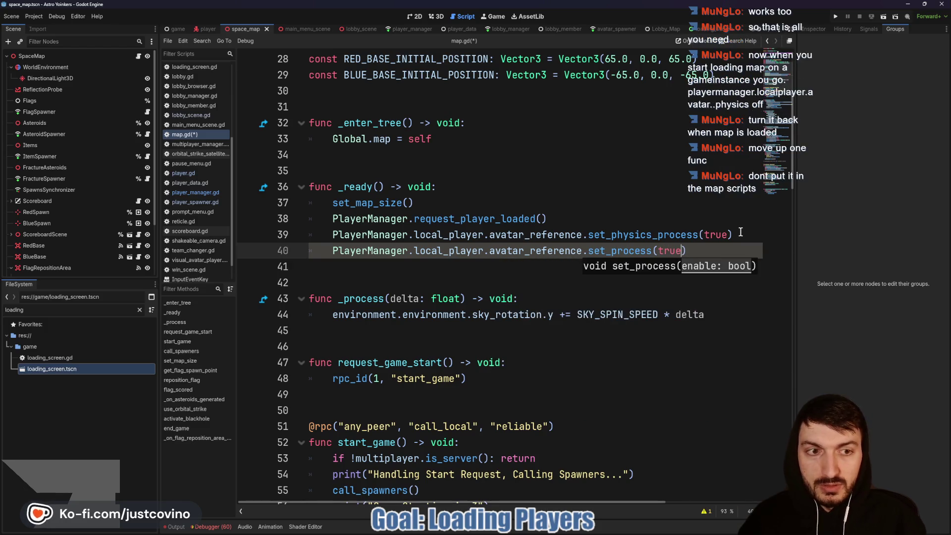
pyautogui.press('End')
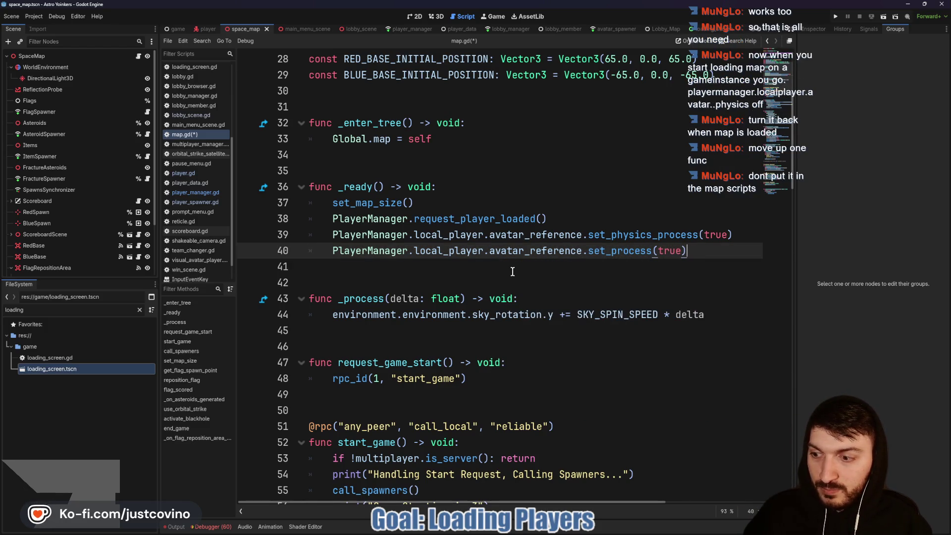
pyautogui.click(513, 271)
pyautogui.hotkey('ctrl', 's')
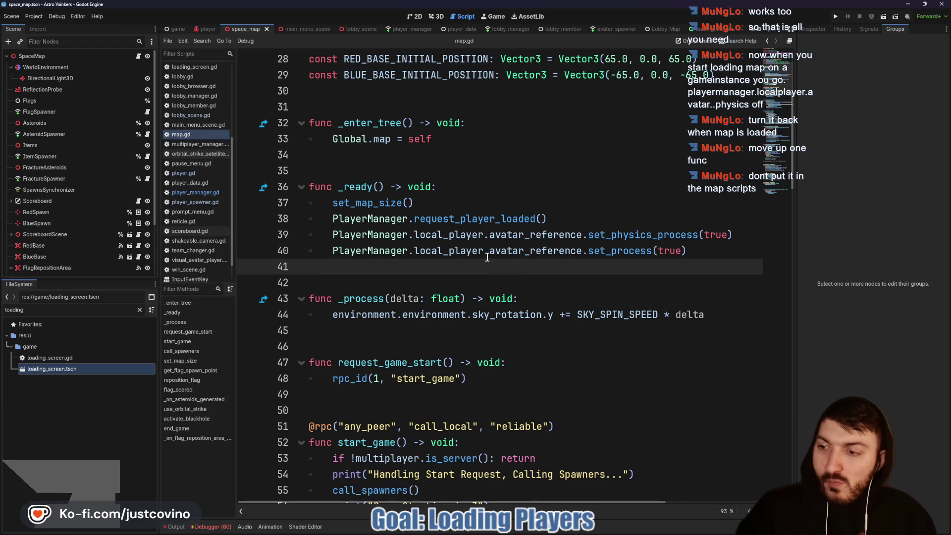
pyautogui.moveTo(697, 255); pyautogui.dragTo(255, 239)
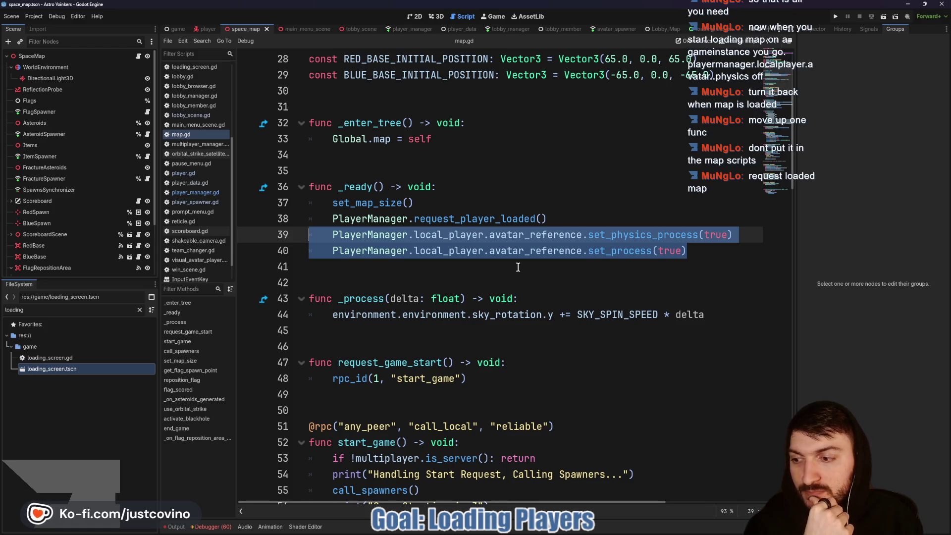
pyautogui.hotkey('ctrl', 'x')
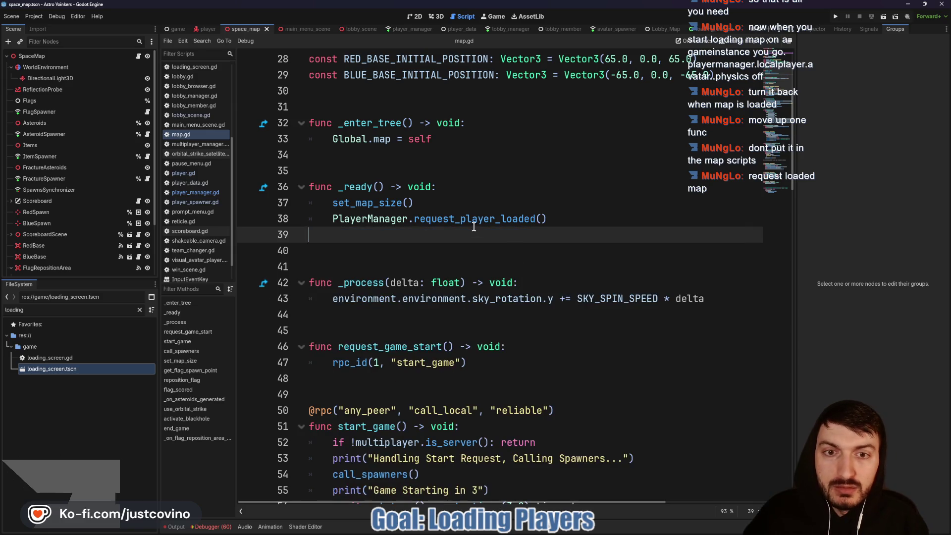
# Paste the avatar re-enable lines into request_player_loaded, removing their PlayerManager prefix.
pyautogui.keyDown('ctrl'); pyautogui.click(463, 222); pyautogui.keyUp('ctrl')
pyautogui.click(358, 314)
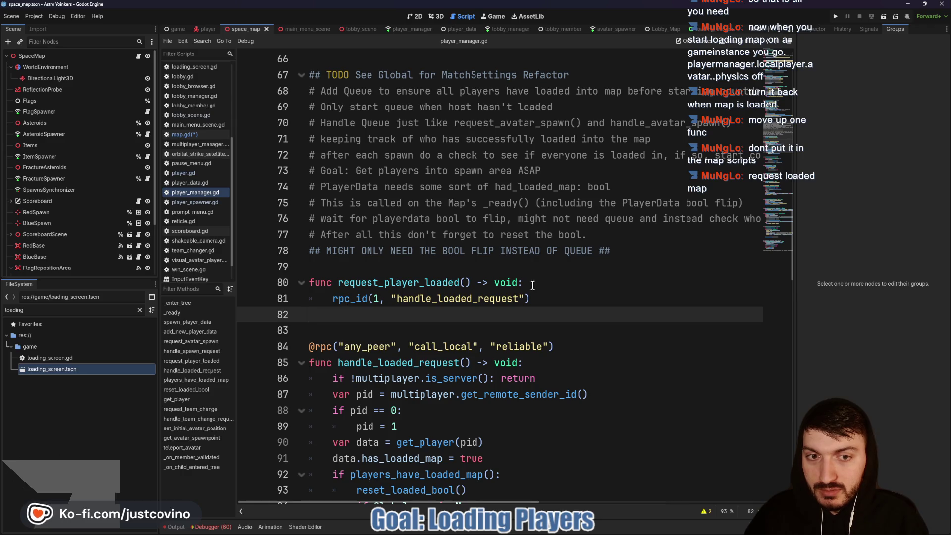
pyautogui.press('Up')
pyautogui.press('Up')
pyautogui.click(391, 309)
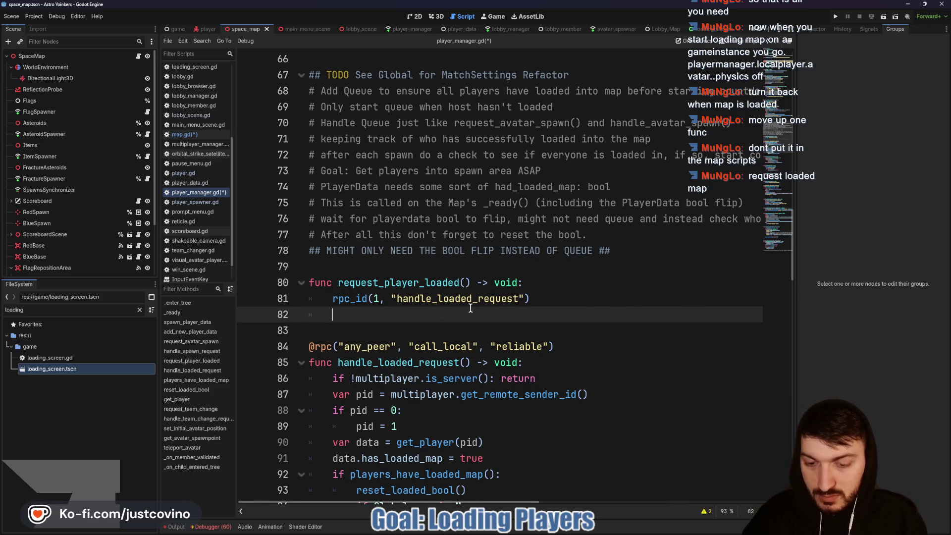
pyautogui.hotkey('ctrl', 'v')
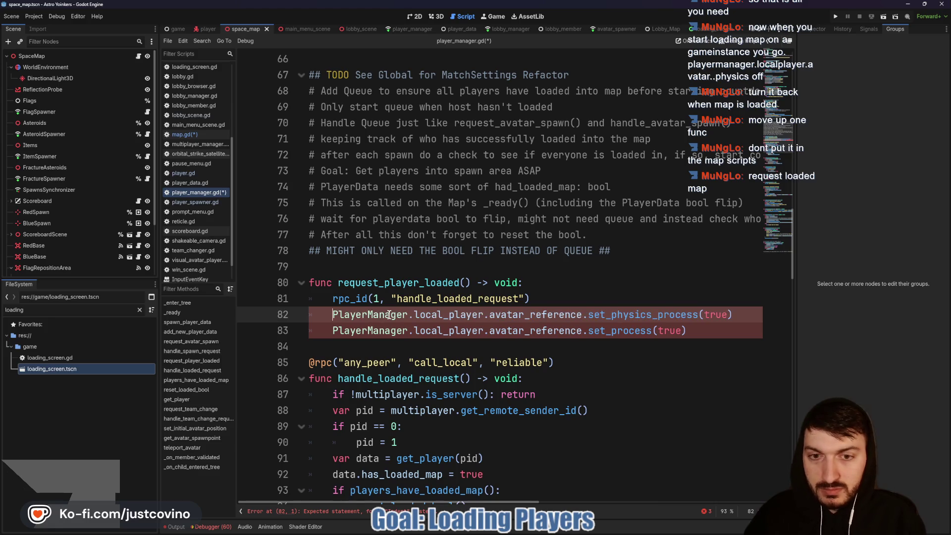
pyautogui.moveTo(415, 316); pyautogui.dragTo(327, 314)
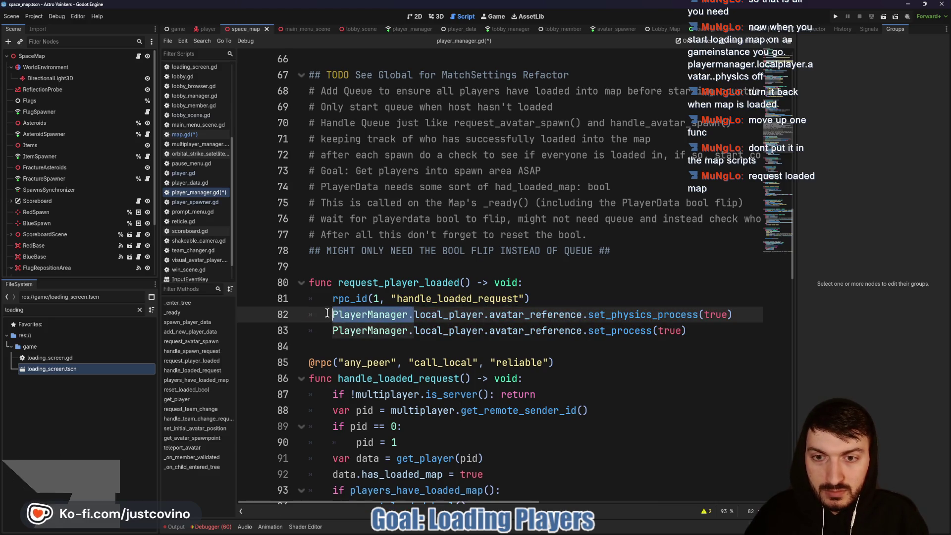
pyautogui.hotkey('ctrl', 'd')
pyautogui.press('BackSpace')
# Add a blank line after the function, save, and run the game with two instances.
pyautogui.click(668, 325)
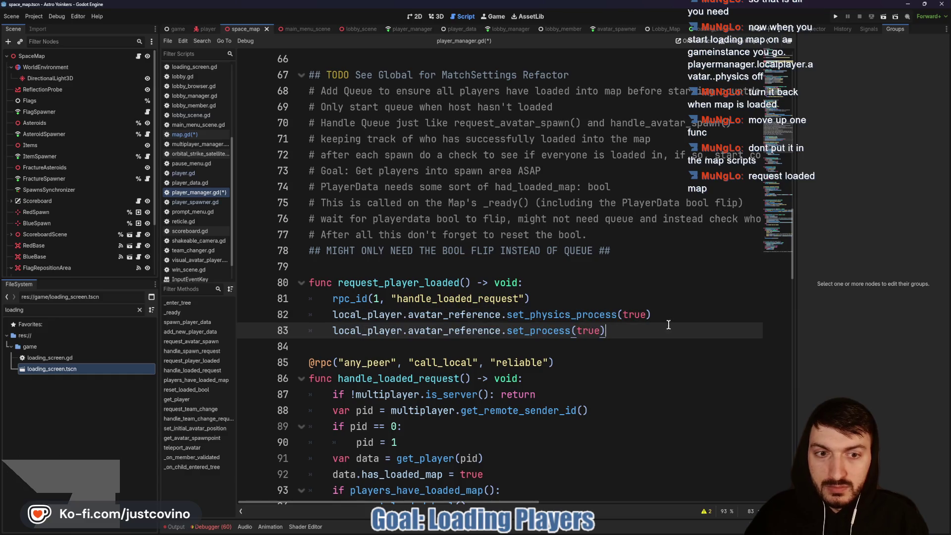
pyautogui.click(414, 349)
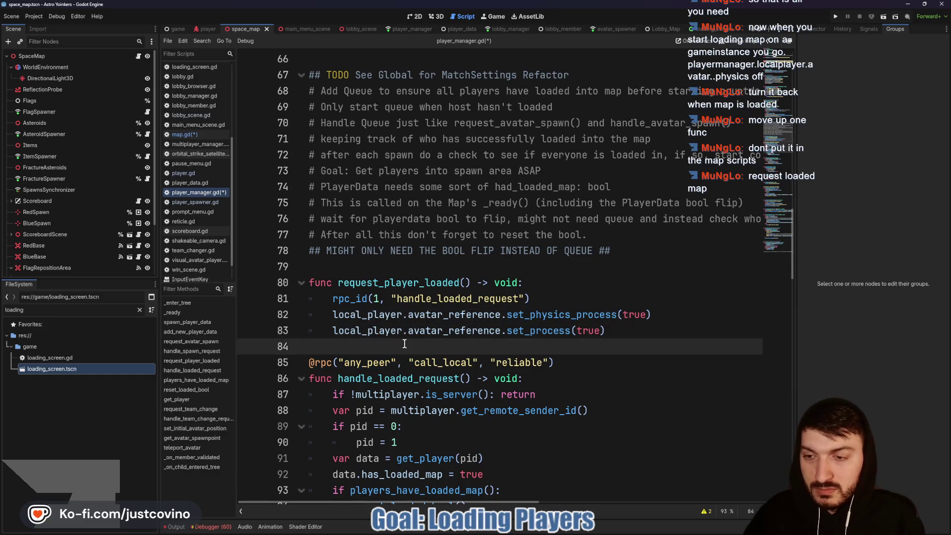
pyautogui.press('Return')
pyautogui.scroll(-1, 505, 306)
pyautogui.hotkey('ctrl', 's')
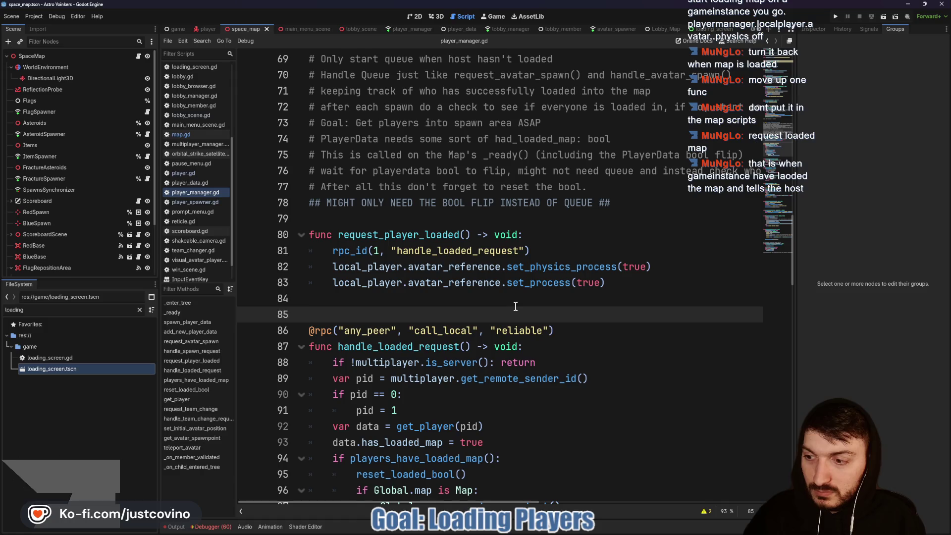
pyautogui.scroll(-1, 514, 306)
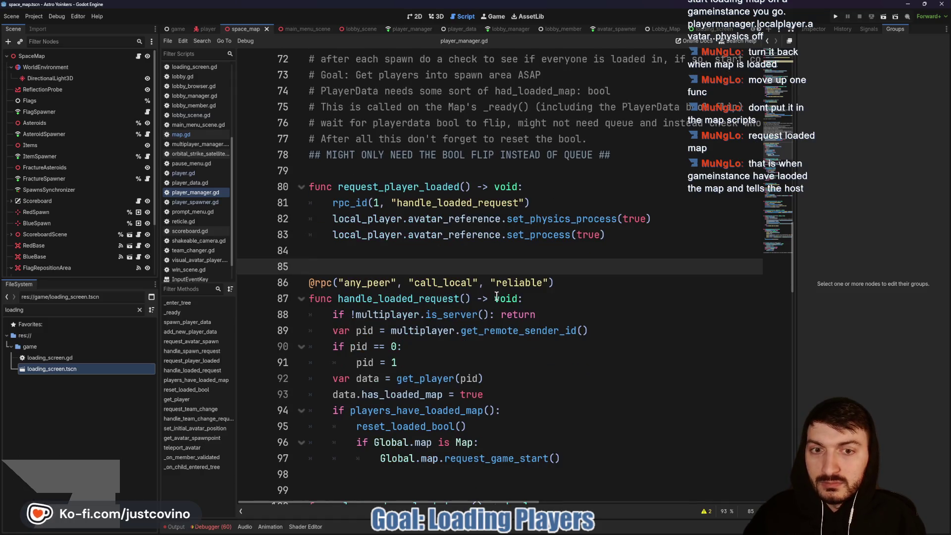
pyautogui.click(837, 18)
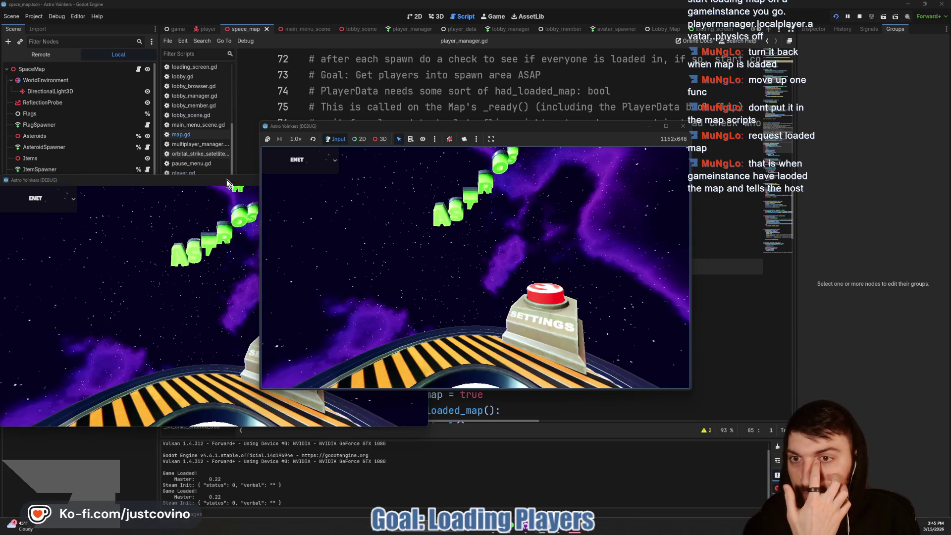
# Place both game windows side by side, host a private lobby left, and join it right.
pyautogui.moveTo(227, 179)
pyautogui.mouseDown()
pyautogui.moveTo(512, 177)
pyautogui.moveTo(715, 158)
pyautogui.mouseUp()
pyautogui.moveTo(554, 128); pyautogui.dragTo(338, 142)
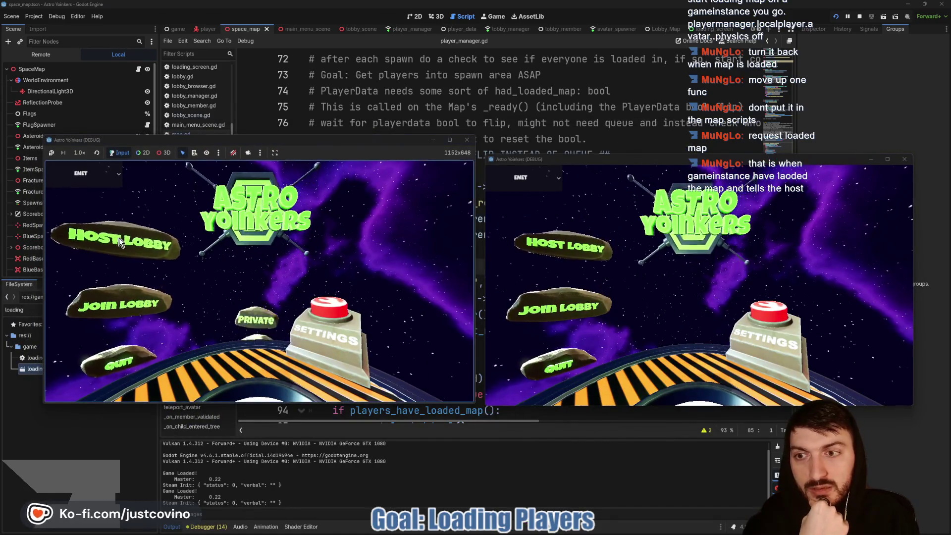
pyautogui.click(258, 235)
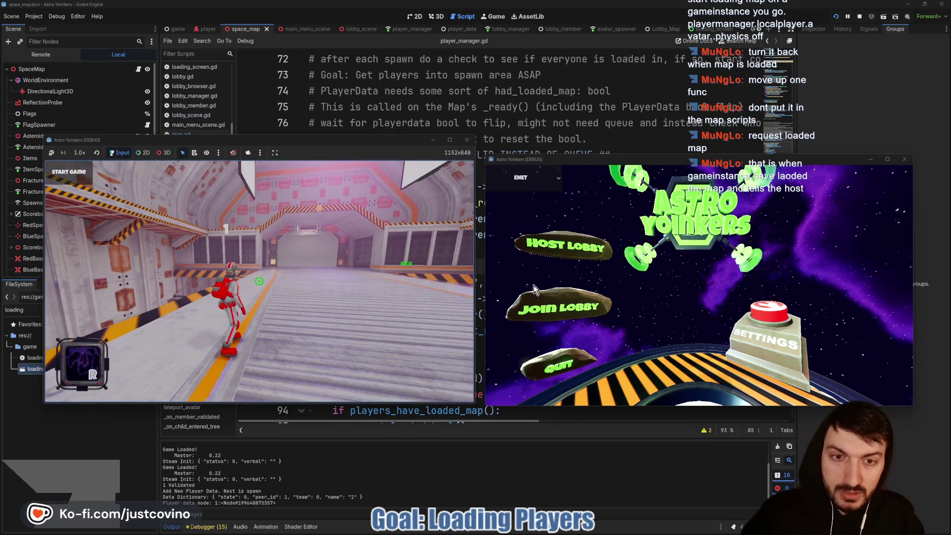
pyautogui.click(573, 299)
pyautogui.click(712, 201)
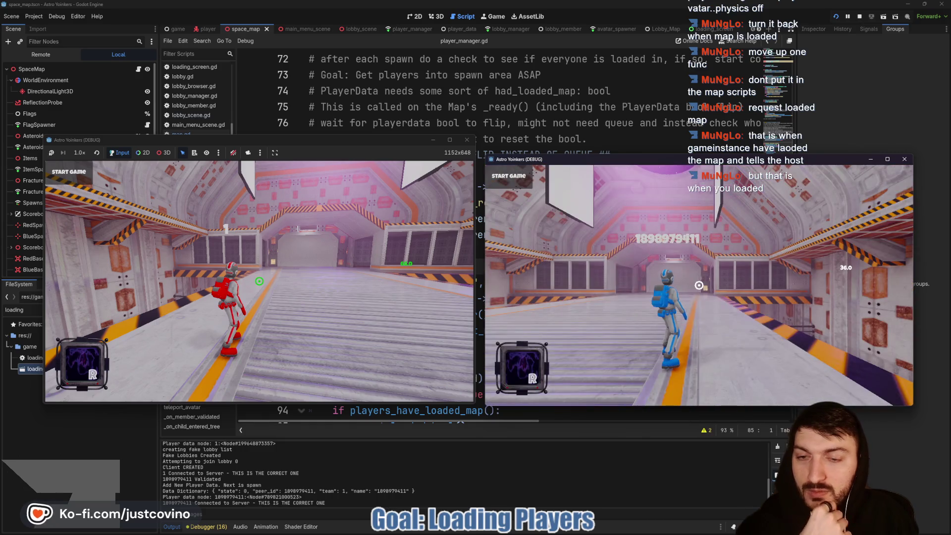
# Start the match from the host, walk the red player forward with W, then stop with F8.
pyautogui.click(326, 147)
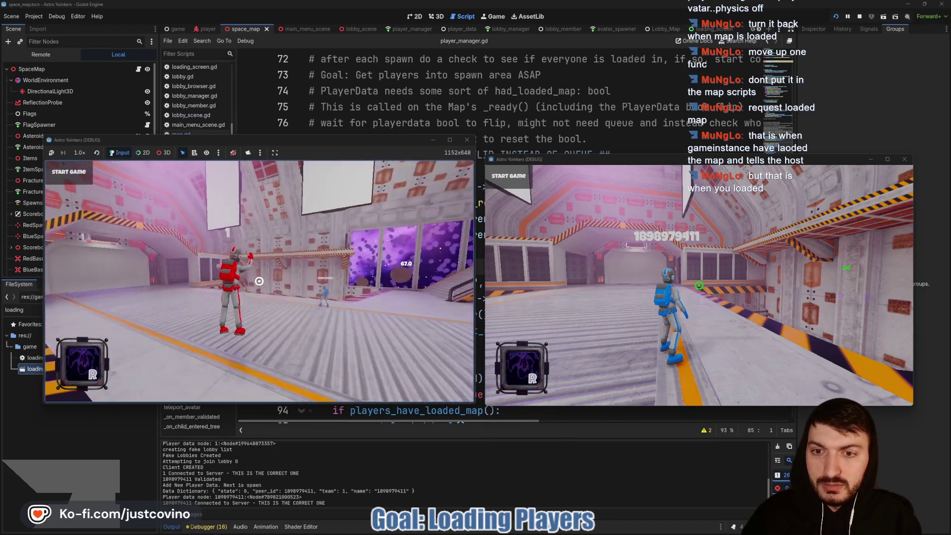
pyautogui.click(78, 173)
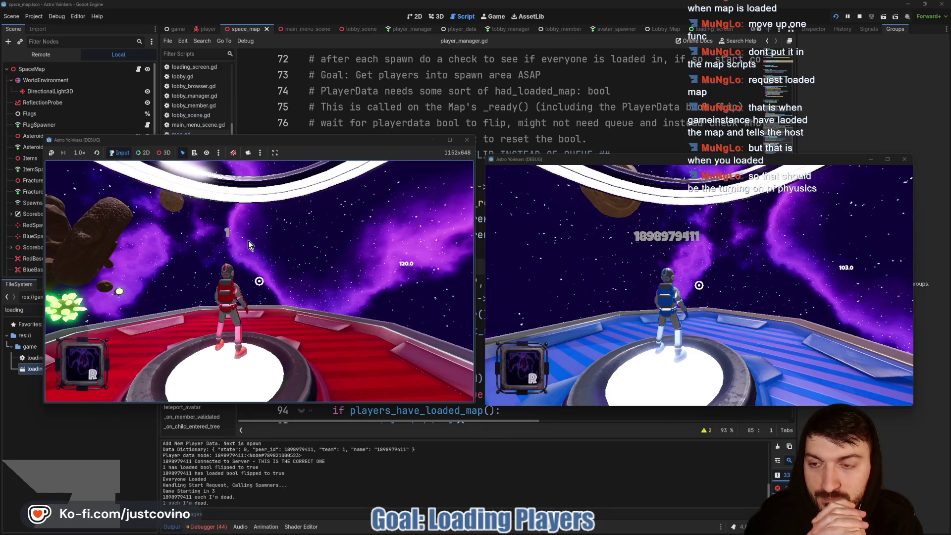
pyautogui.press('w')
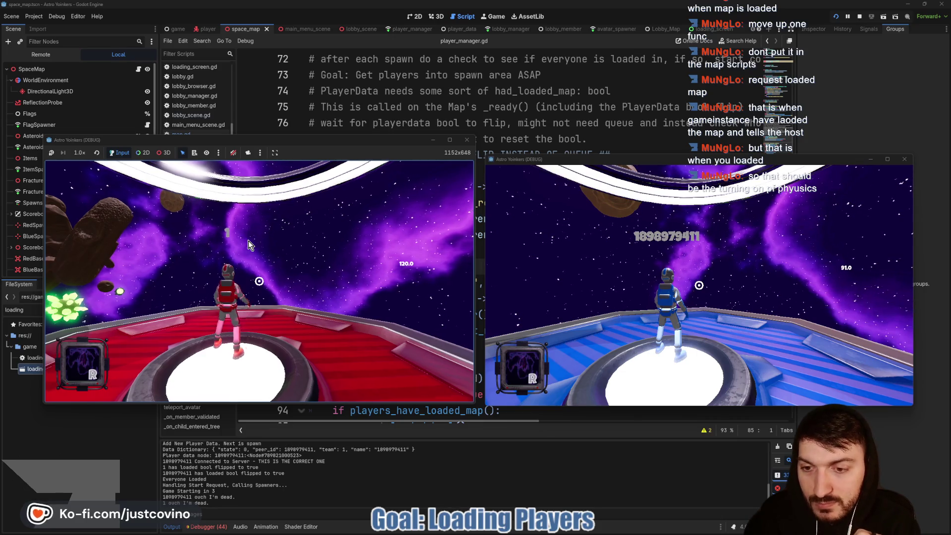
pyautogui.press('w')
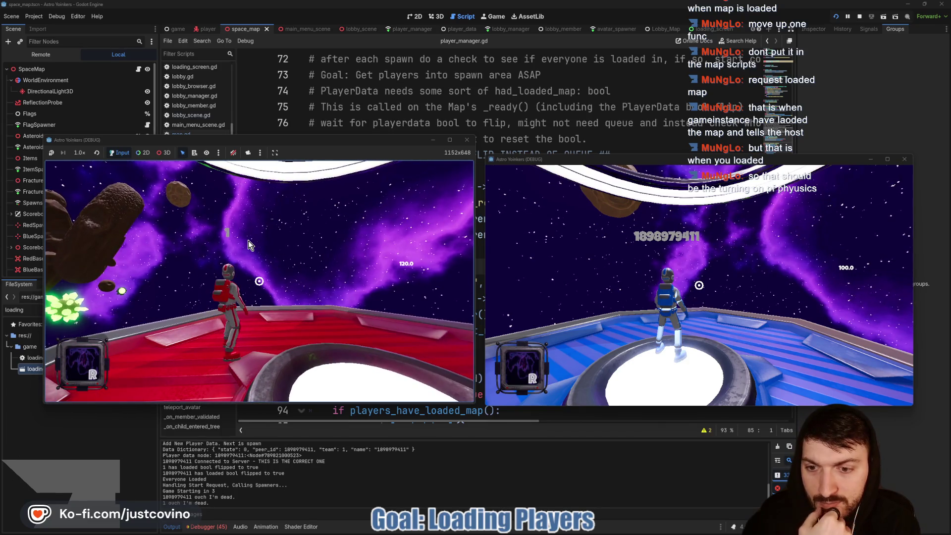
pyautogui.press('w')
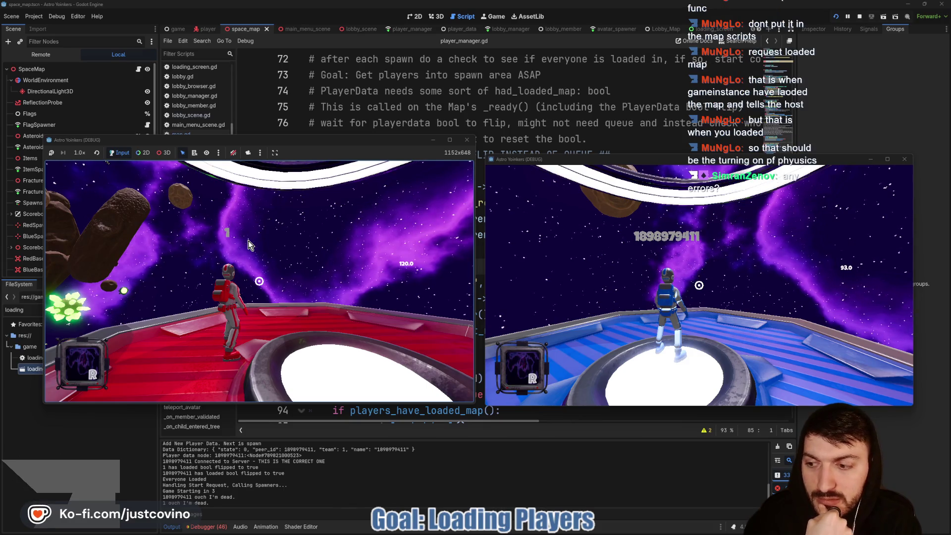
pyautogui.press('F8')
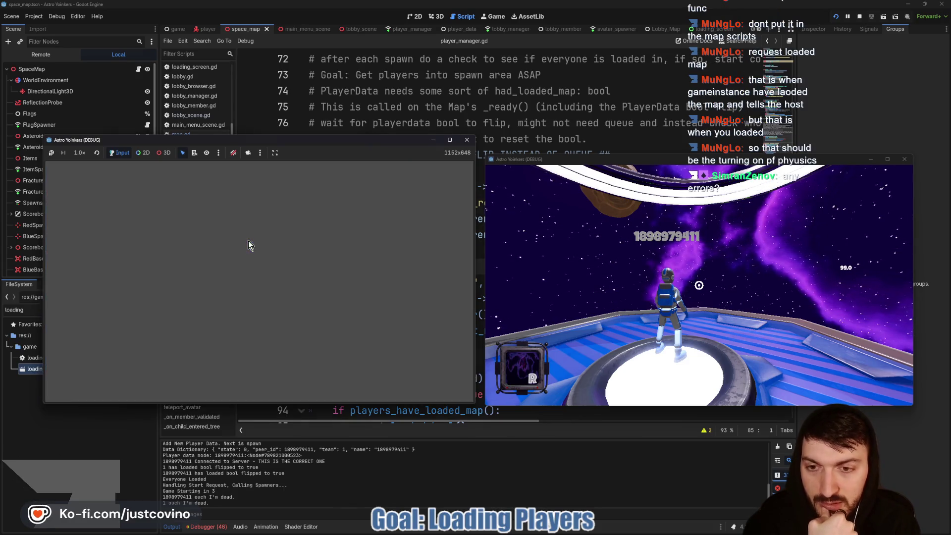
# Inspect the set_initial_avatar_position 'Method not found' error in the debugger's Errors list, then shrink the panel.
pyautogui.click(206, 527)
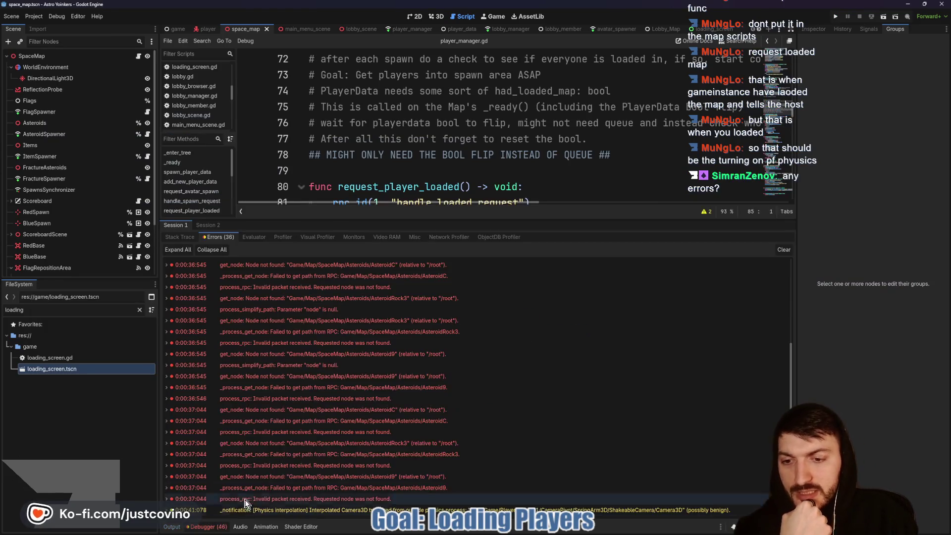
pyautogui.scroll(-1, 330, 346)
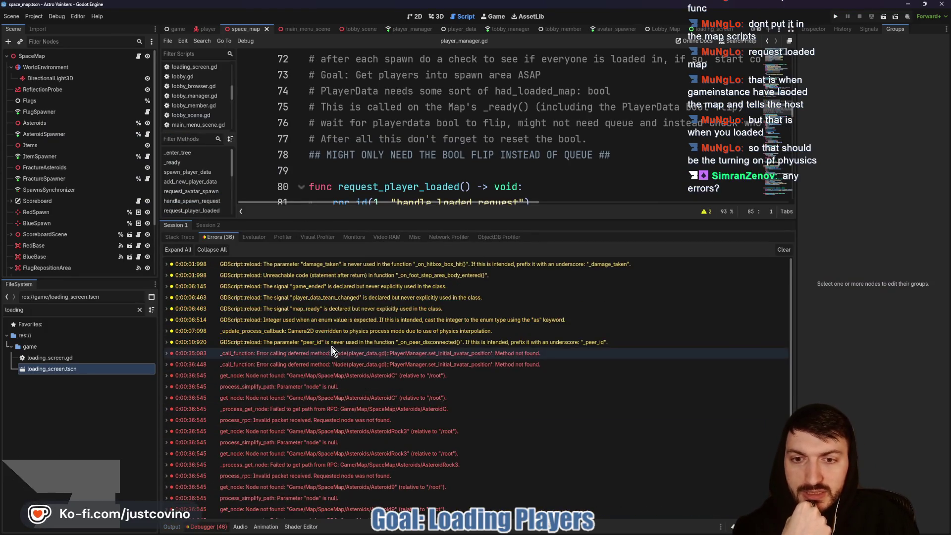
pyautogui.scroll(5, 317, 379)
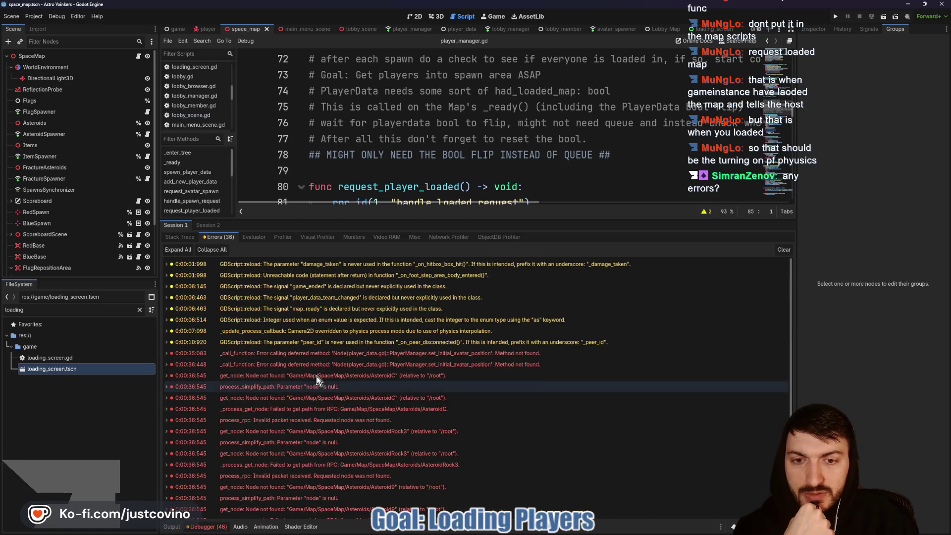
pyautogui.doubleClick(415, 354)
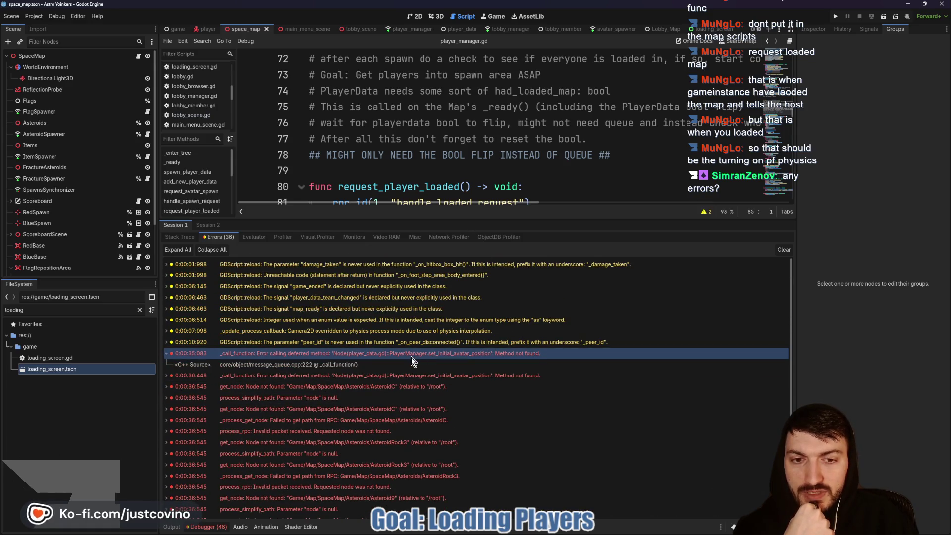
pyautogui.doubleClick(414, 356)
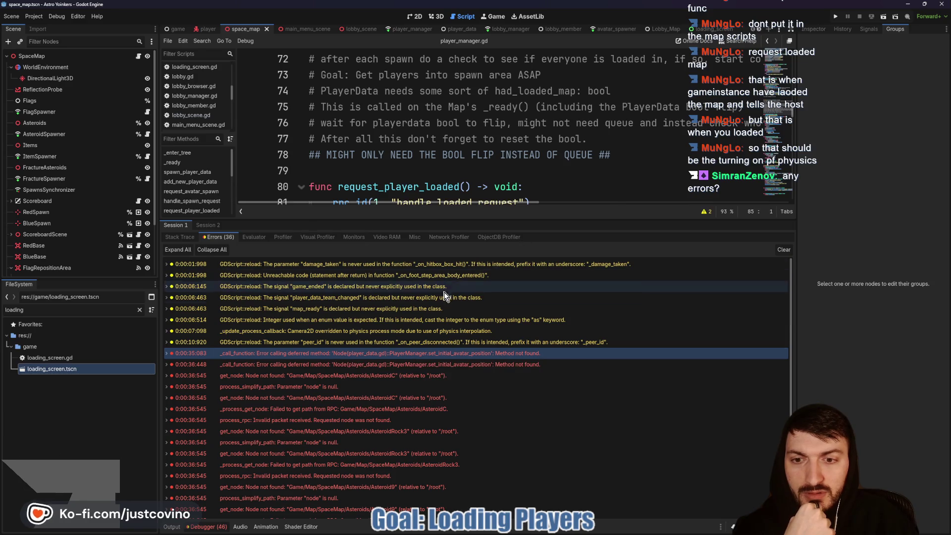
pyautogui.moveTo(539, 222); pyautogui.dragTo(546, 417)
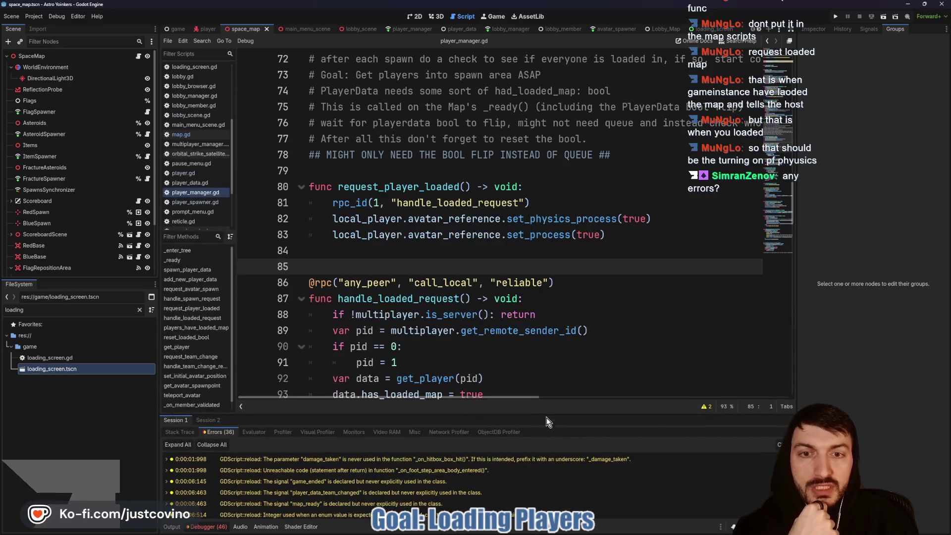
# Open player_data.gd and look up the documentation for call_deferred on line 14.
pyautogui.scroll(4, 420, 219)
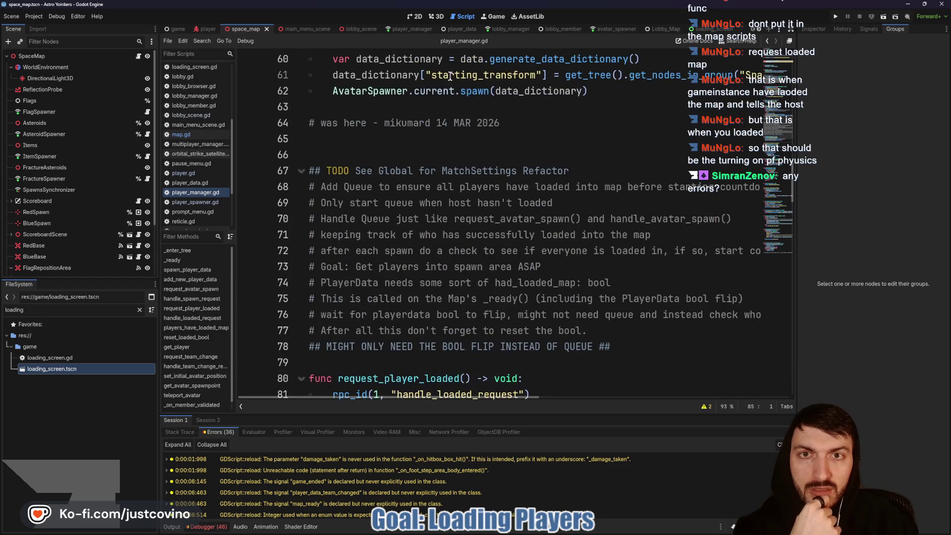
pyautogui.click(452, 29)
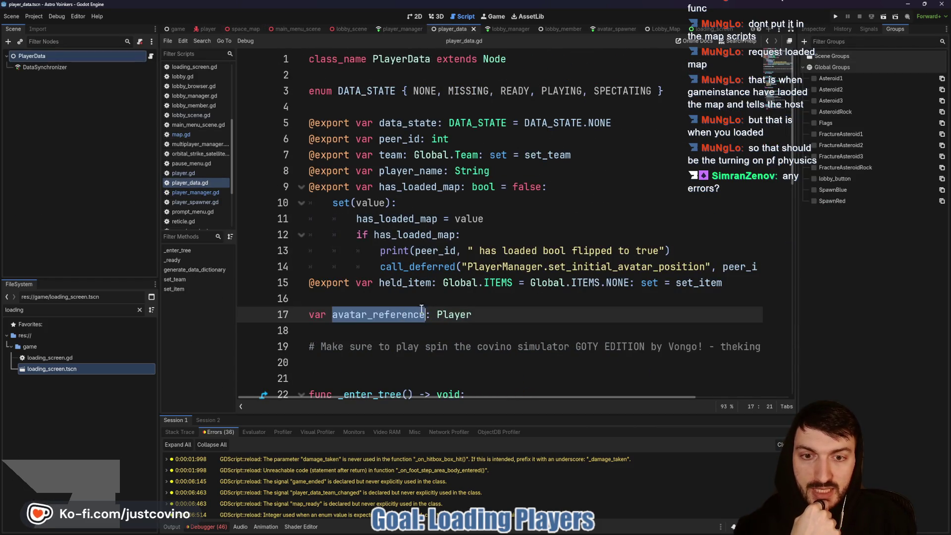
pyautogui.doubleClick(413, 266)
pyautogui.moveTo(413, 262)
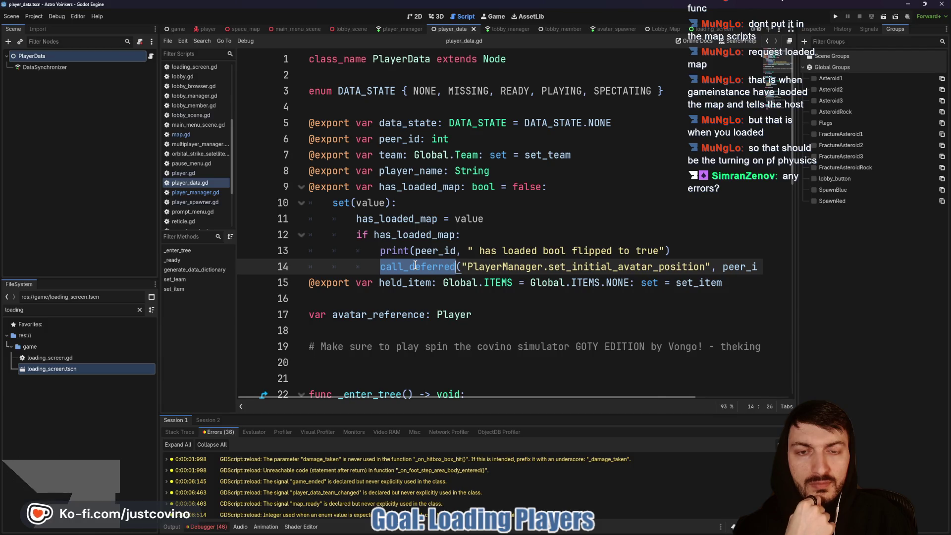
pyautogui.click(679, 252)
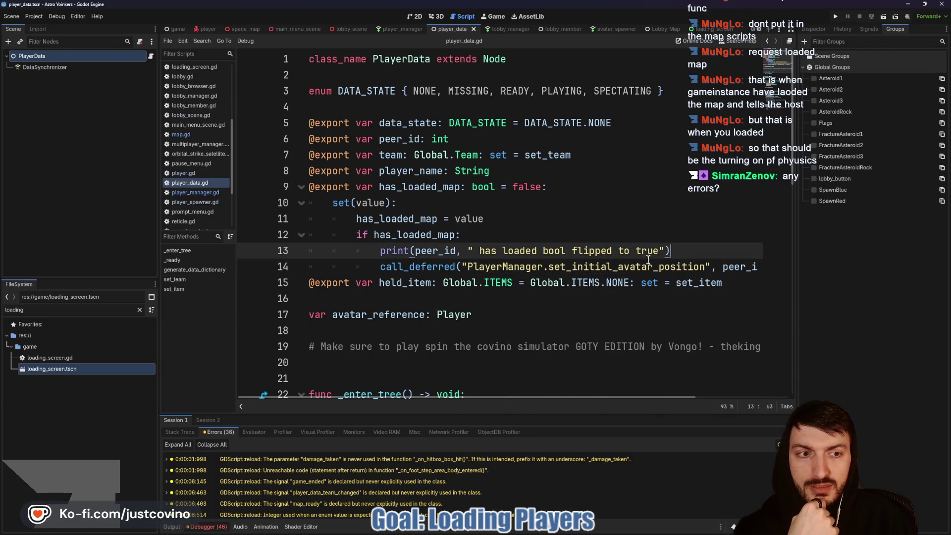
# Delete the set(value) block under has_loaded_map, leaving a plain bool defaulting to false, and save.
pyautogui.doubleClick(434, 184)
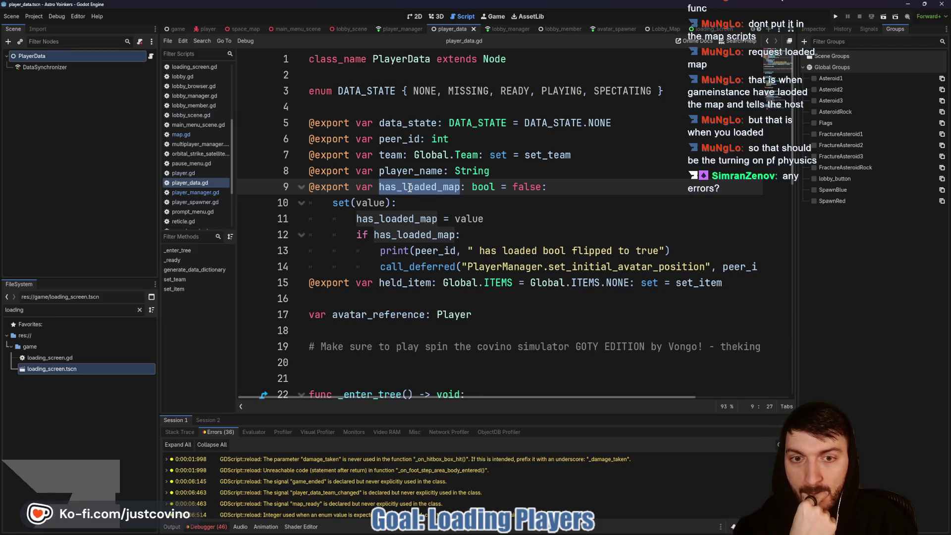
pyautogui.hscroll(3, 533, 270)
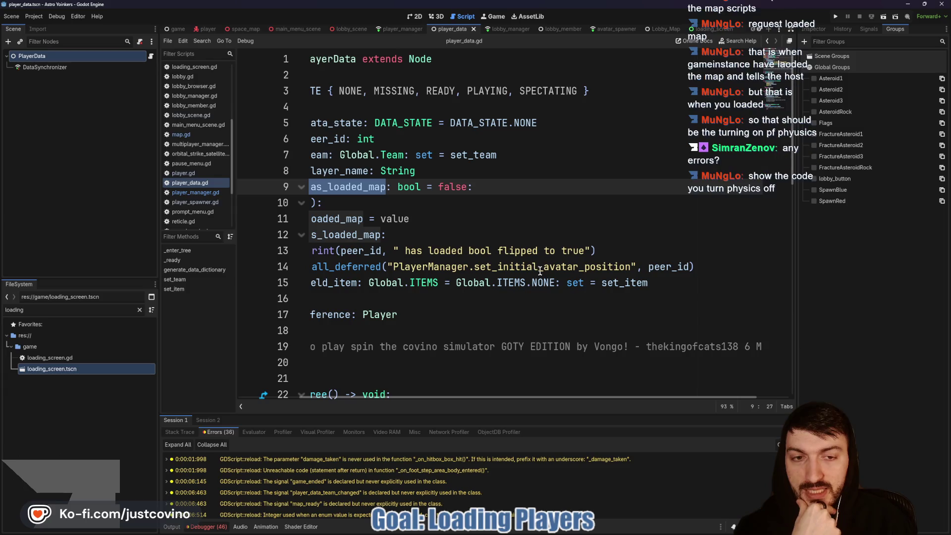
pyautogui.hscroll(-3, 586, 264)
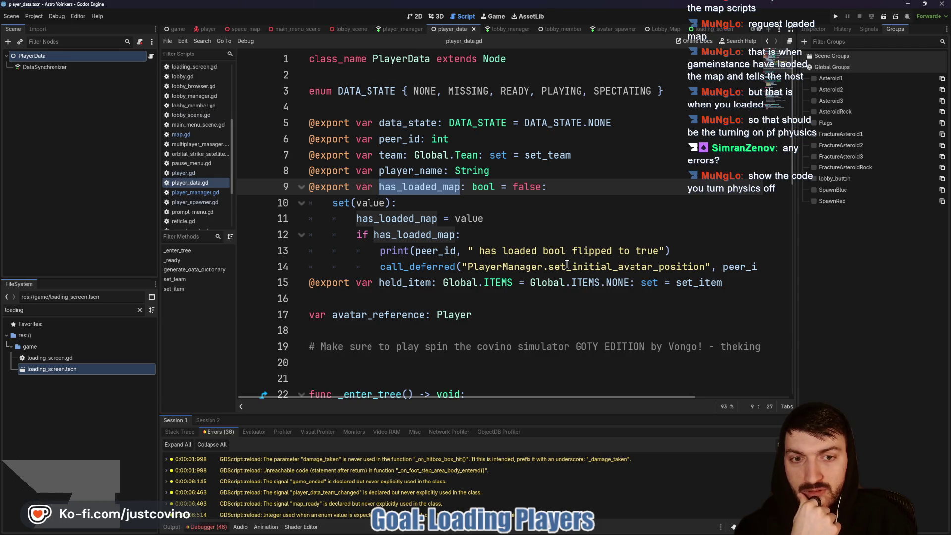
pyautogui.hscroll(3, 566, 264)
pyautogui.moveTo(694, 266)
pyautogui.mouseDown()
pyautogui.moveTo(276, 259)
pyautogui.moveTo(279, 233)
pyautogui.moveTo(307, 220)
pyautogui.moveTo(489, 207)
pyautogui.moveTo(544, 186)
pyautogui.mouseUp()
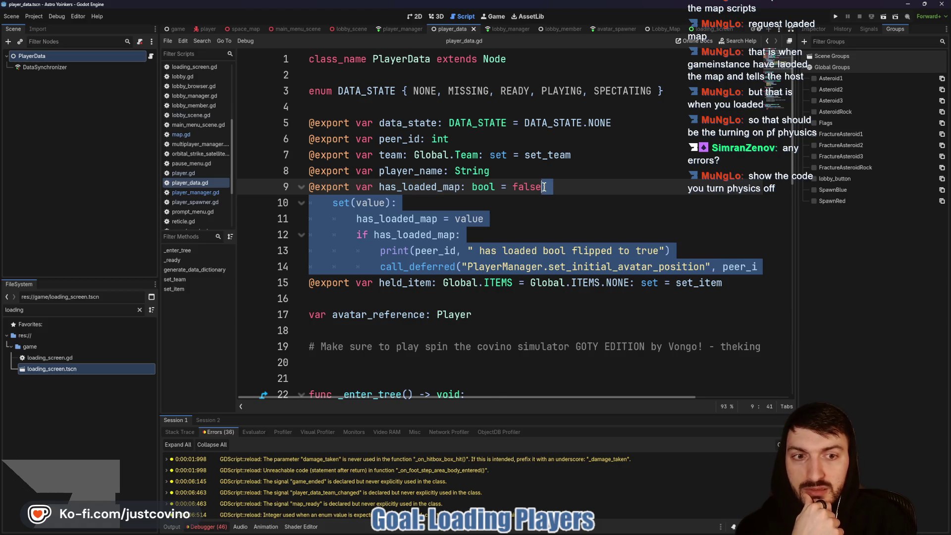
pyautogui.press('BackSpace')
pyautogui.hotkey('ctrl', 's')
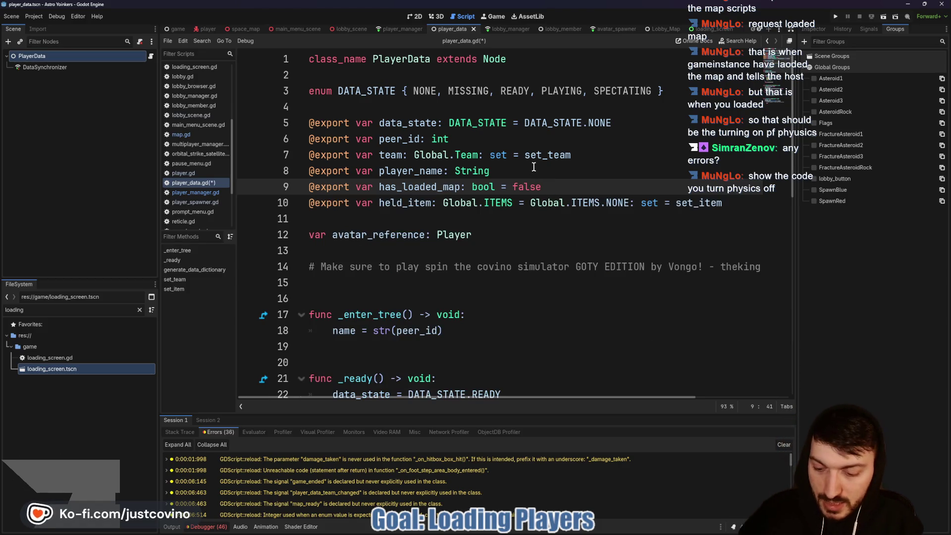
# In player_manager.gd, start a local_player.avatar_reference line on empty line 84.
pyautogui.click(348, 29)
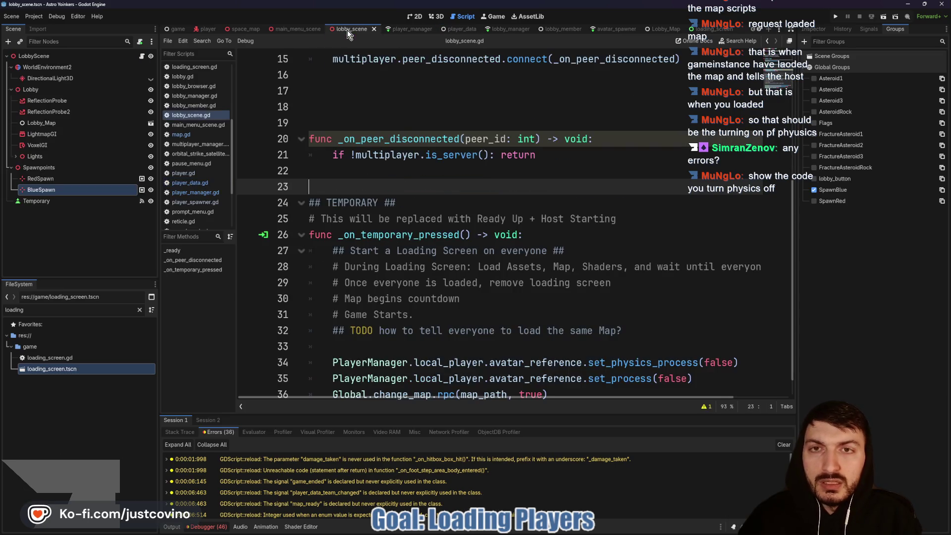
pyautogui.click(415, 30)
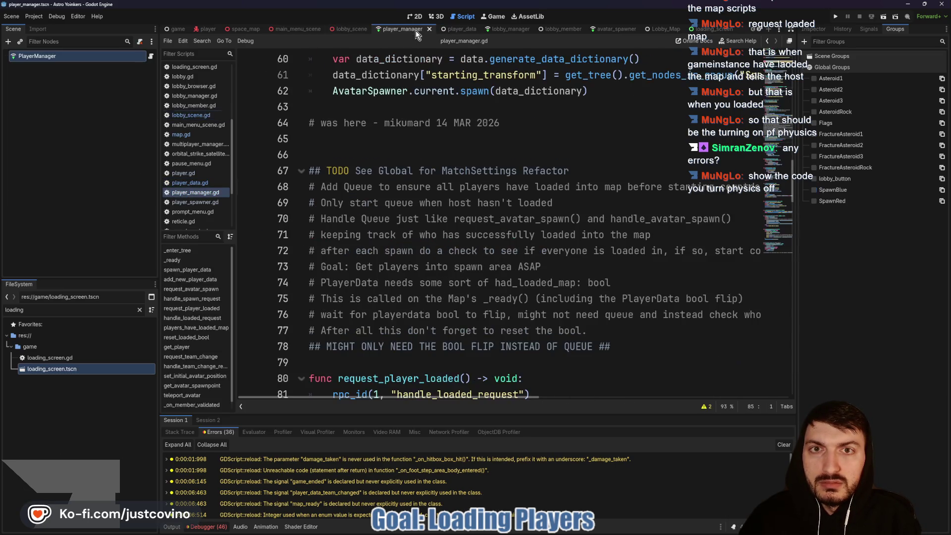
pyautogui.scroll(-5, 439, 189)
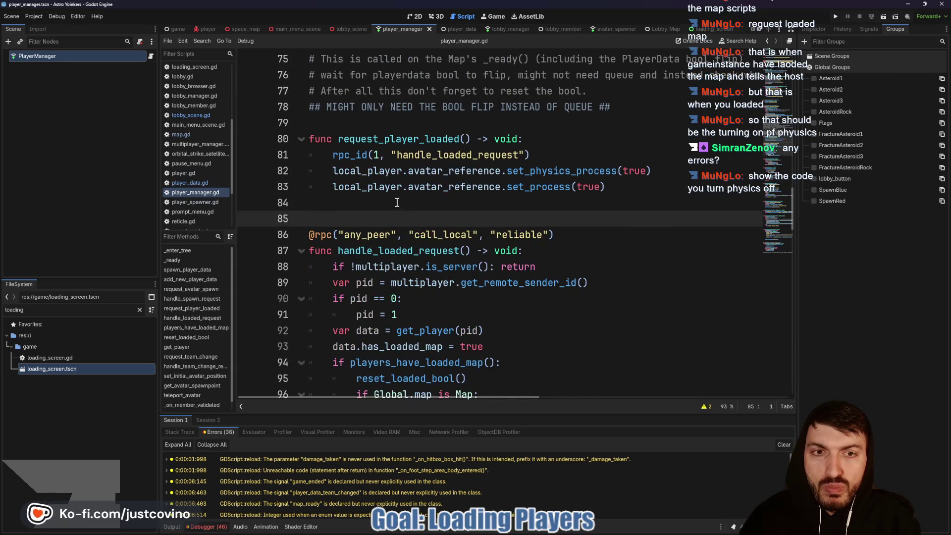
pyautogui.click(389, 199)
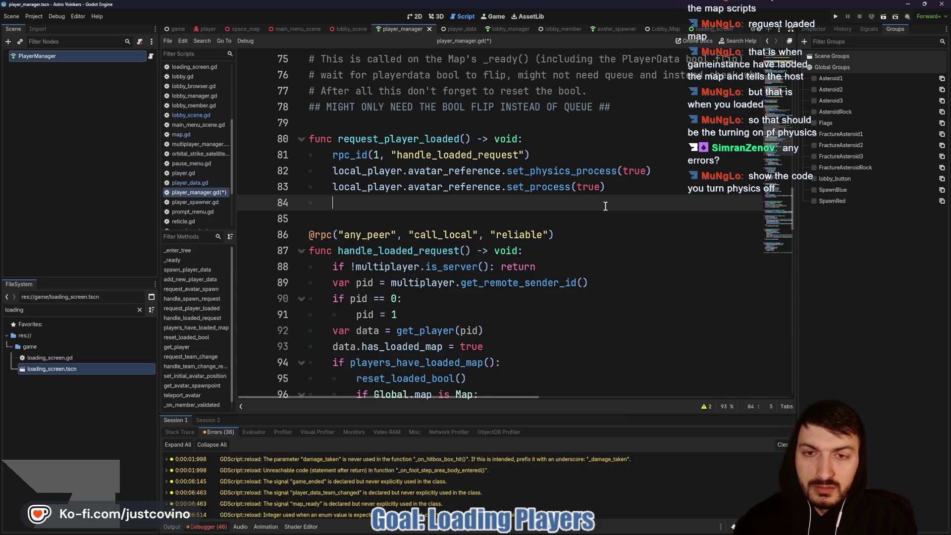
pyautogui.write('local_player')
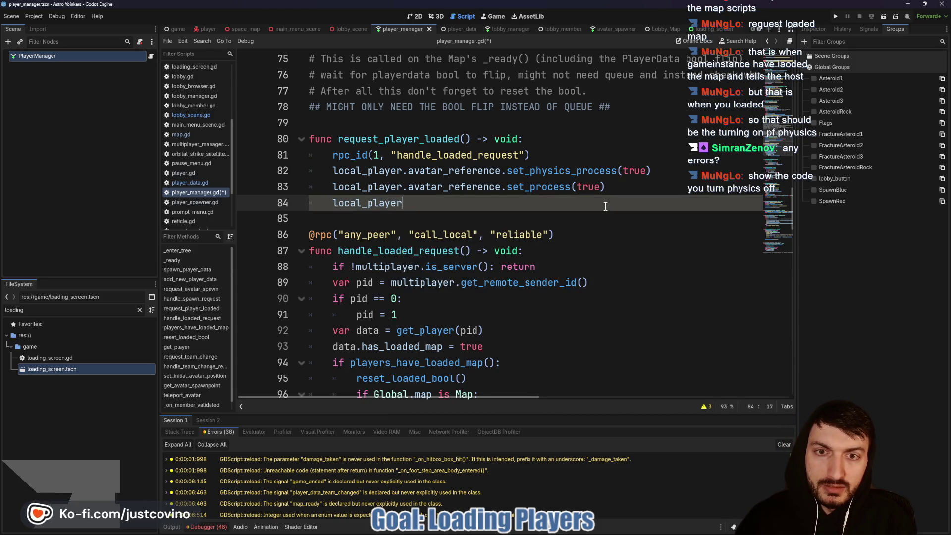
pyautogui.write('.')
pyautogui.press('Return')
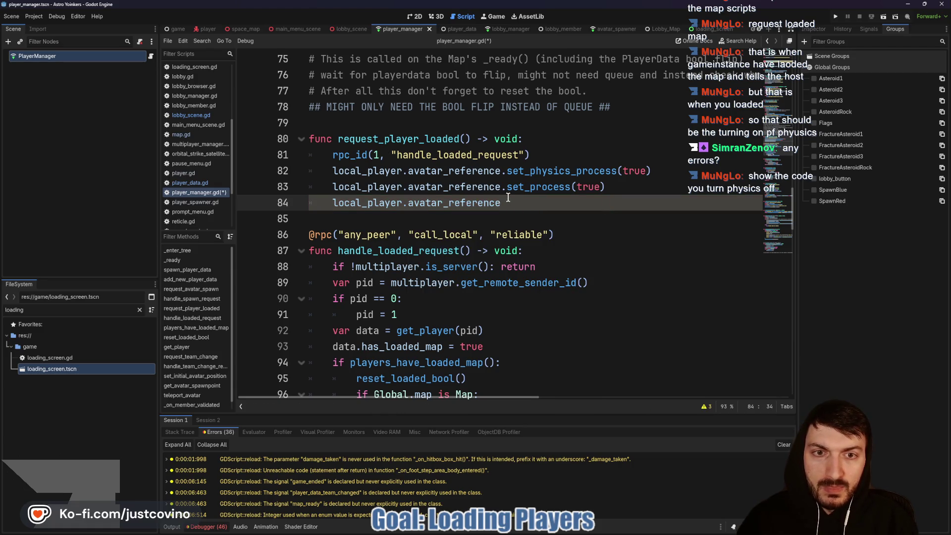
# Remove that unfinished line, leave a blank line after line 83, and return to lobby_scene.gd.
pyautogui.moveTo(507, 197); pyautogui.dragTo(331, 200)
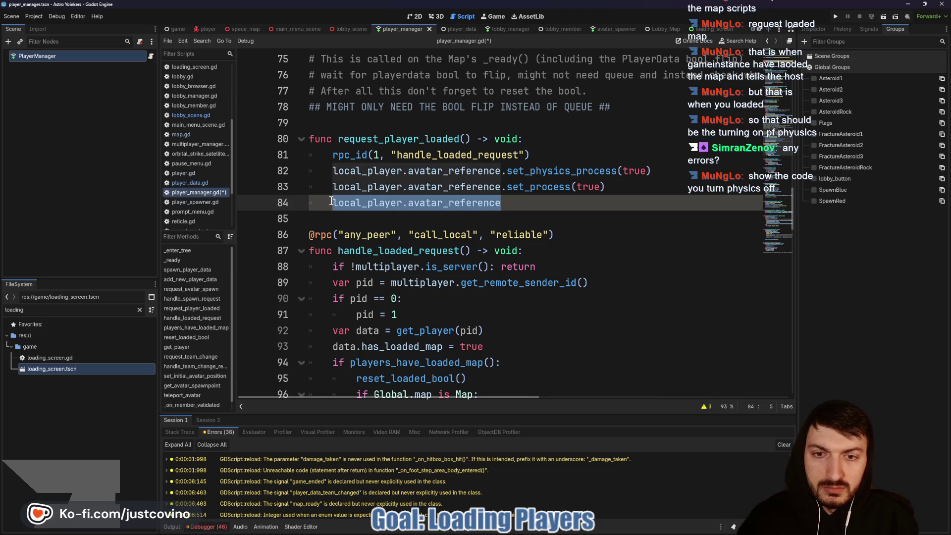
pyautogui.press('BackSpace')
pyautogui.press('BackSpace')
pyautogui.press('BackSpace')
pyautogui.click(331, 200)
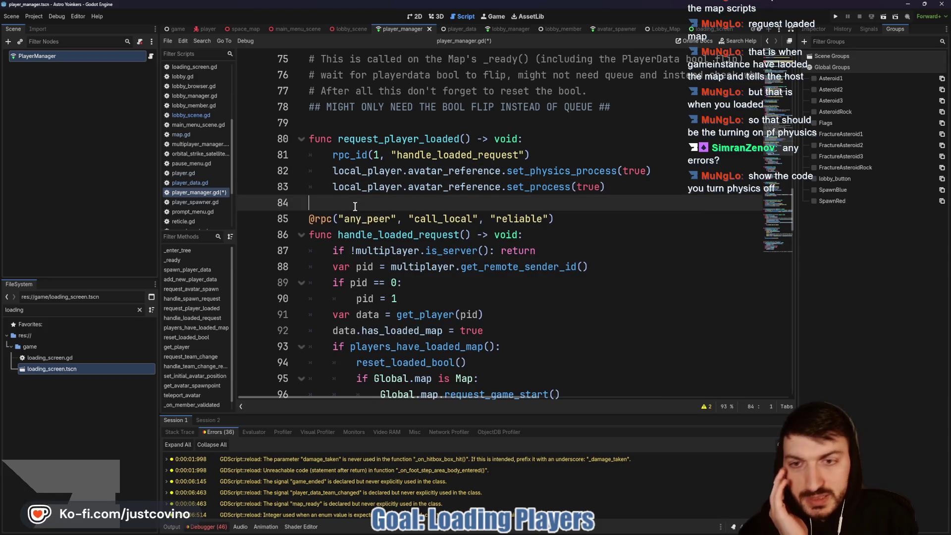
pyautogui.press('Return')
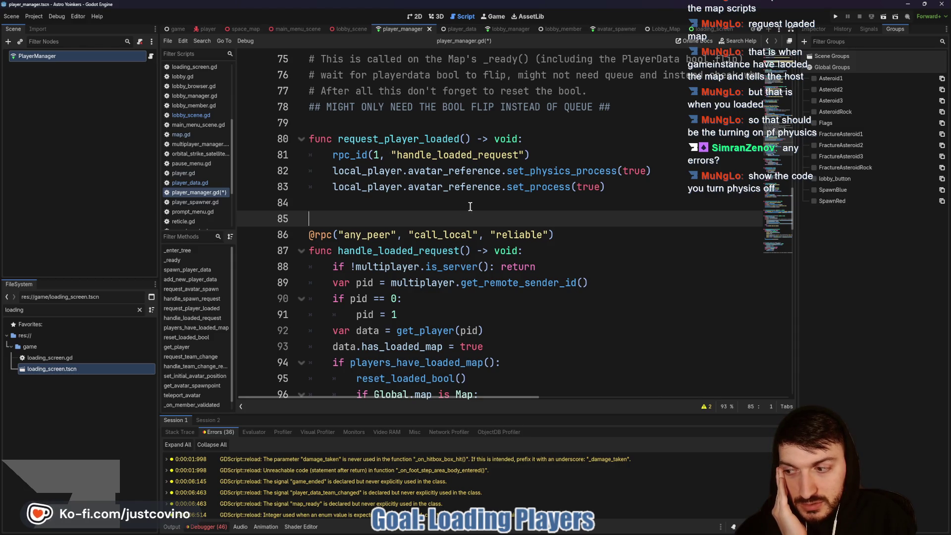
pyautogui.click(349, 31)
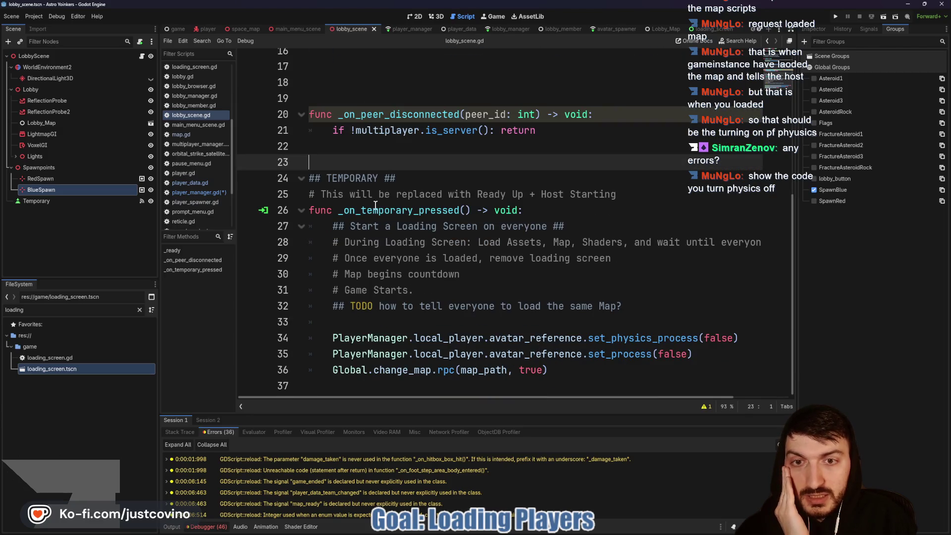
pyautogui.click(375, 208)
pyautogui.doubleClick(376, 208)
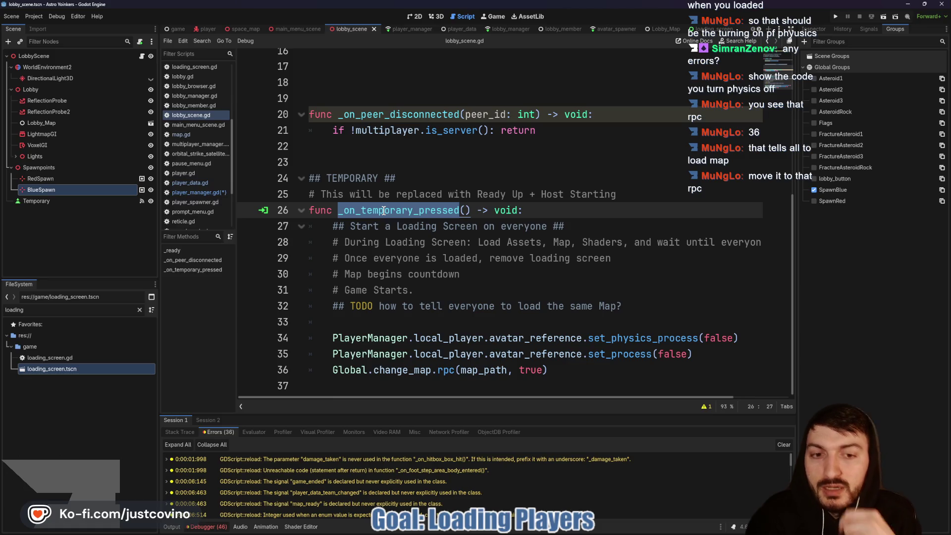
pyautogui.moveTo(693, 354)
pyautogui.mouseDown()
pyautogui.moveTo(237, 329)
pyautogui.moveTo(333, 322)
pyautogui.mouseUp()
pyautogui.hotkey('ctrl', 'c')
# Move the physics- and processing-disabling lines into global.gd's change_map after the emit line, fixing indentation.
pyautogui.press('BackSpace')
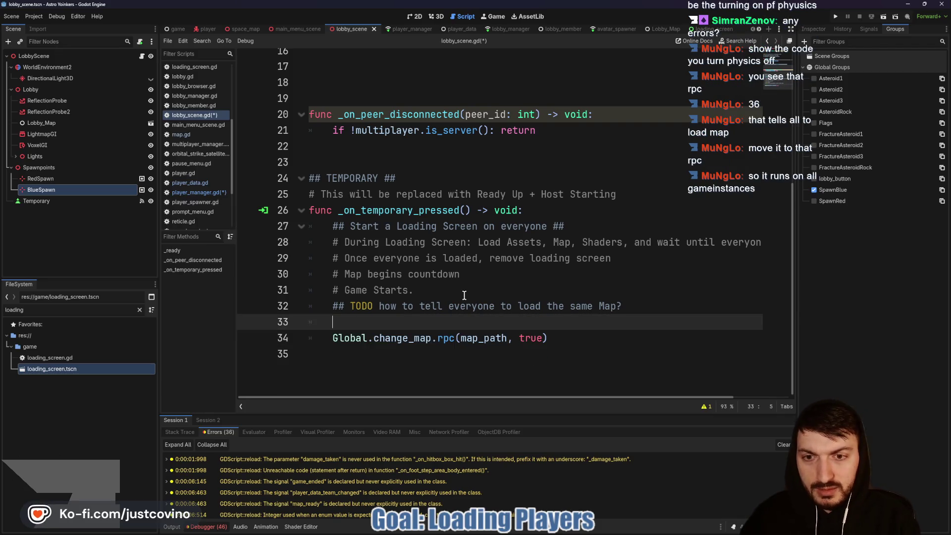
pyautogui.keyDown('ctrl'); pyautogui.click(412, 344); pyautogui.keyUp('ctrl')
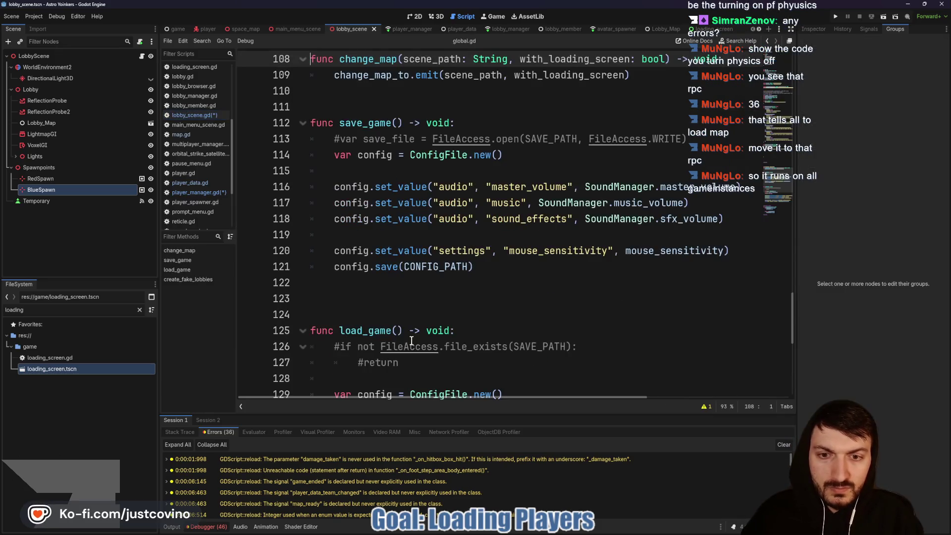
pyautogui.scroll(3, 482, 261)
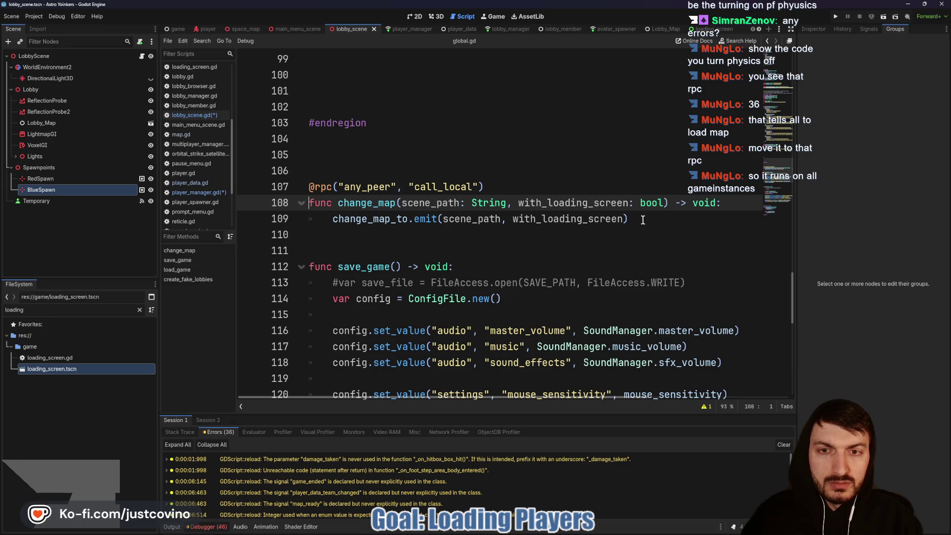
pyautogui.click(640, 220)
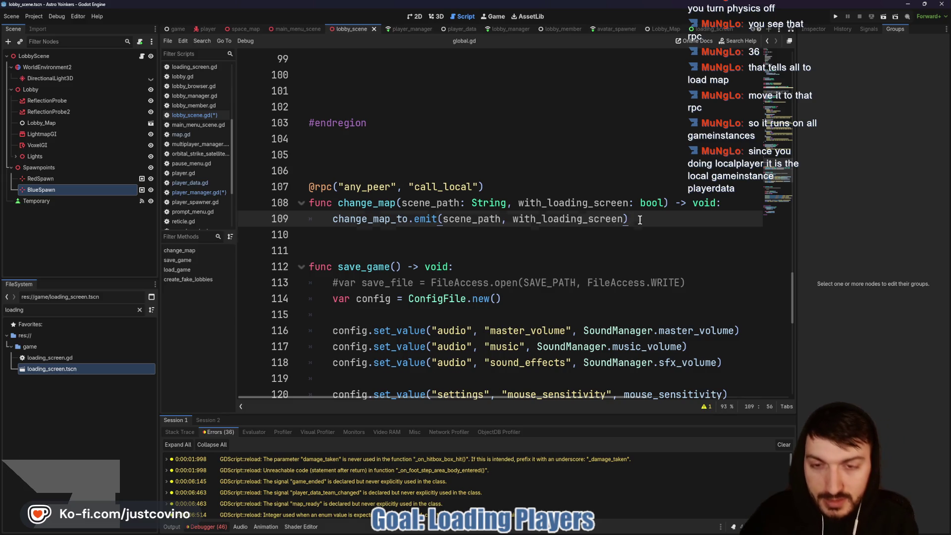
pyautogui.hotkey('ctrl', 'v')
pyautogui.hotkey('ctrl', 'v')
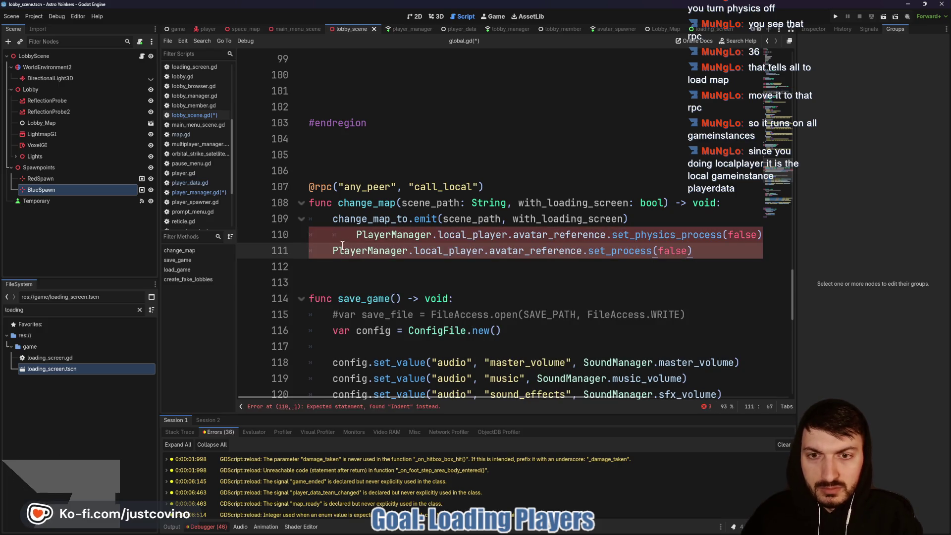
pyautogui.click(353, 234)
pyautogui.press('BackSpace')
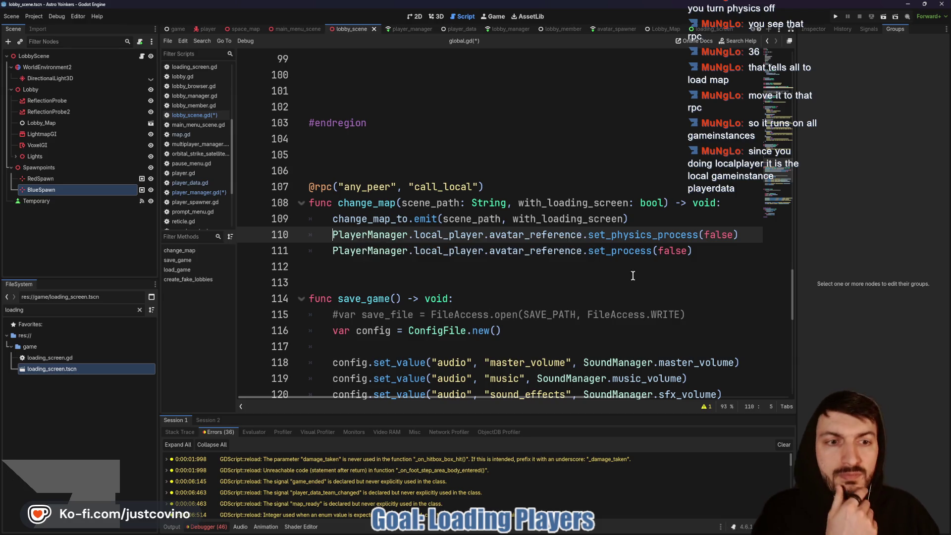
pyautogui.click(836, 18)
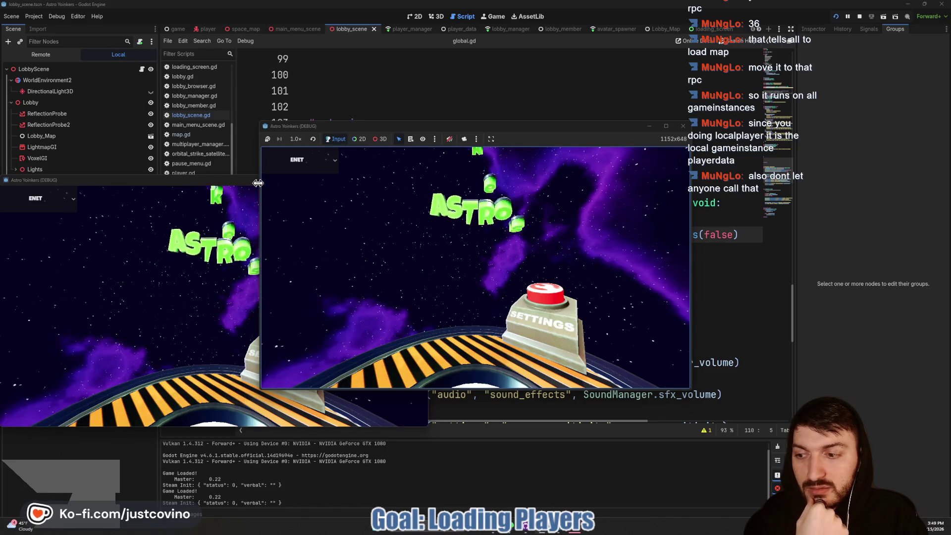
# Arrange both game windows, host a private lobby until the nil error appears, then stop the game.
pyautogui.moveTo(201, 179); pyautogui.dragTo(732, 154)
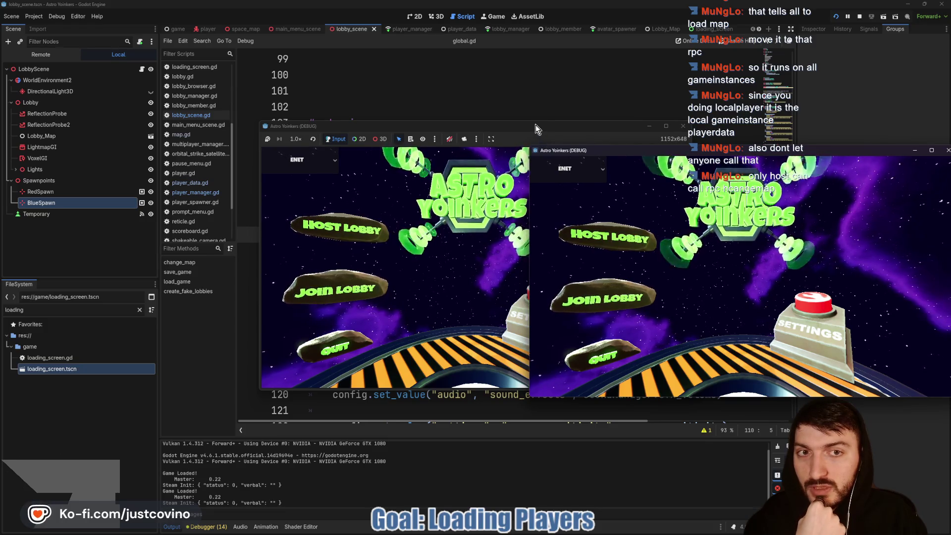
pyautogui.moveTo(536, 127); pyautogui.dragTo(324, 131)
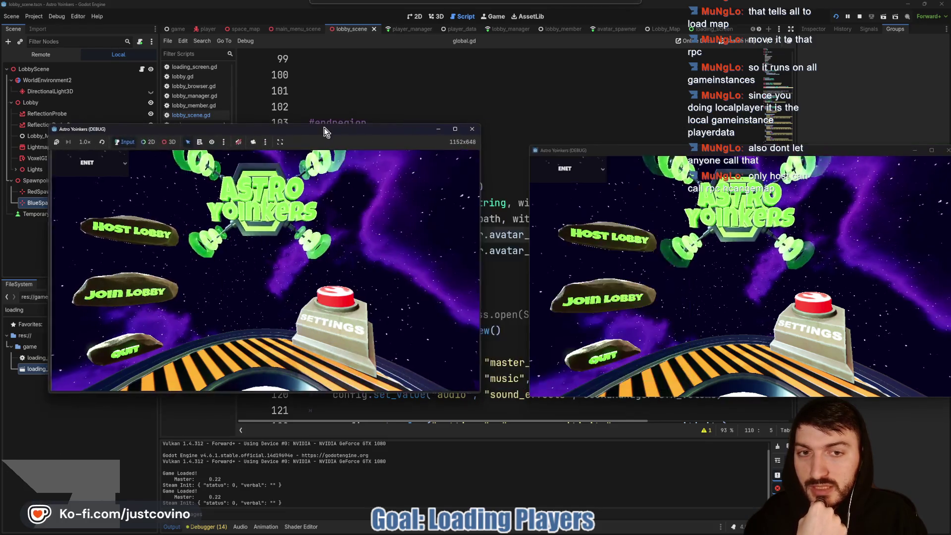
pyautogui.click(138, 230)
pyautogui.click(242, 234)
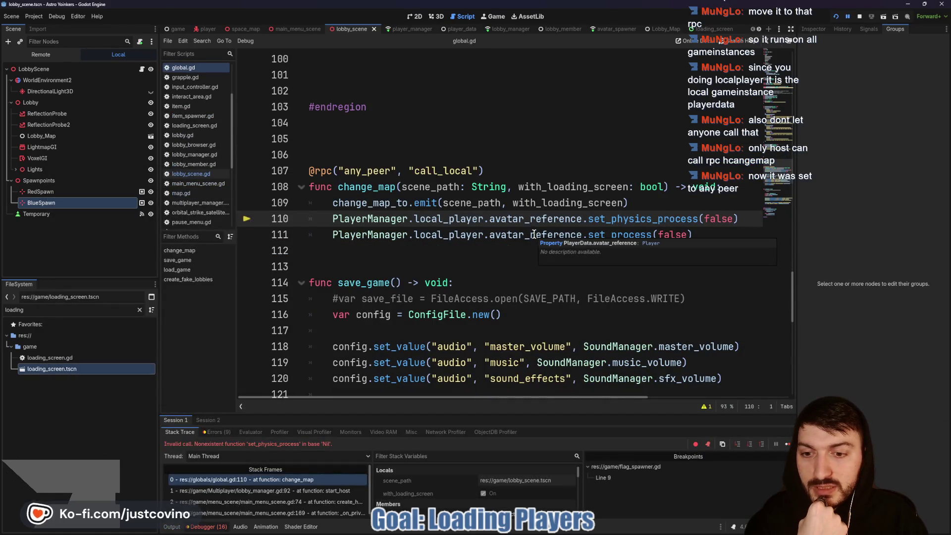
pyautogui.click(859, 16)
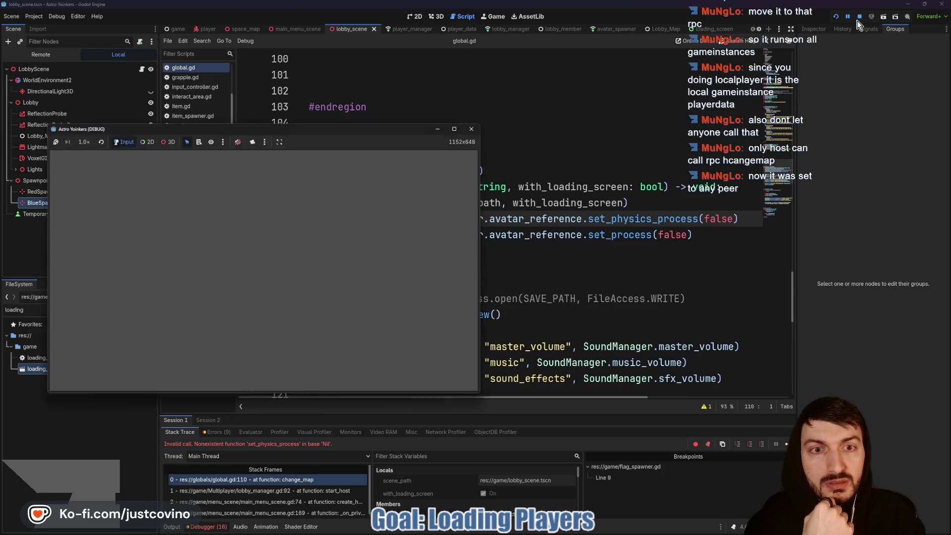
pyautogui.moveTo(693, 235); pyautogui.dragTo(297, 227)
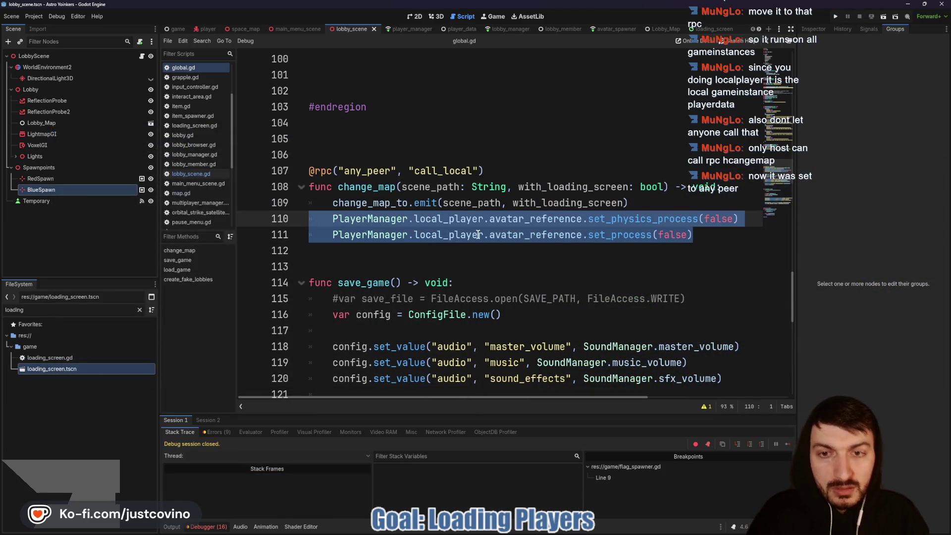
# Delete the two pasted physics lines so change_map only calls change_map_to.emit.
pyautogui.press('BackSpace')
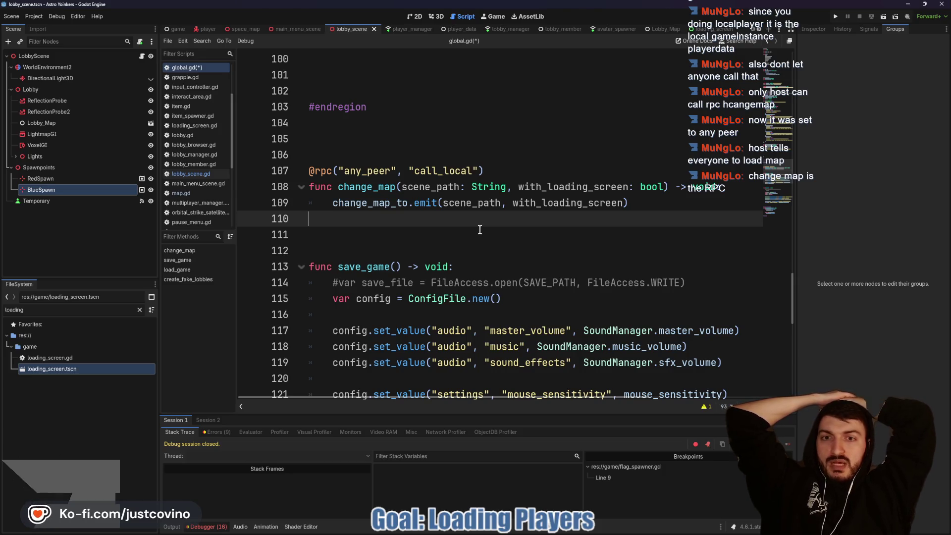
pyautogui.doubleClick(409, 204)
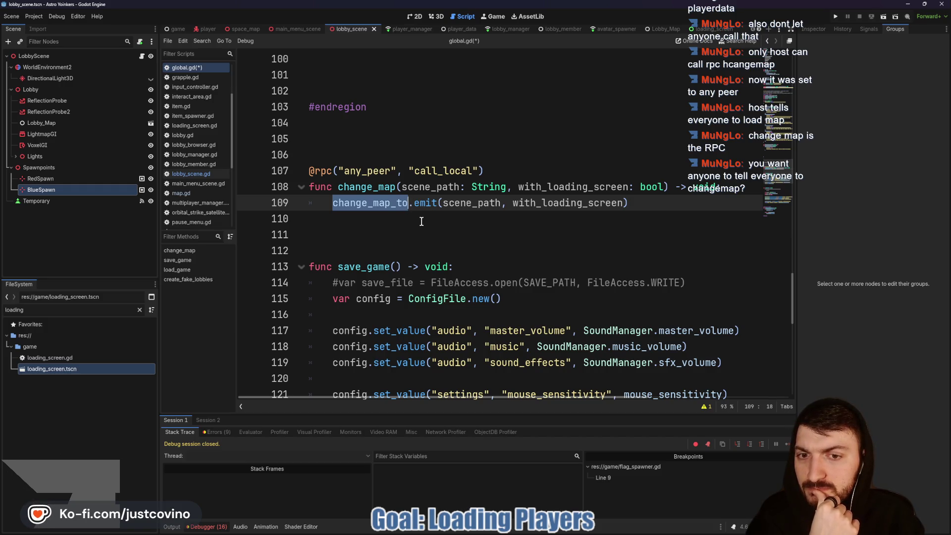
pyautogui.scroll(1, 421, 221)
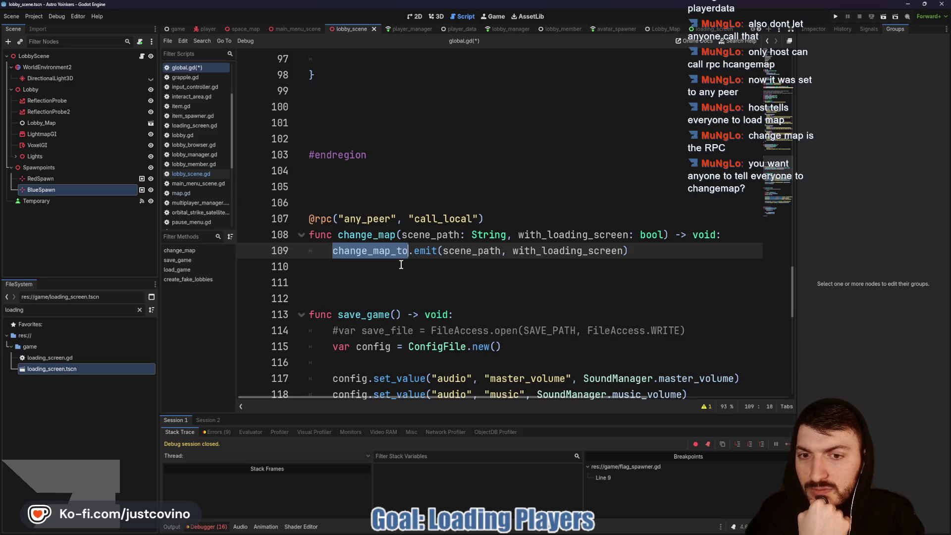
# Review the change_map_to signal in global.gd, then return to the rpc call on lobby_scene.gd line 34.
pyautogui.scroll(4, 408, 246)
pyautogui.scroll(20, 408, 246)
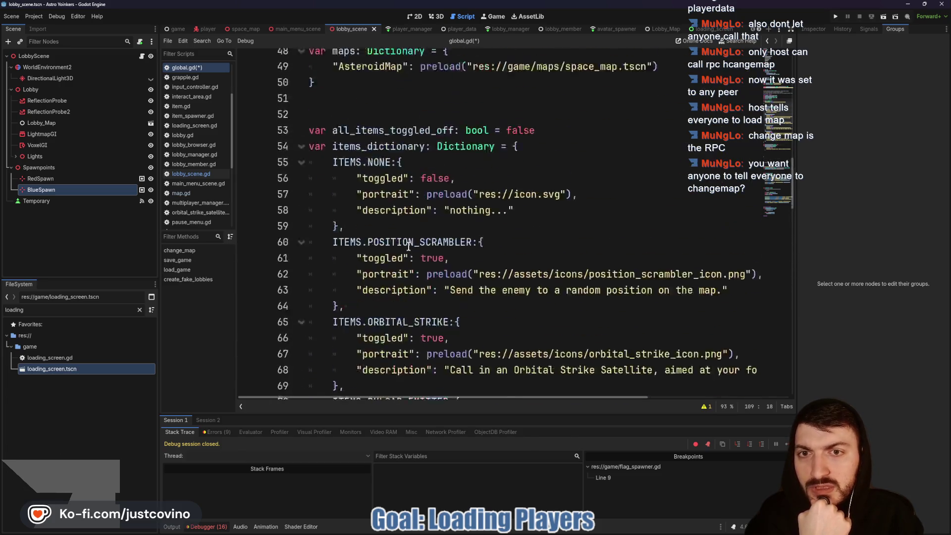
pyautogui.scroll(-5, 409, 247)
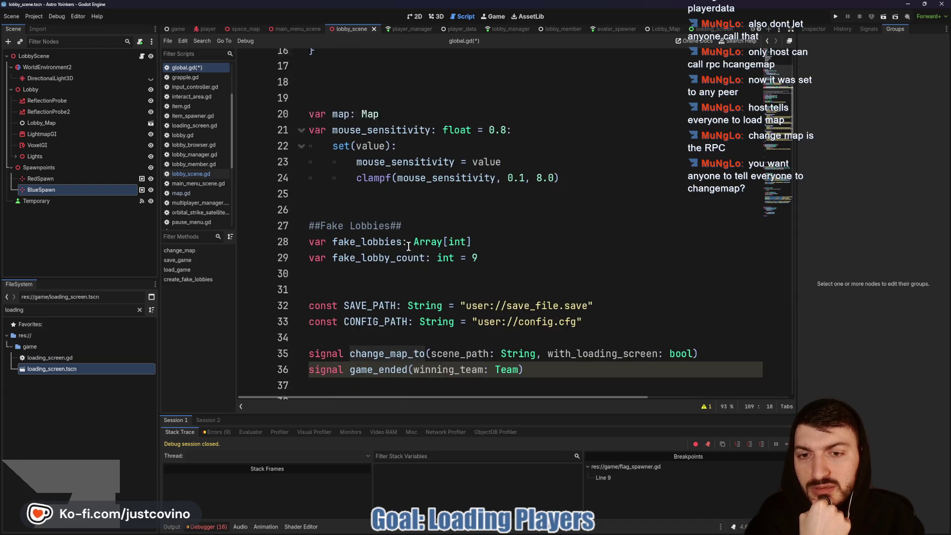
pyautogui.scroll(-17, 409, 246)
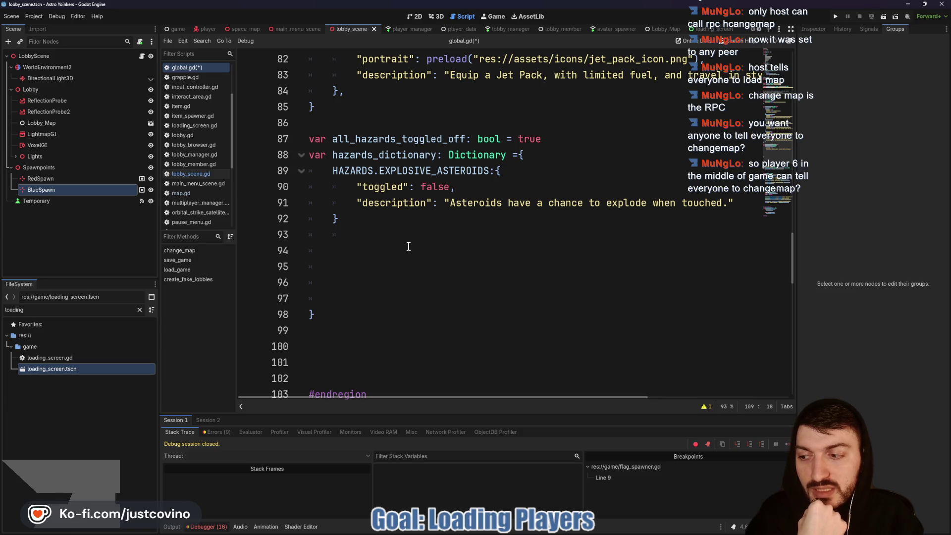
pyautogui.scroll(-7, 409, 247)
pyautogui.scroll(1, 408, 246)
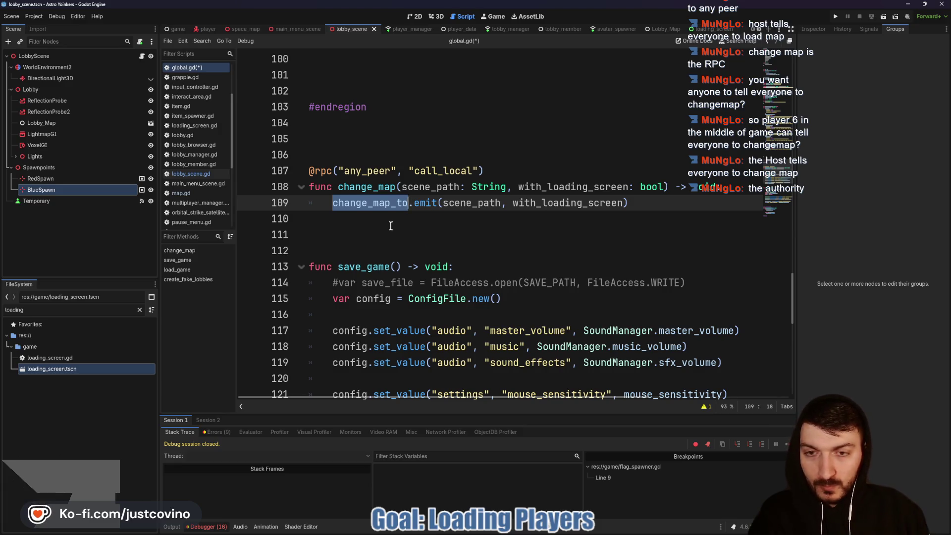
pyautogui.click(331, 202)
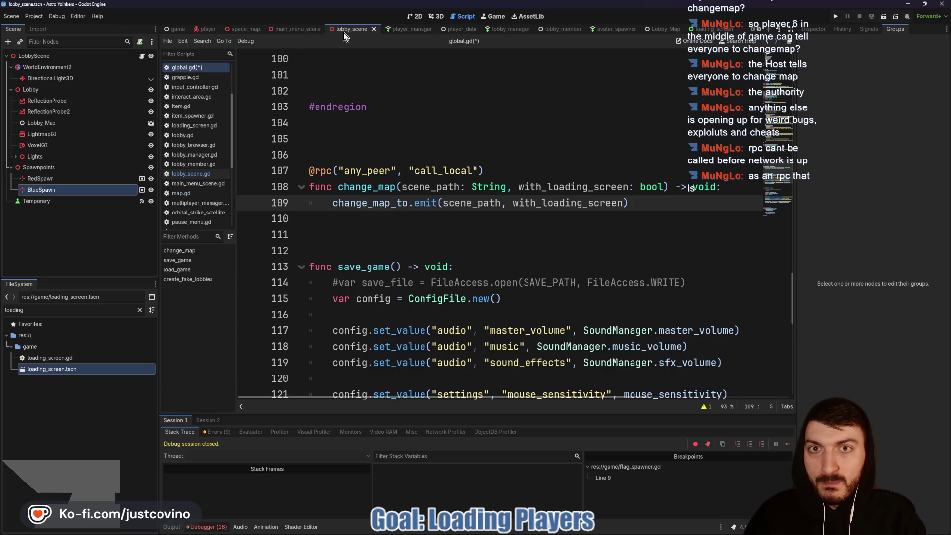
pyautogui.click(141, 56)
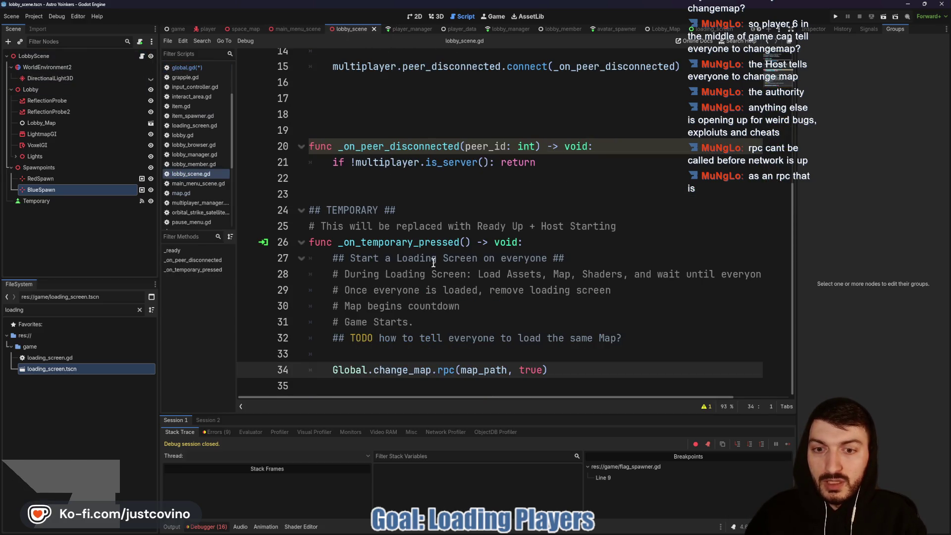
pyautogui.click(455, 370)
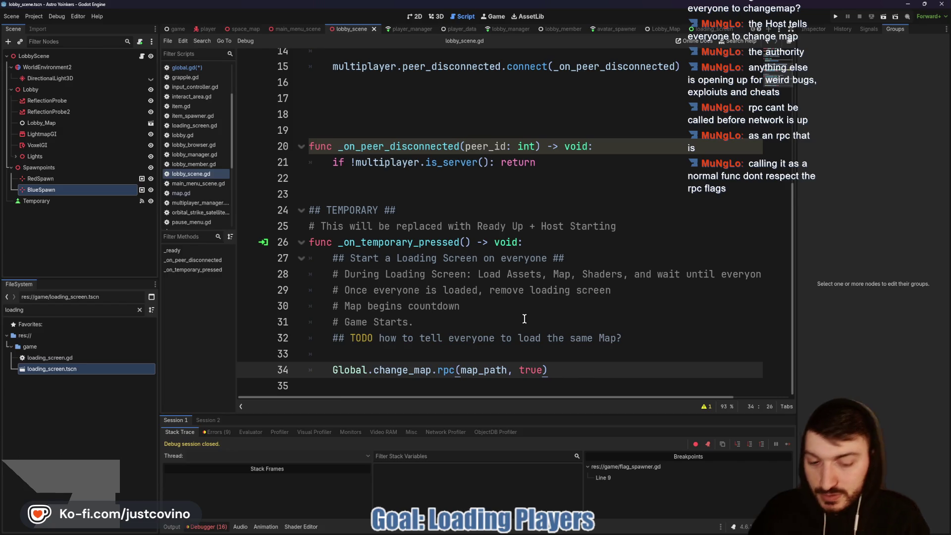
# Change the call to Global.change_map.rpc_id(1, map_path, true) and save the scripts.
pyautogui.write('_id(1,')
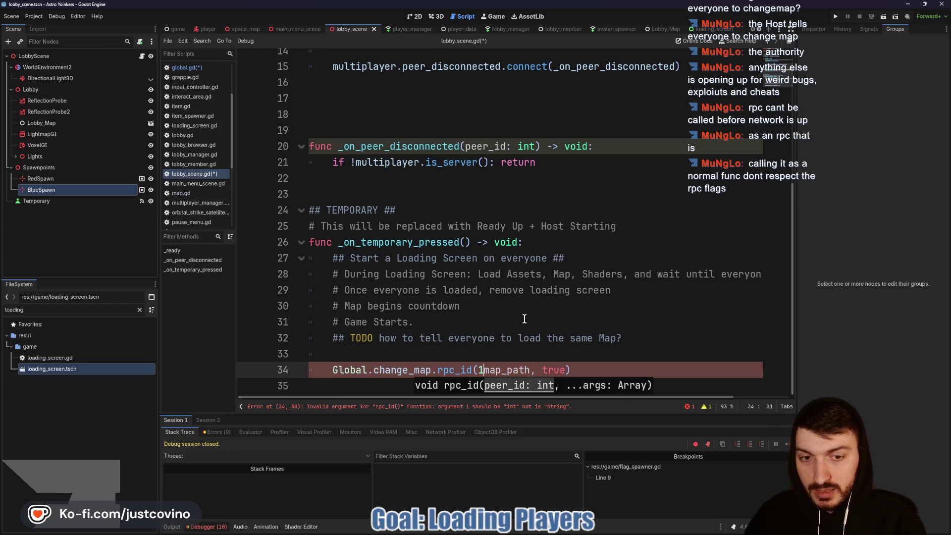
pyautogui.press('End')
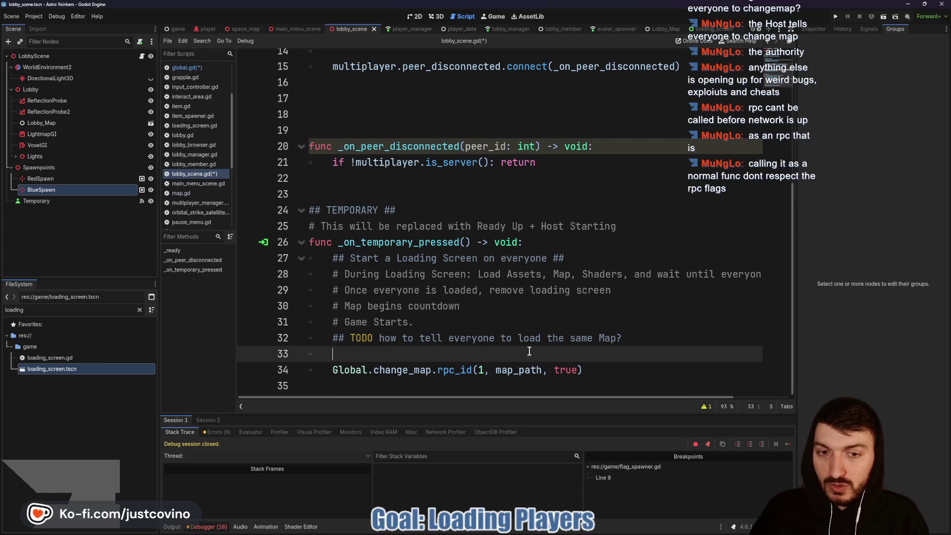
pyautogui.hotkey('shift', 'Home')
pyautogui.hotkey('shift', 'Home')
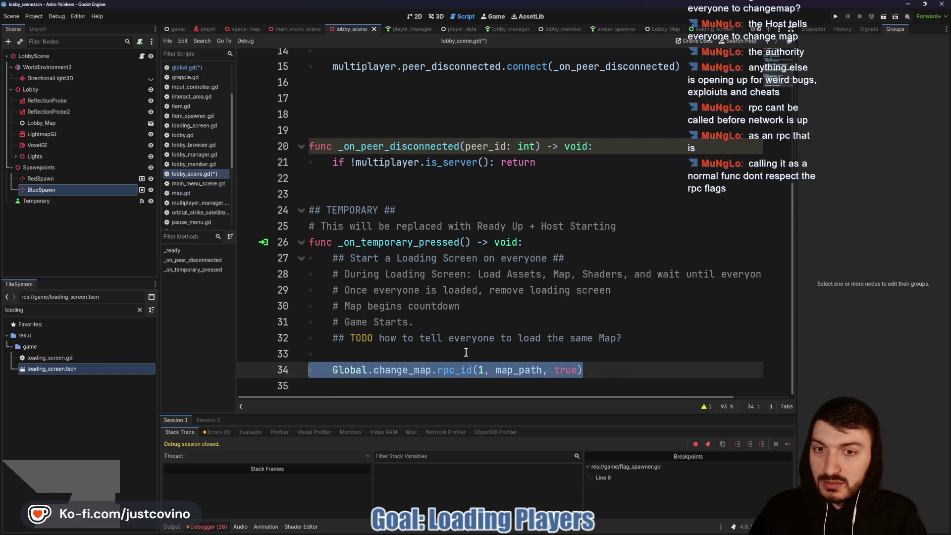
pyautogui.click(448, 353)
pyautogui.hotkey('ctrl', 's')
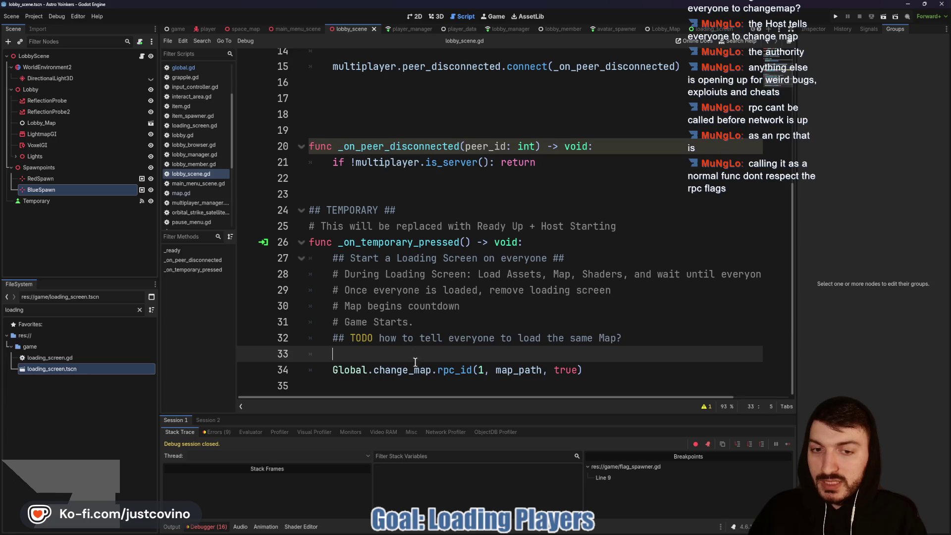
# Highlight change_map on line 34, then switch to the lobby scene's 2D canvas.
pyautogui.moveTo(584, 371); pyautogui.dragTo(356, 365)
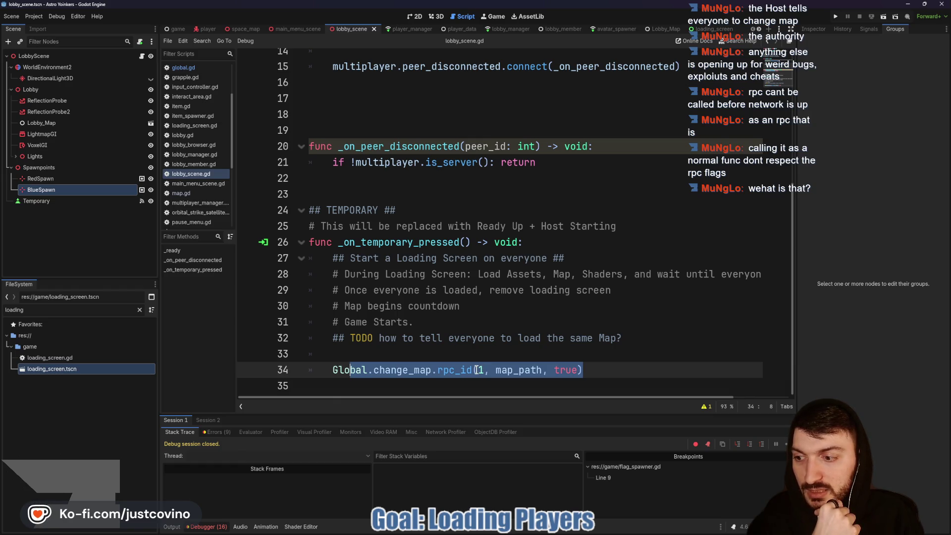
pyautogui.doubleClick(387, 370)
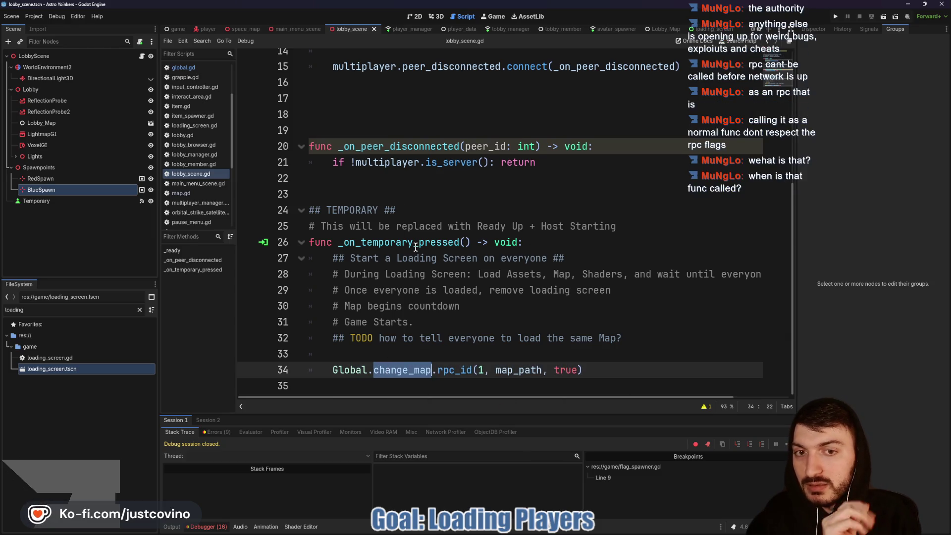
pyautogui.click(414, 16)
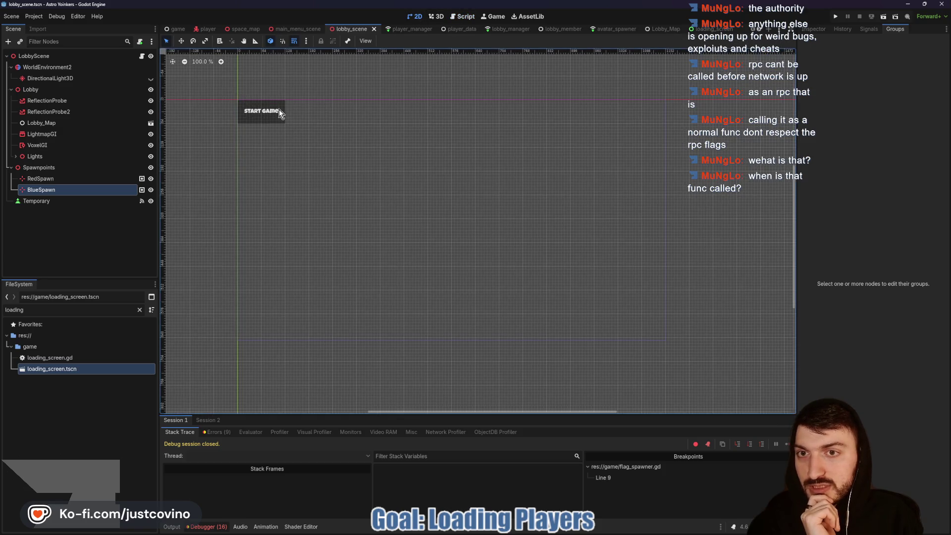
# Toggle the lobby scene between Script, 2D and 3D views, then open main_menu_scene.
pyautogui.click(462, 18)
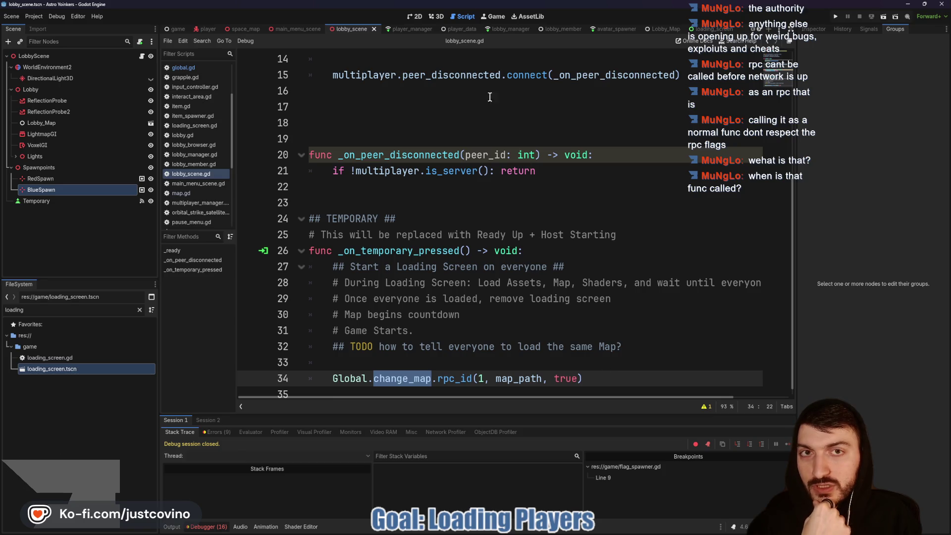
pyautogui.hotkey('ctrl', 'F1')
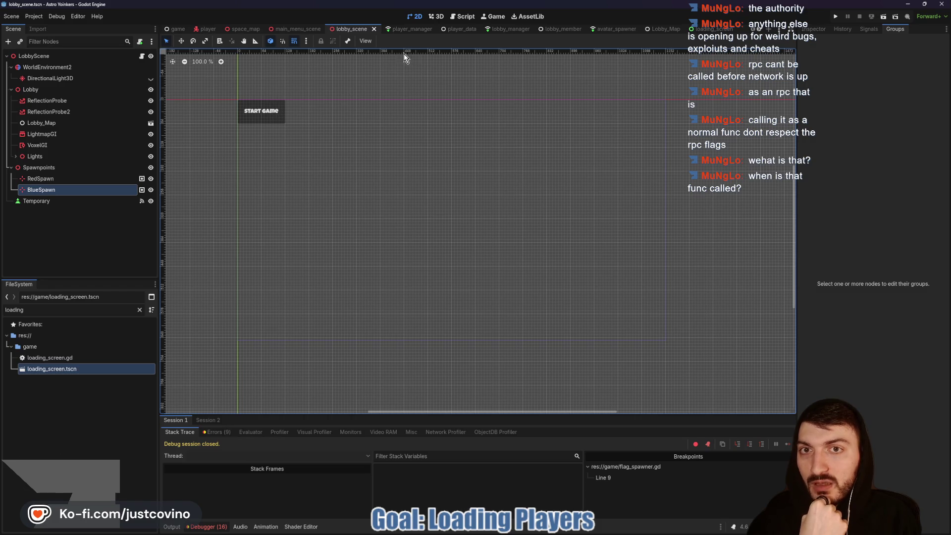
pyautogui.click(440, 16)
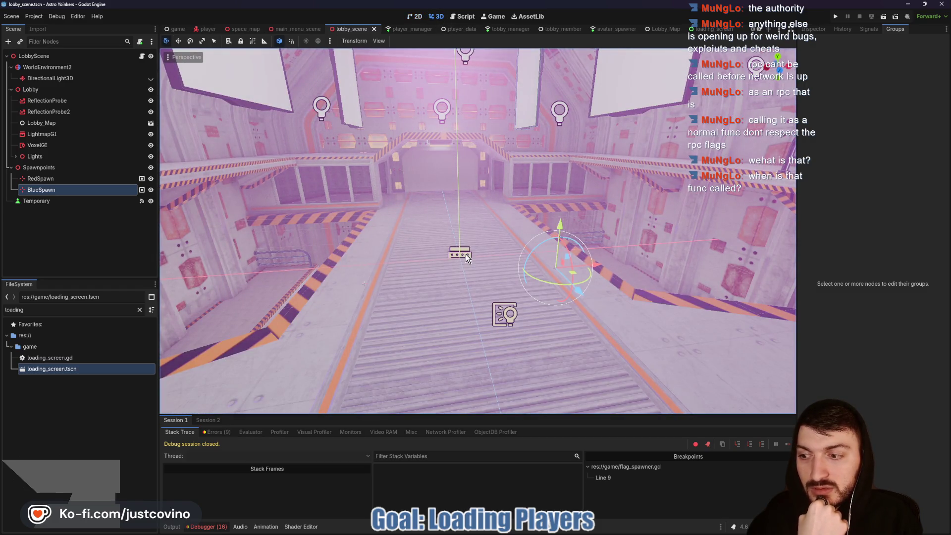
pyautogui.click(417, 17)
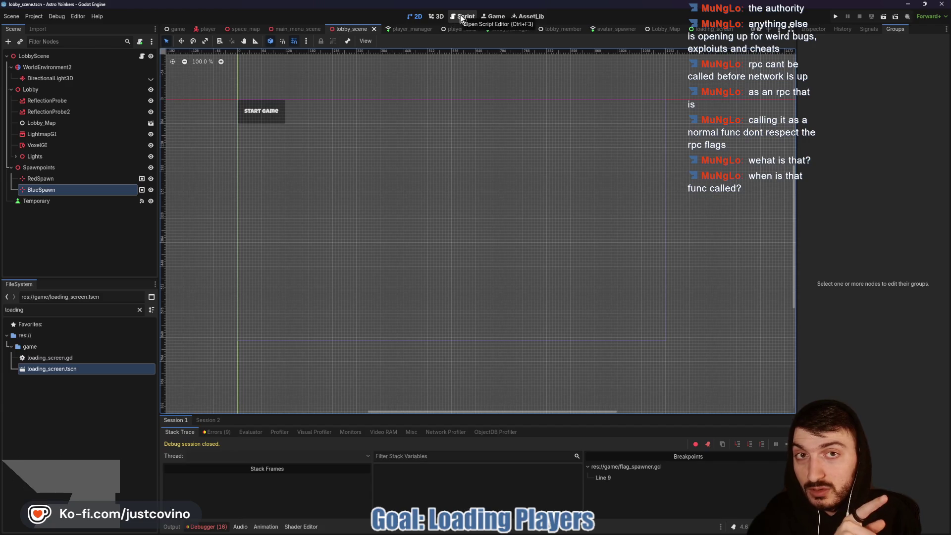
pyautogui.click(293, 27)
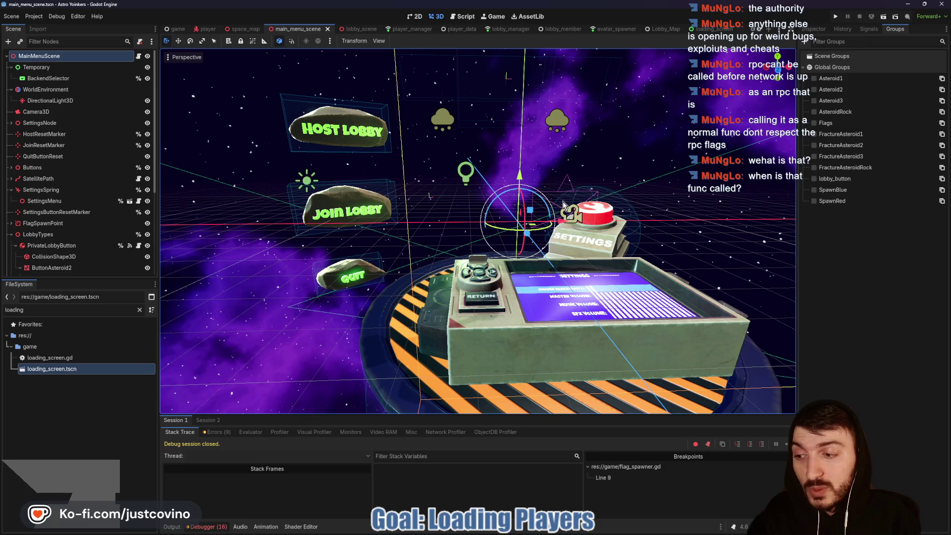
# Open game.tscn, mark its Map and MainMenuScene nodes with on-screen annotations, then clear them.
pyautogui.click(176, 29)
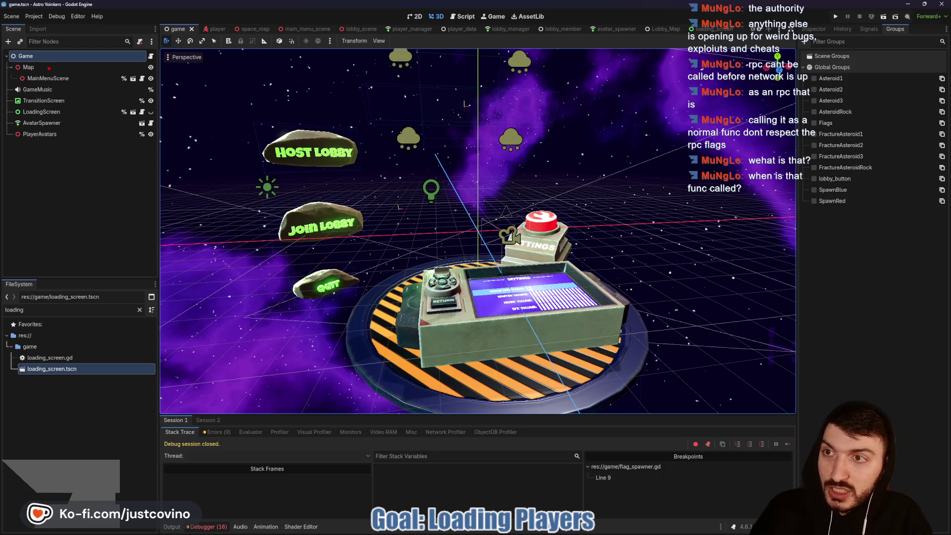
pyautogui.moveTo(49, 62)
pyautogui.mouseDown()
pyautogui.moveTo(26, 61)
pyautogui.moveTo(52, 89)
pyautogui.moveTo(175, 46)
pyautogui.moveTo(43, 49)
pyautogui.mouseUp()
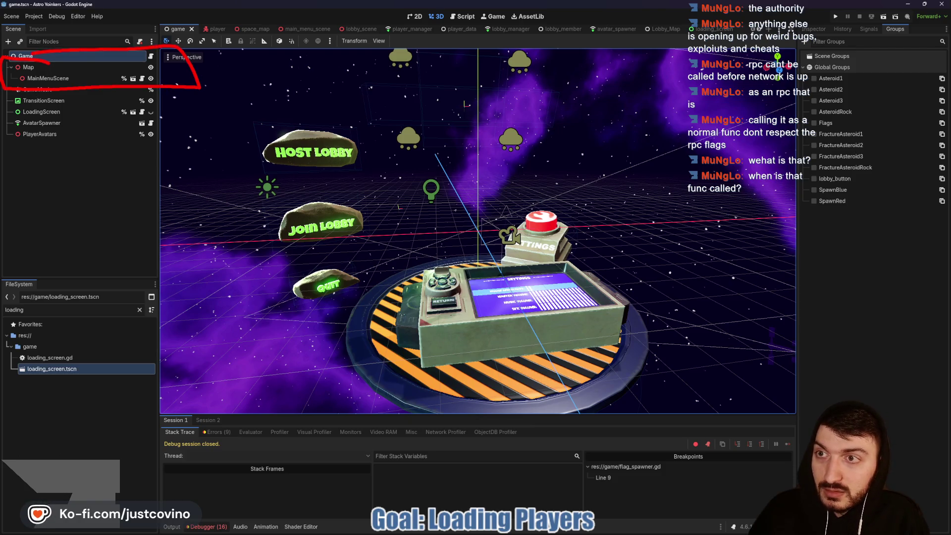
pyautogui.moveTo(86, 78); pyautogui.dragTo(384, 77)
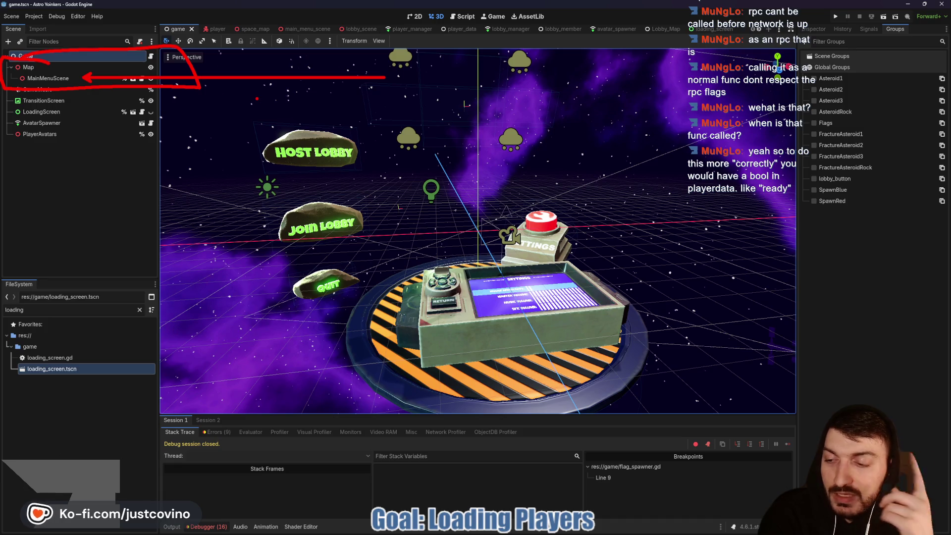
pyautogui.press('Escape')
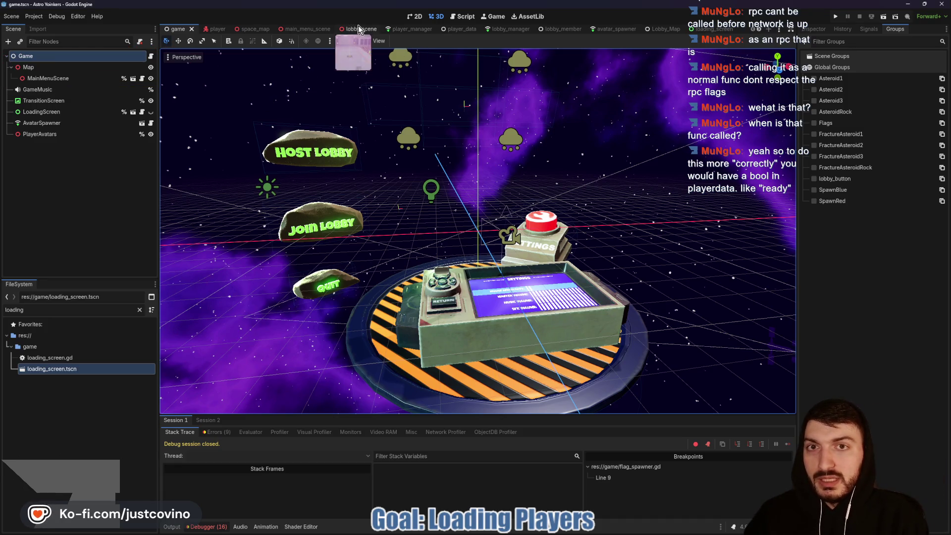
# Open the lobby scene's 3D view and sketch a cylinder with a large base over the floor.
pyautogui.click(353, 29)
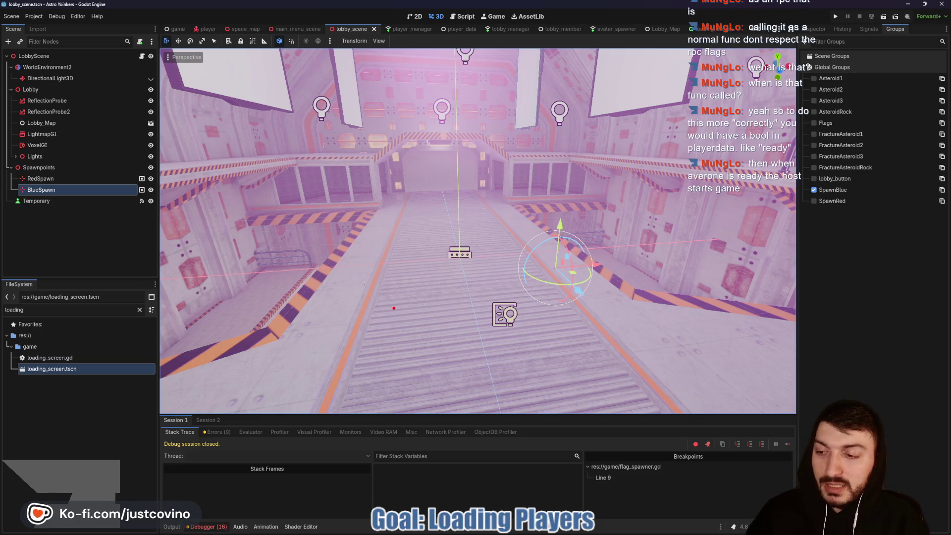
pyautogui.moveTo(374, 275); pyautogui.dragTo(436, 295)
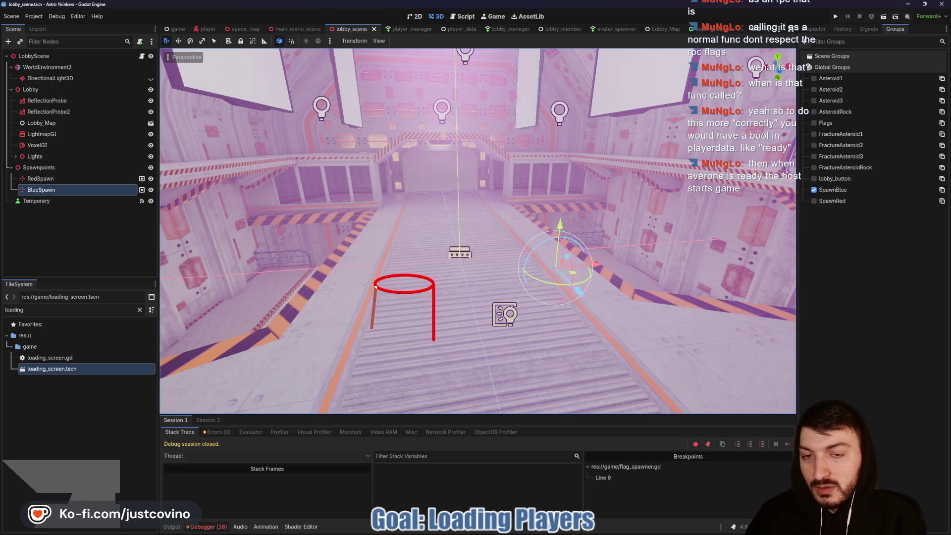
pyautogui.moveTo(371, 326)
pyautogui.mouseDown()
pyautogui.moveTo(442, 336)
pyautogui.moveTo(361, 323)
pyautogui.moveTo(485, 393)
pyautogui.moveTo(434, 325)
pyautogui.mouseUp()
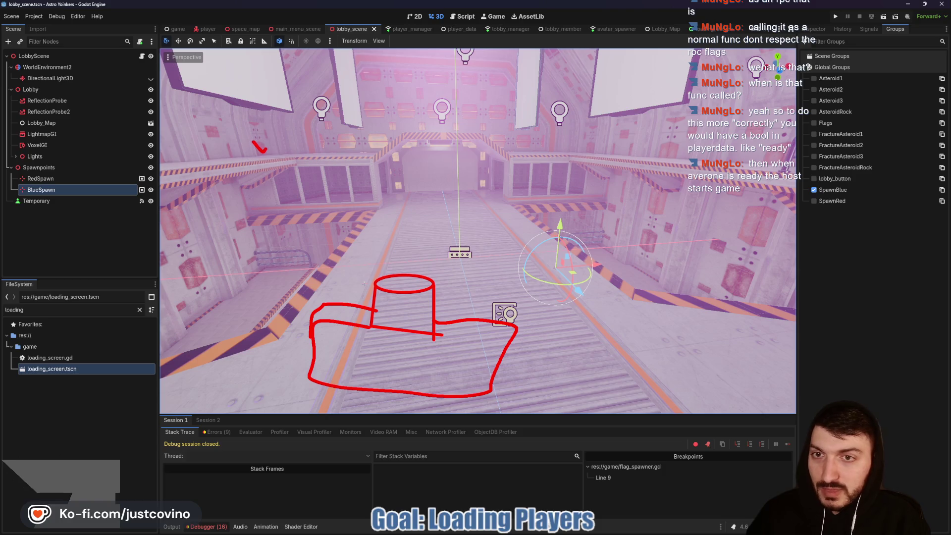
# Draw check marks across the top of the view, clear the annotations, and return to lobby_scene.gd.
pyautogui.moveTo(266, 151); pyautogui.dragTo(299, 117)
pyautogui.moveTo(371, 121)
pyautogui.mouseDown()
pyautogui.moveTo(442, 104)
pyautogui.moveTo(439, 121)
pyautogui.mouseUp()
pyautogui.moveTo(463, 121)
pyautogui.mouseDown()
pyautogui.moveTo(473, 157)
pyautogui.moveTo(535, 104)
pyautogui.mouseUp()
pyautogui.moveTo(555, 127)
pyautogui.mouseDown()
pyautogui.moveTo(561, 156)
pyautogui.moveTo(619, 107)
pyautogui.mouseUp()
pyautogui.moveTo(447, 255)
pyautogui.mouseDown()
pyautogui.moveTo(307, 307)
pyautogui.moveTo(431, 341)
pyautogui.mouseUp()
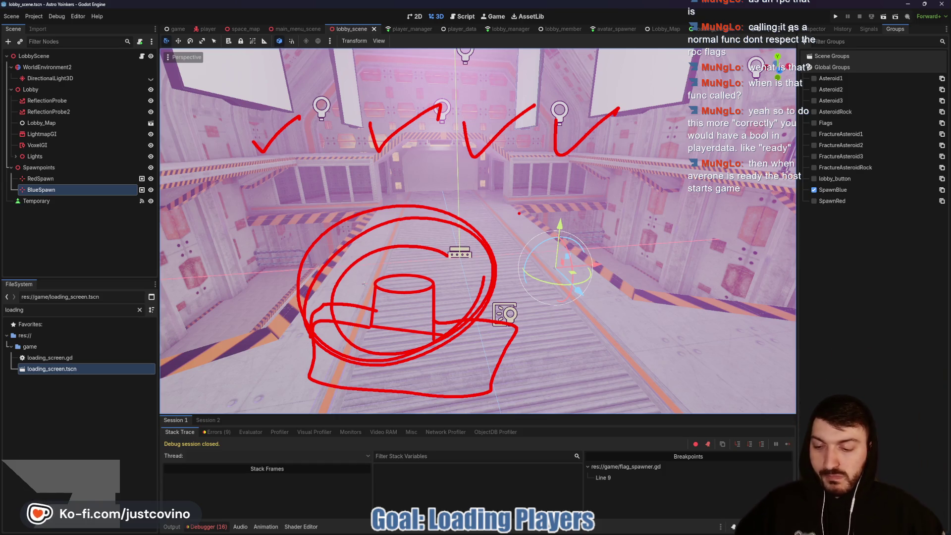
pyautogui.press('Escape')
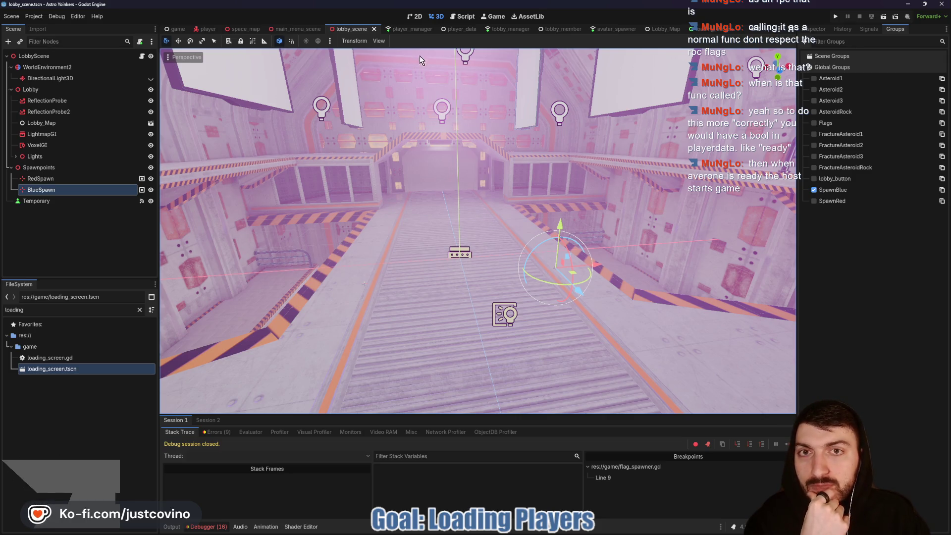
pyautogui.click(462, 17)
# Inspect the rpc_id call on line 34, then switch to the lobby scene's 2D canvas.
pyautogui.doubleClick(454, 378)
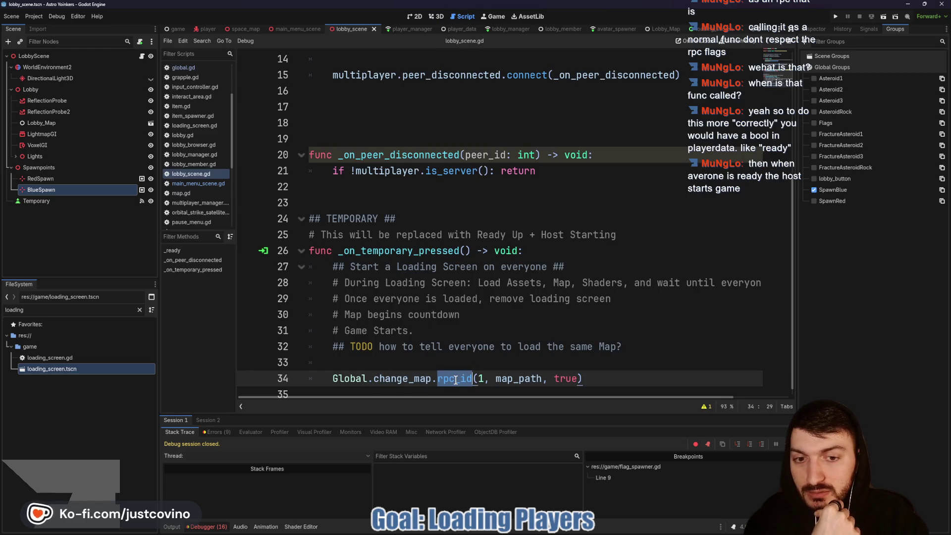
pyautogui.moveTo(455, 380)
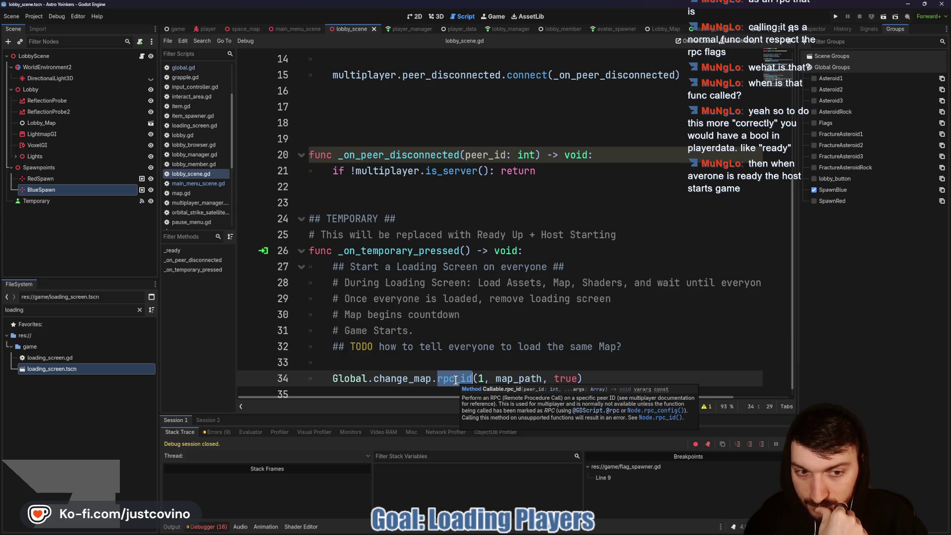
pyautogui.click(430, 357)
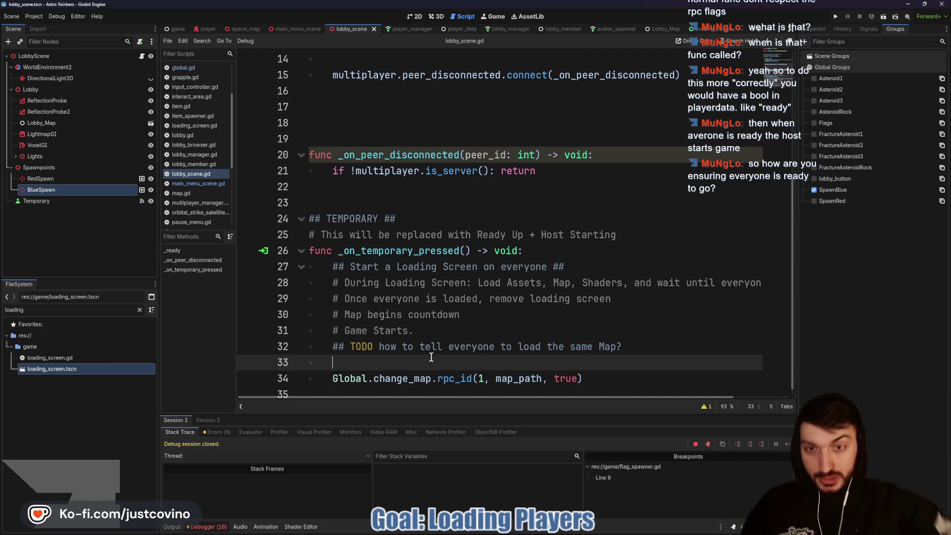
pyautogui.click(414, 17)
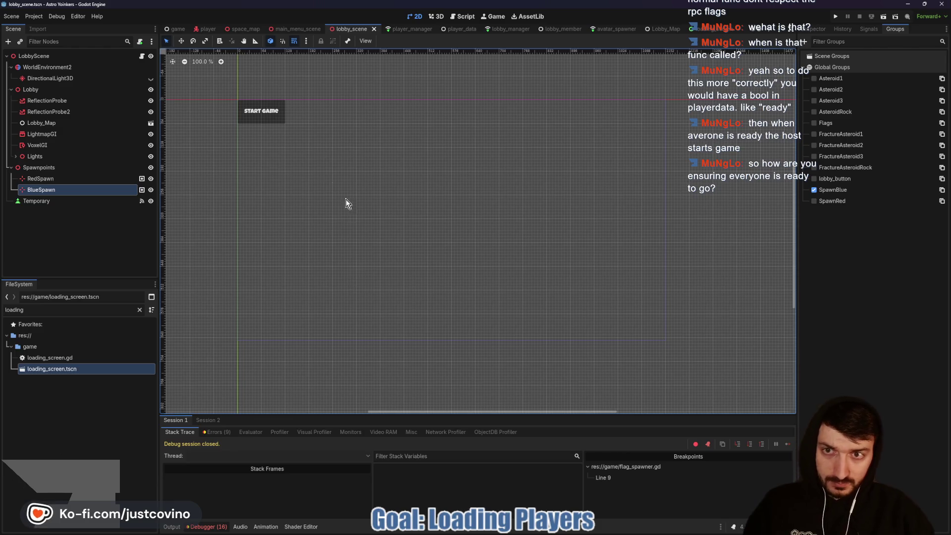
# Annotate the START GAME button and Temporary node, then return to lobby_scene.gd.
pyautogui.moveTo(315, 90)
pyautogui.mouseDown()
pyautogui.moveTo(243, 85)
pyautogui.moveTo(366, 124)
pyautogui.moveTo(198, 89)
pyautogui.mouseUp()
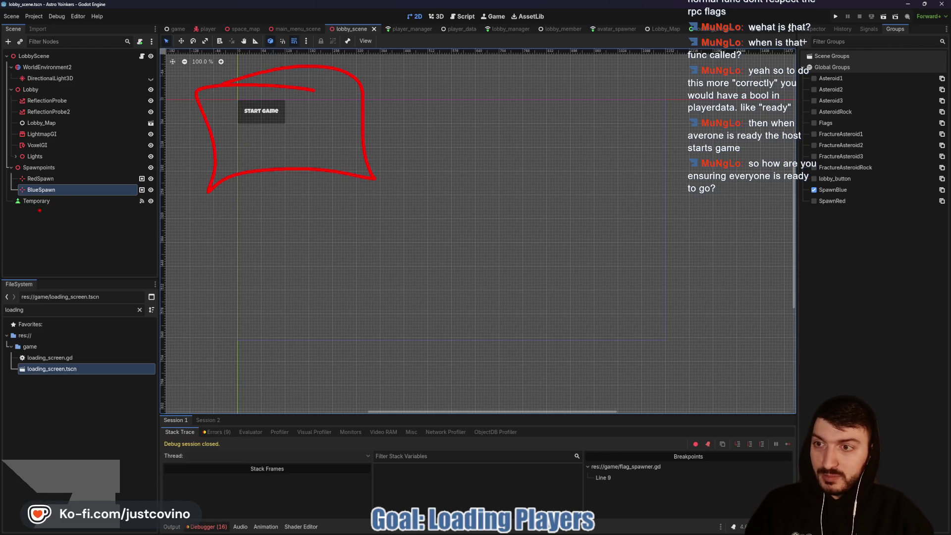
pyautogui.moveTo(13, 209); pyautogui.dragTo(114, 210)
pyautogui.moveTo(448, 116); pyautogui.dragTo(523, 89)
pyautogui.moveTo(528, 109); pyautogui.dragTo(610, 92)
pyautogui.moveTo(604, 115); pyautogui.dragTo(681, 100)
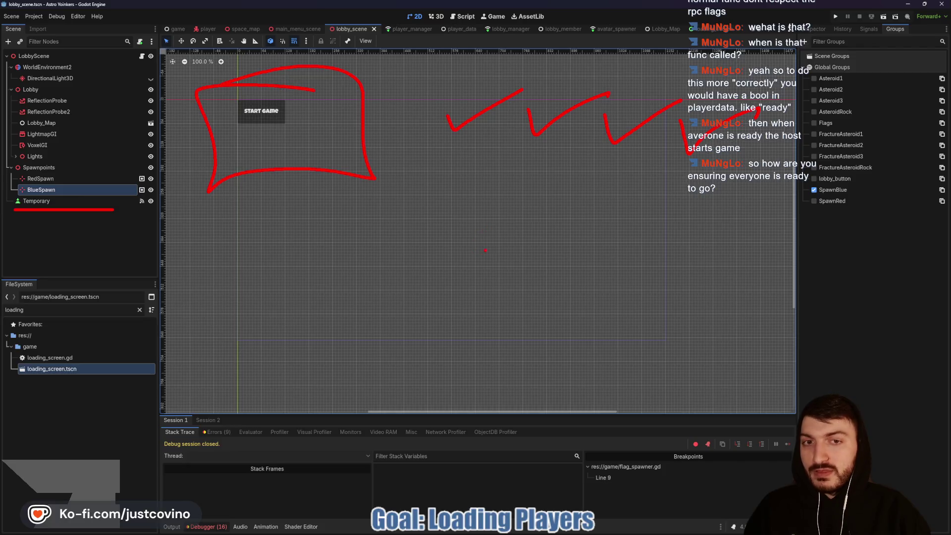
pyautogui.moveTo(488, 250)
pyautogui.mouseDown()
pyautogui.moveTo(422, 285)
pyautogui.moveTo(473, 255)
pyautogui.mouseUp()
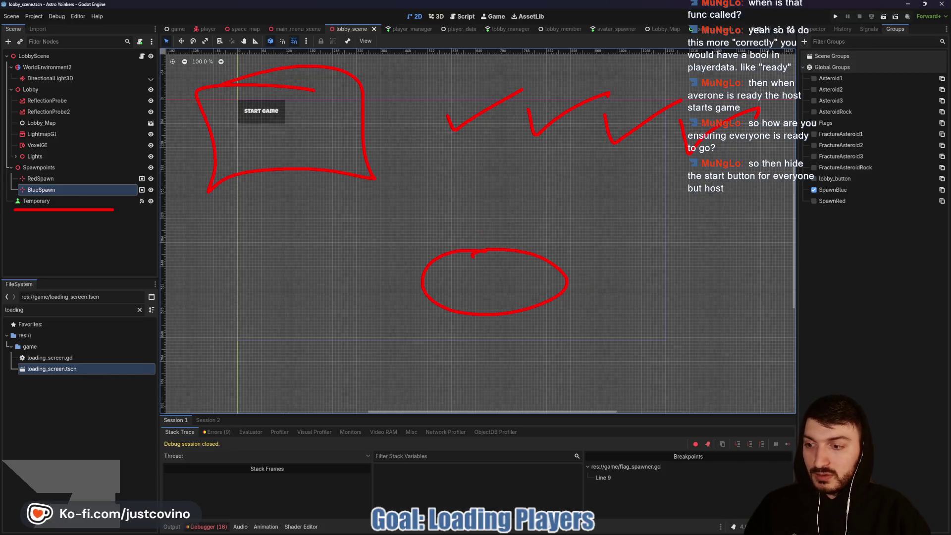
pyautogui.press('Escape')
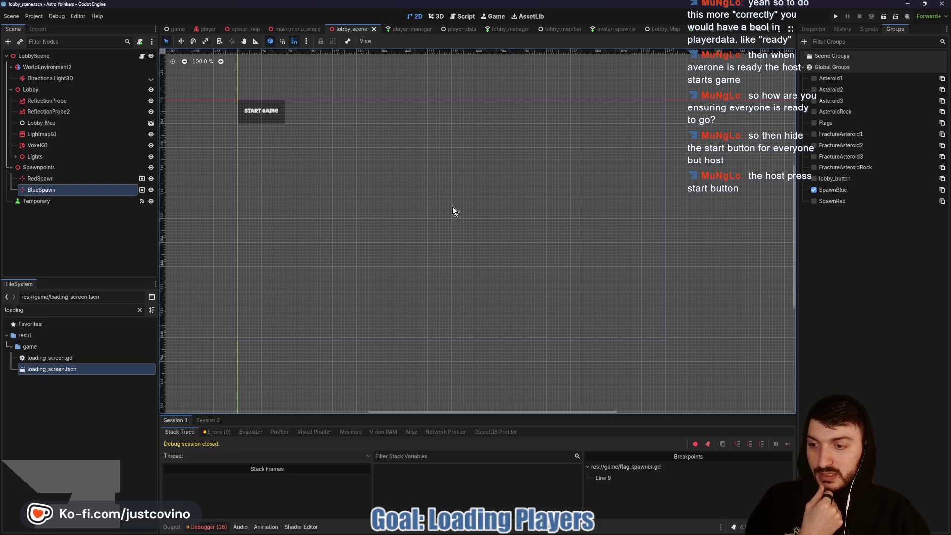
pyautogui.click(463, 17)
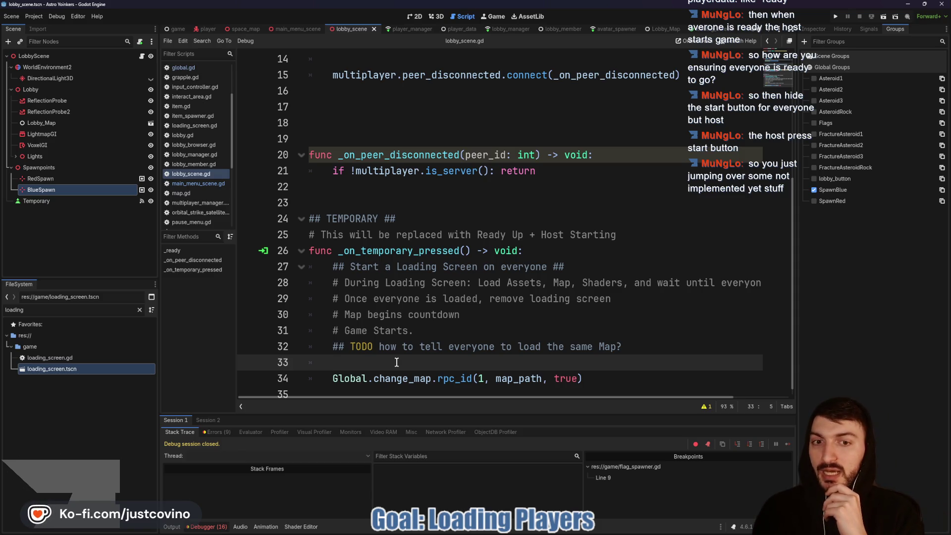
# Add 'if !multiplayer.is_server(): return' on line 33 and save lobby_scene.gd.
pyautogui.click(63, 201)
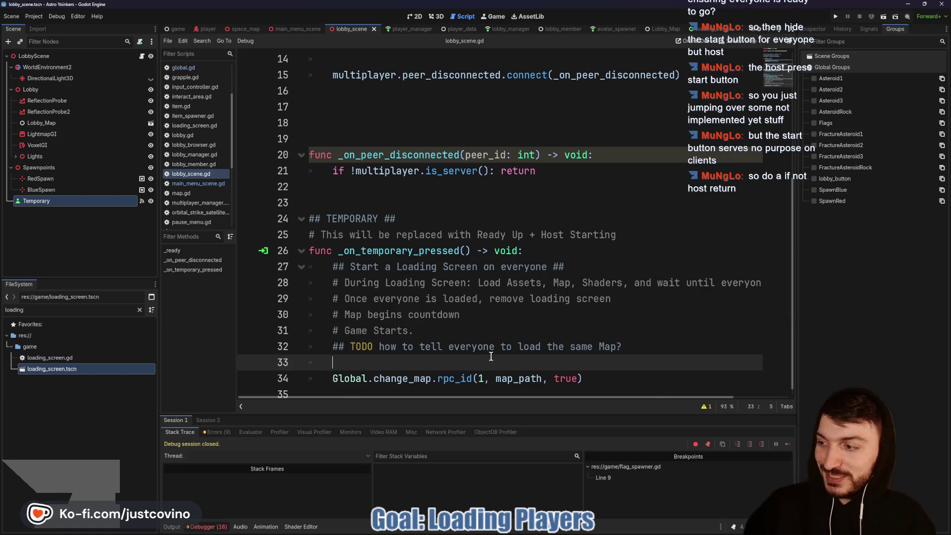
pyautogui.write('if ')
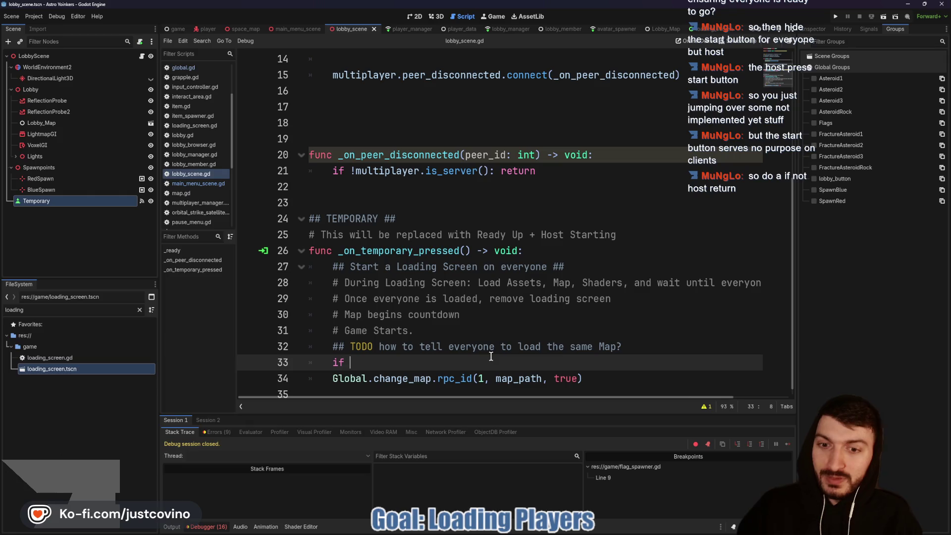
pyautogui.write('!multipl')
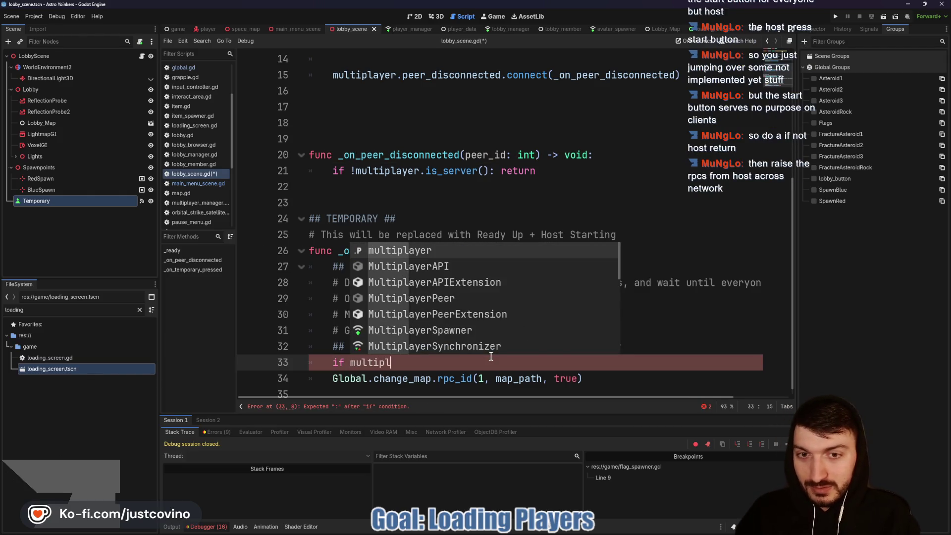
pyautogui.write('ayer.is_server():')
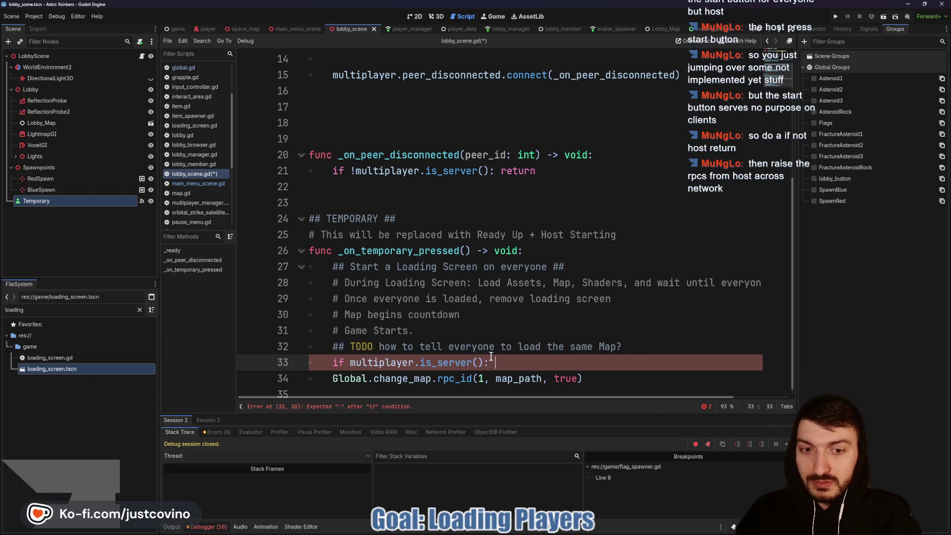
pyautogui.write(' return')
pyautogui.click(350, 363)
pyautogui.write('!')
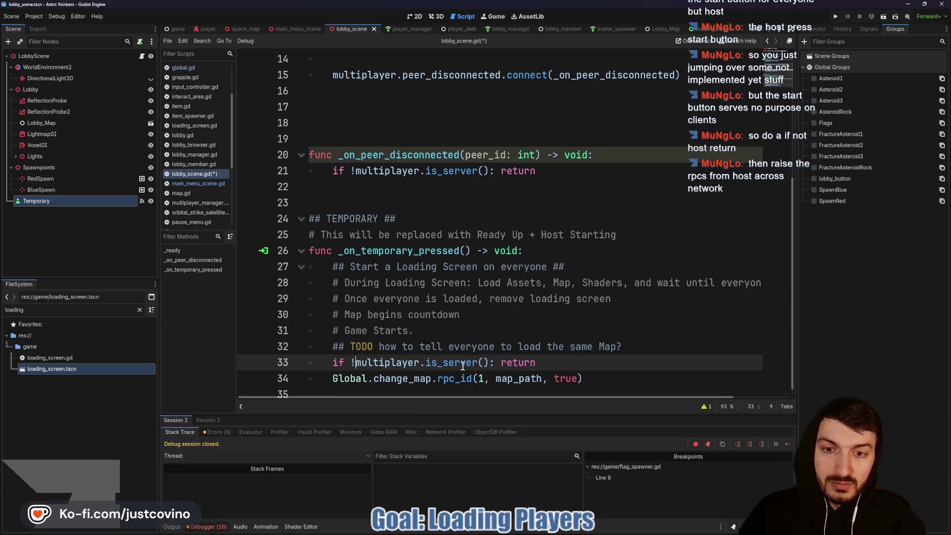
pyautogui.hotkey('ctrl', 's')
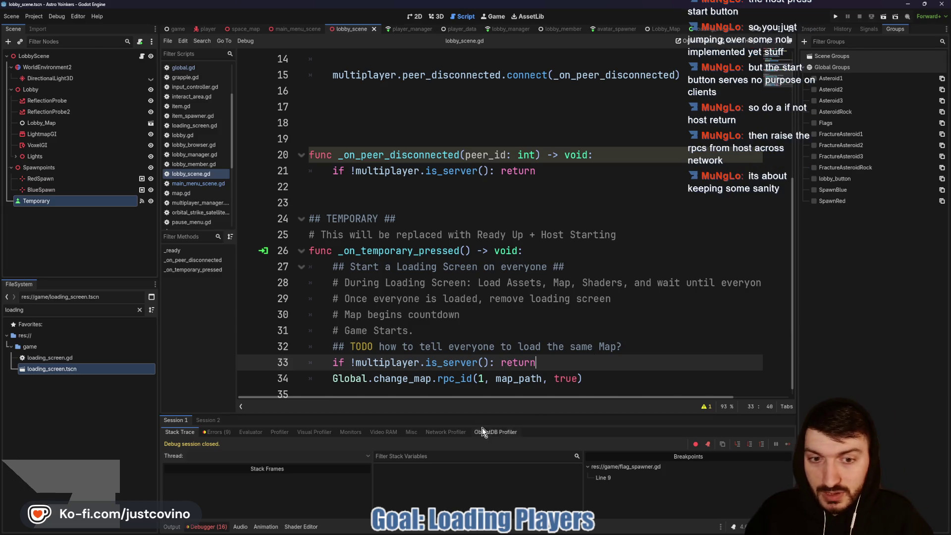
# Change rpc_id(1, map_path, true) to rpc(map_path, true) on line 34 and save.
pyautogui.moveTo(486, 377); pyautogui.dragTo(457, 375)
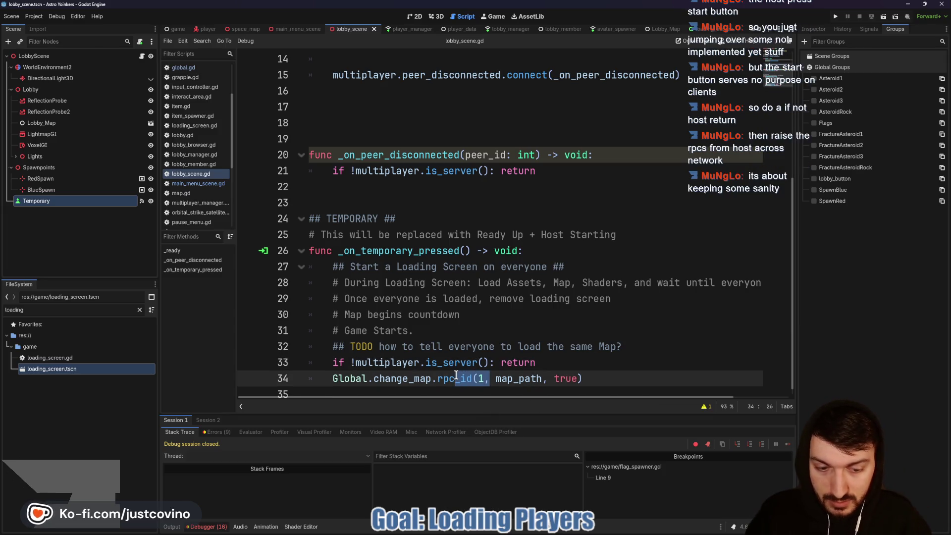
pyautogui.press('BackSpace')
pyautogui.write('(')
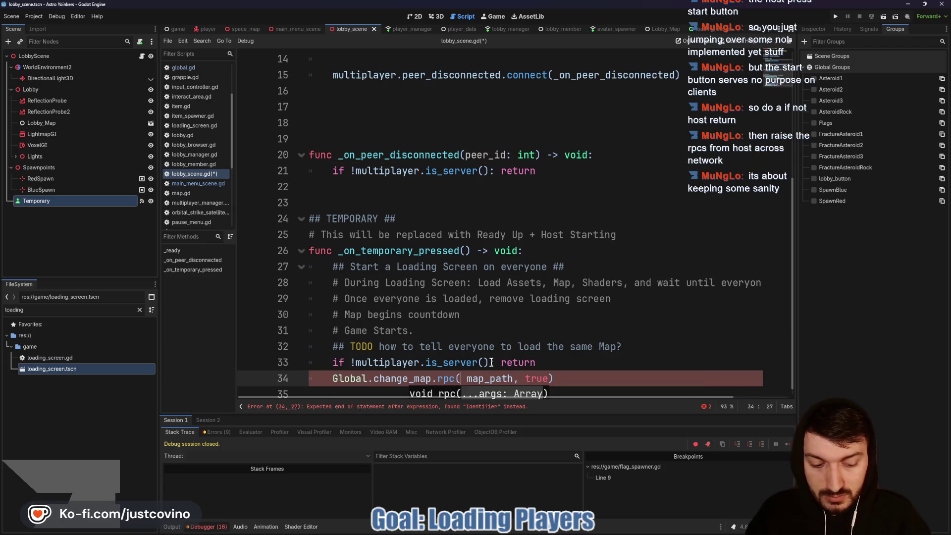
pyautogui.press('Delete')
pyautogui.click(565, 378)
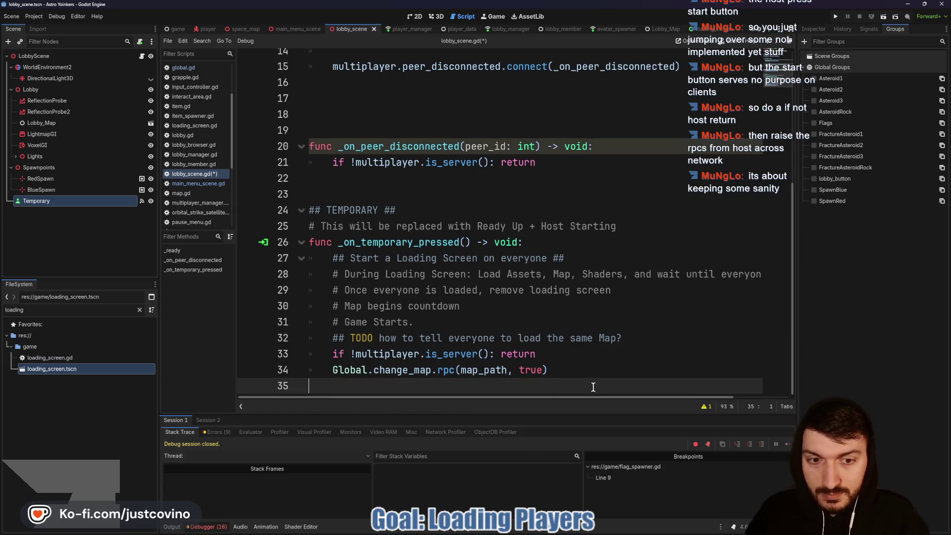
pyautogui.hotkey('ctrl', 's')
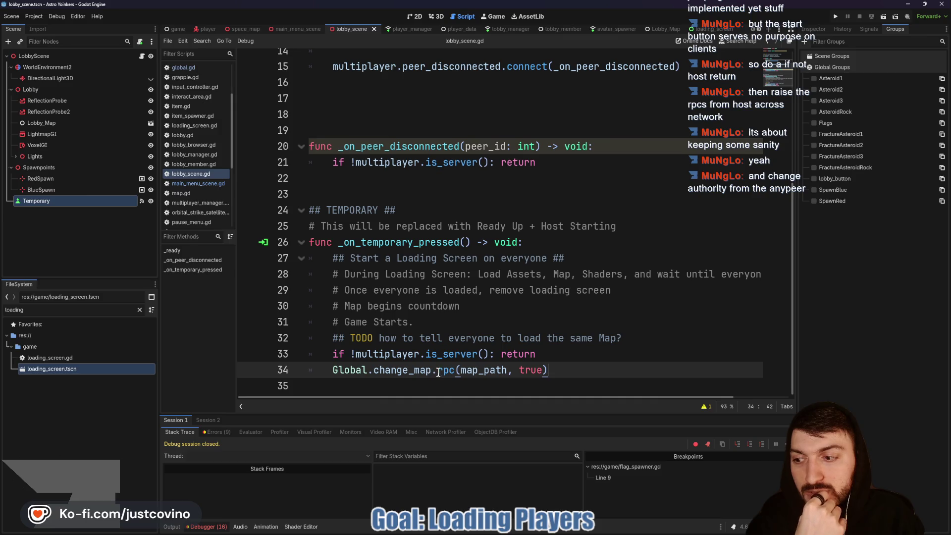
pyautogui.moveTo(438, 373)
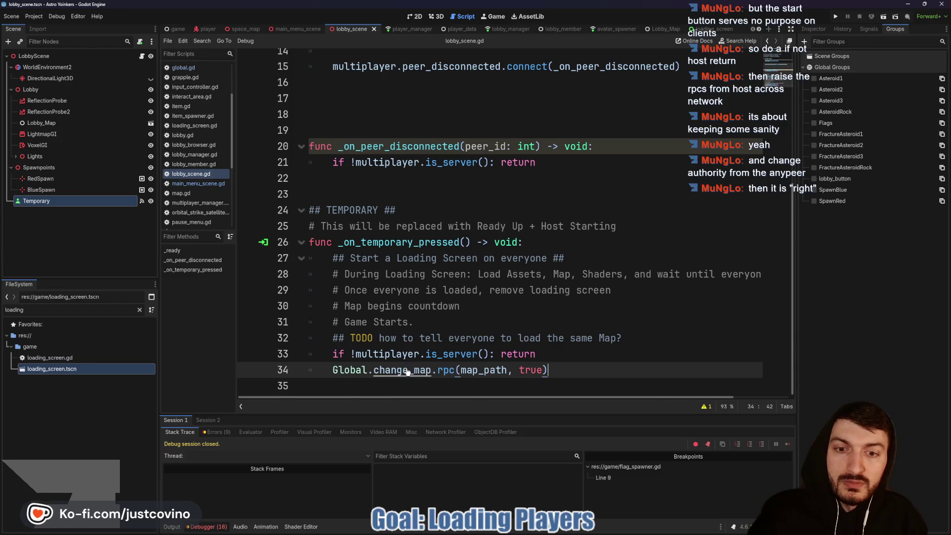
pyautogui.keyDown('ctrl'); pyautogui.click(407, 372); pyautogui.keyUp('ctrl')
pyautogui.doubleClick(363, 204)
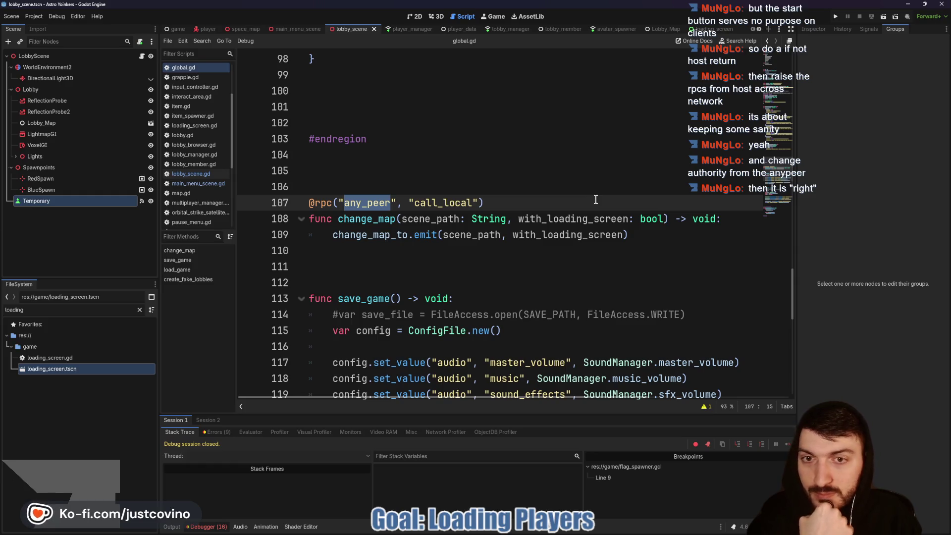
pyautogui.write('authority')
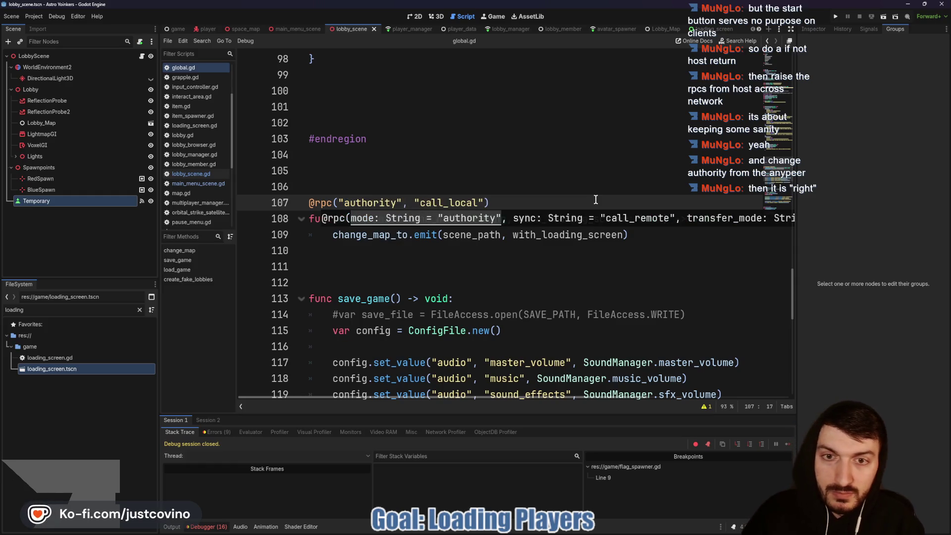
pyautogui.click(590, 207)
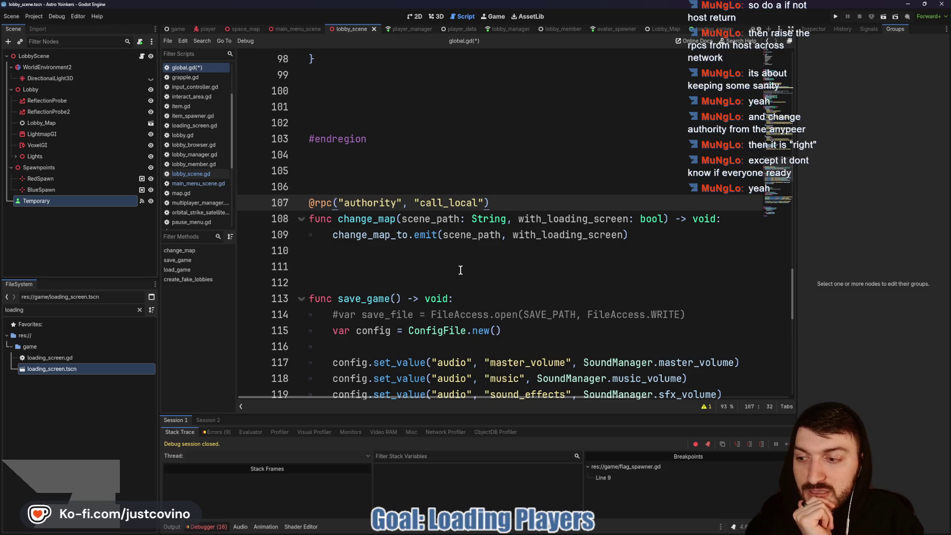
# Back in lobby_scene.gd, add an 'if !everyone_is_ready: return' line below the server check.
pyautogui.click(446, 269)
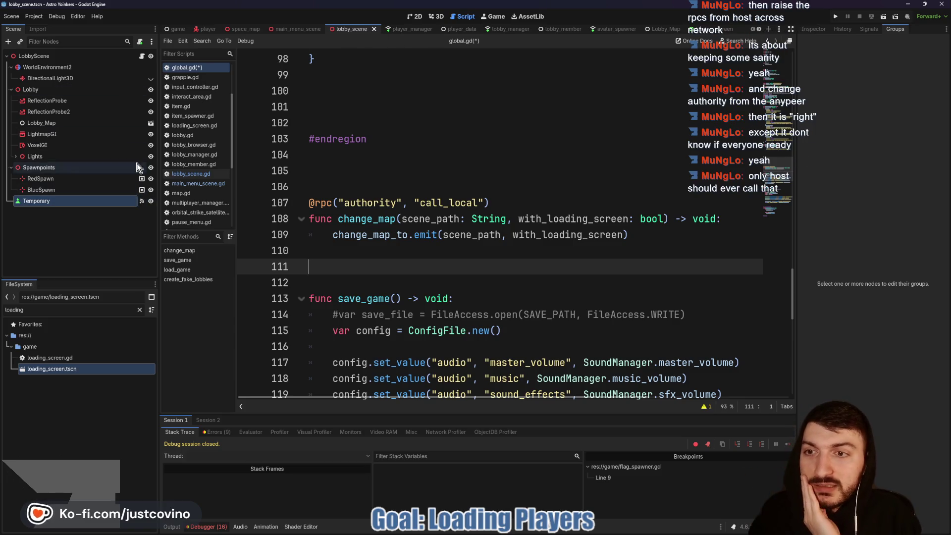
pyautogui.click(140, 56)
pyautogui.click(566, 362)
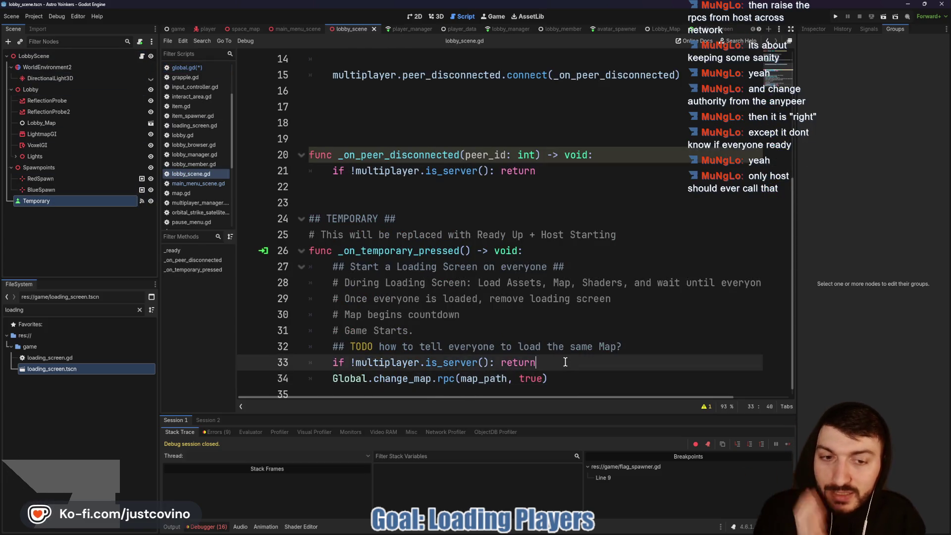
pyautogui.press('Return')
pyautogui.write('everyone_is')
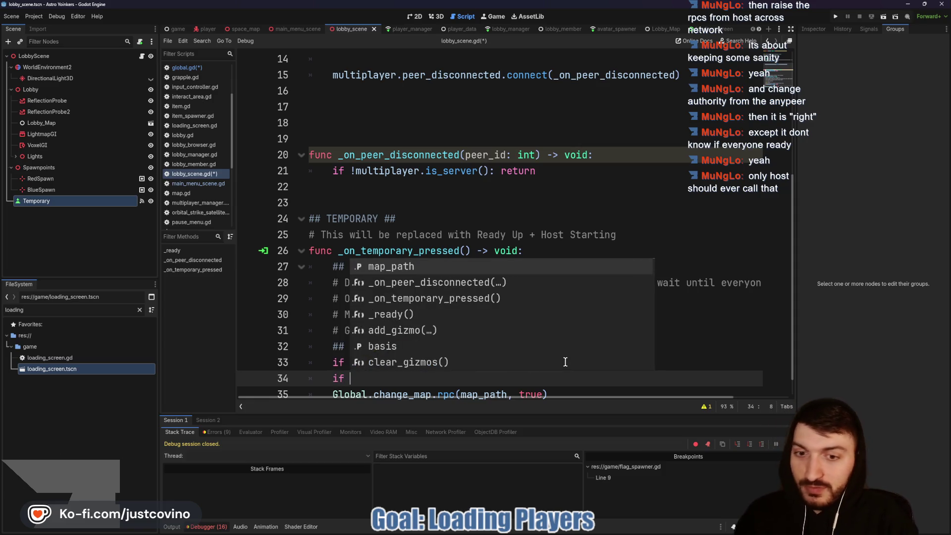
pyautogui.write('_ready:')
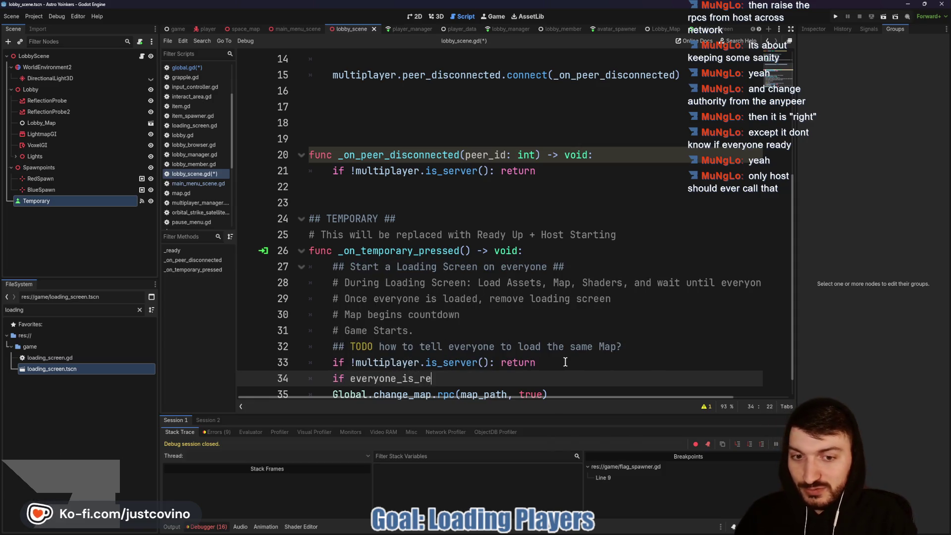
pyautogui.scroll(-1, 374, 369)
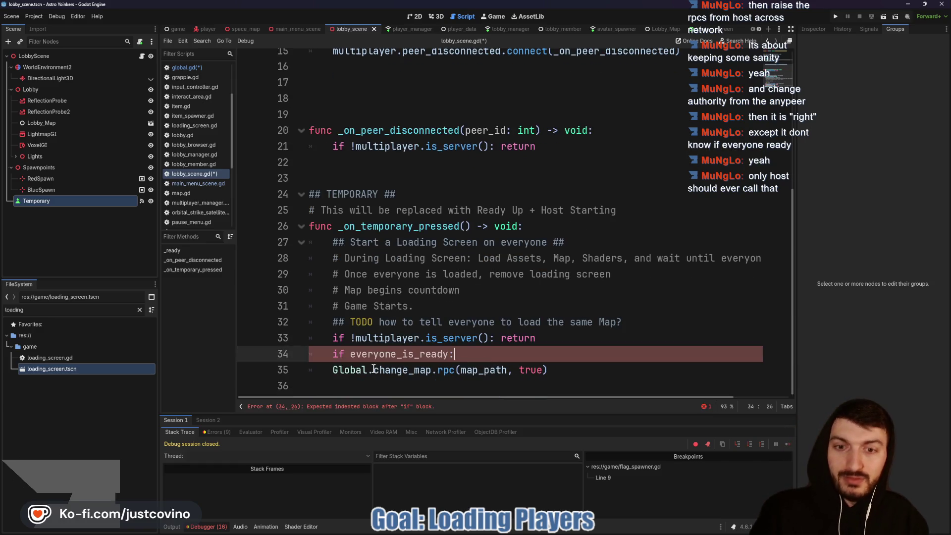
pyautogui.write('!')
pyautogui.press('End')
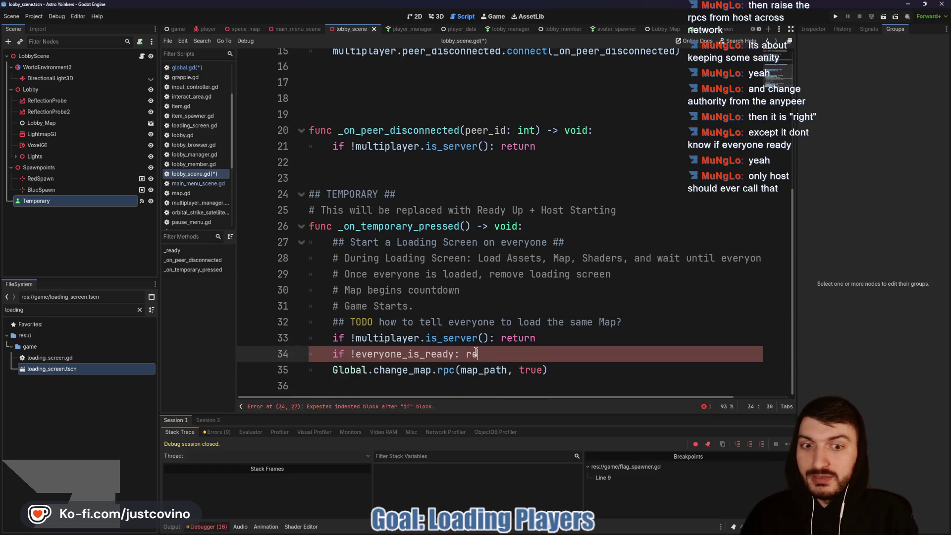
pyautogui.write('turn')
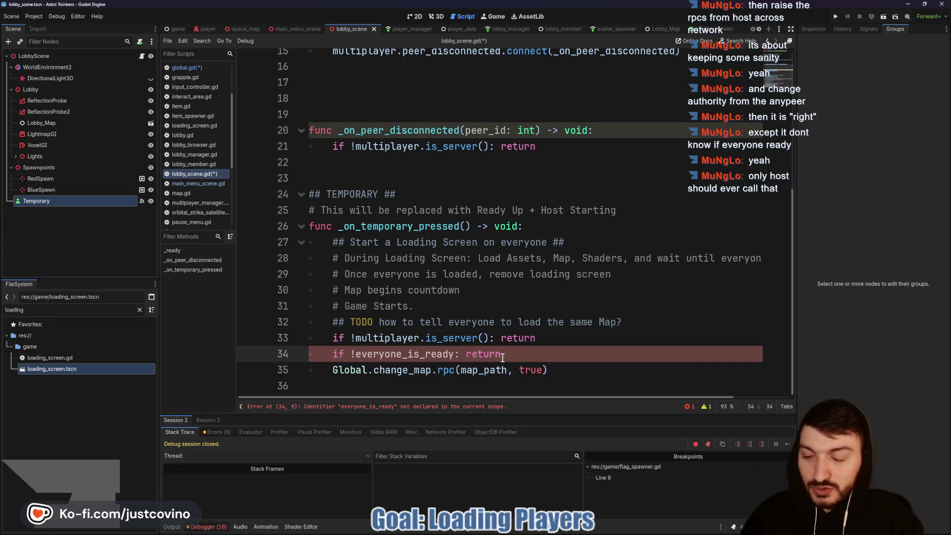
# Delete the readiness check line and save all scripts.
pyautogui.moveTo(502, 357); pyautogui.dragTo(297, 356)
pyautogui.press('BackSpace')
pyautogui.press('BackSpace')
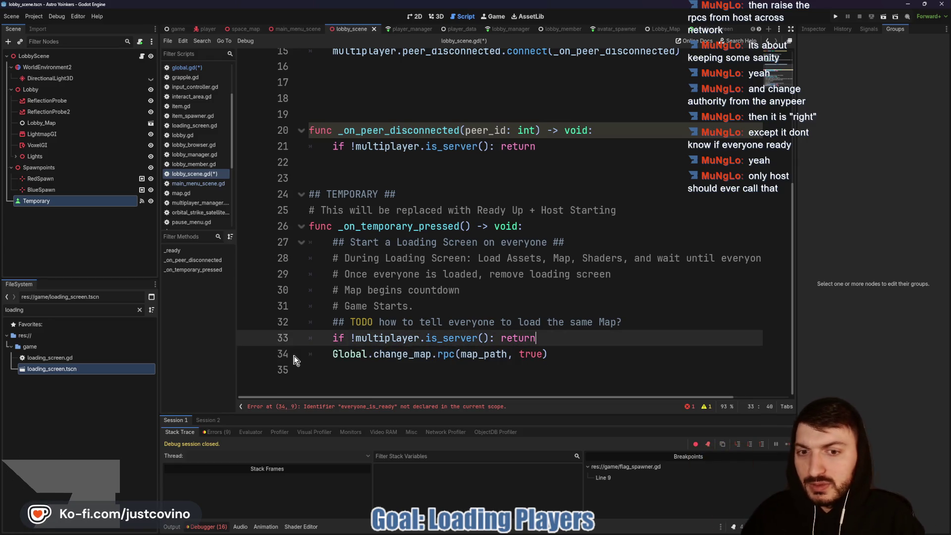
pyautogui.hotkey('ctrl', 's')
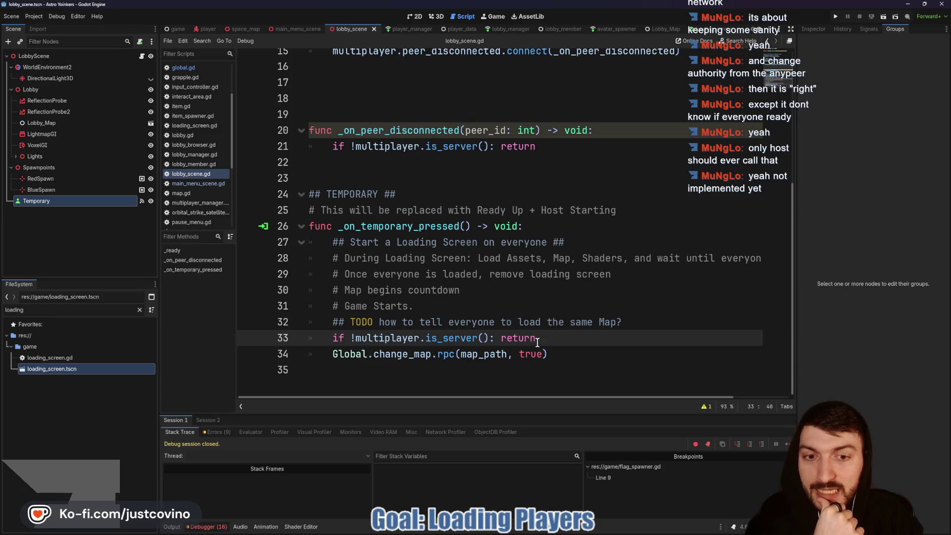
# Look up the change_map_to signal from change_map's definition, then bring up the game scene.
pyautogui.keyDown('ctrl'); pyautogui.click(405, 353); pyautogui.keyUp('ctrl')
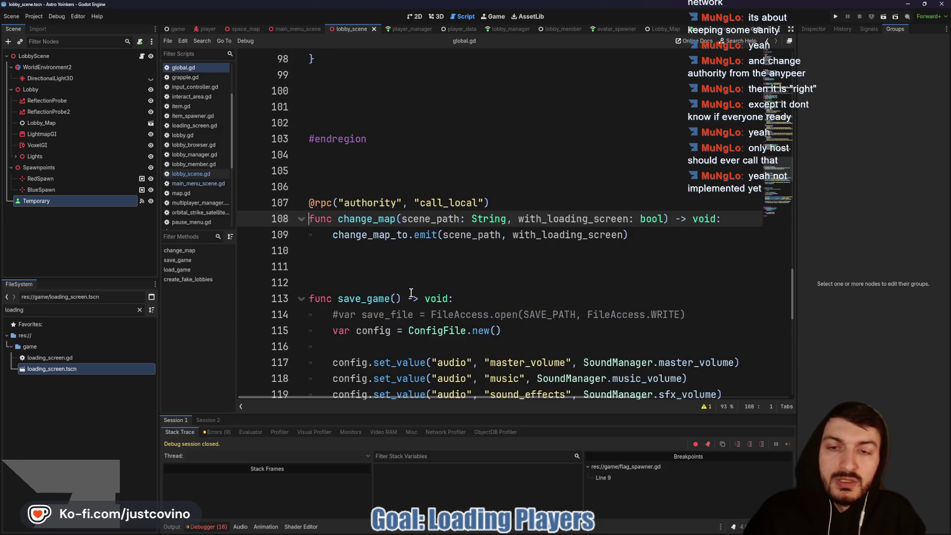
pyautogui.doubleClick(389, 236)
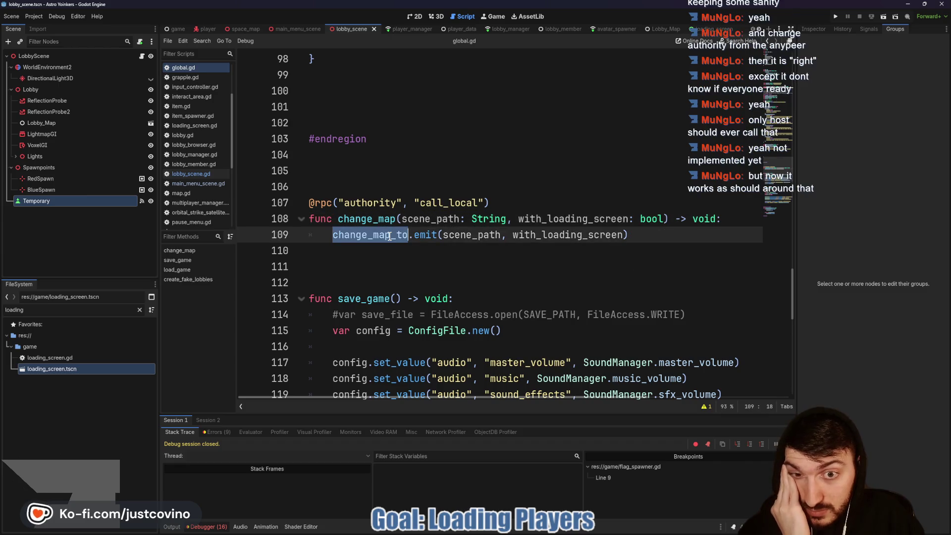
pyautogui.moveTo(390, 236)
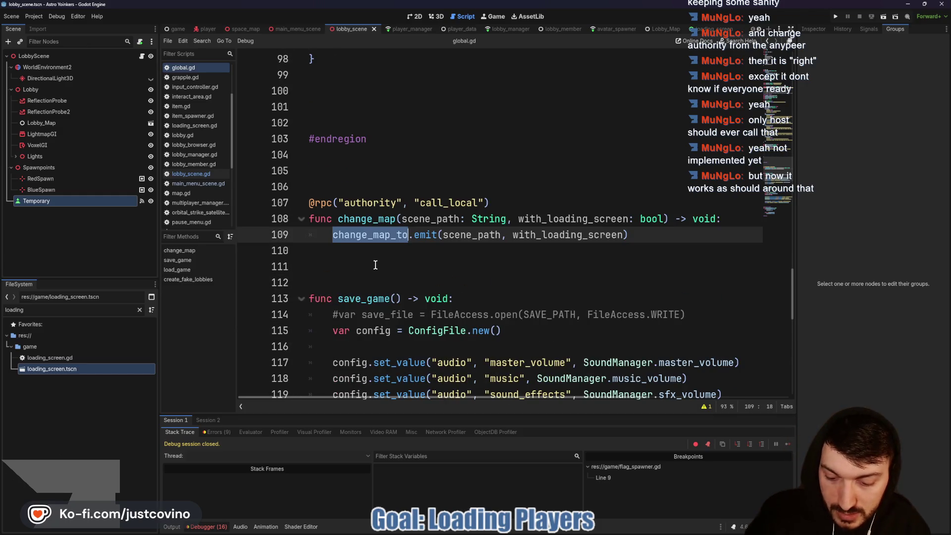
pyautogui.hotkey('ctrl', 'shift', 'f')
pyautogui.click(528, 307)
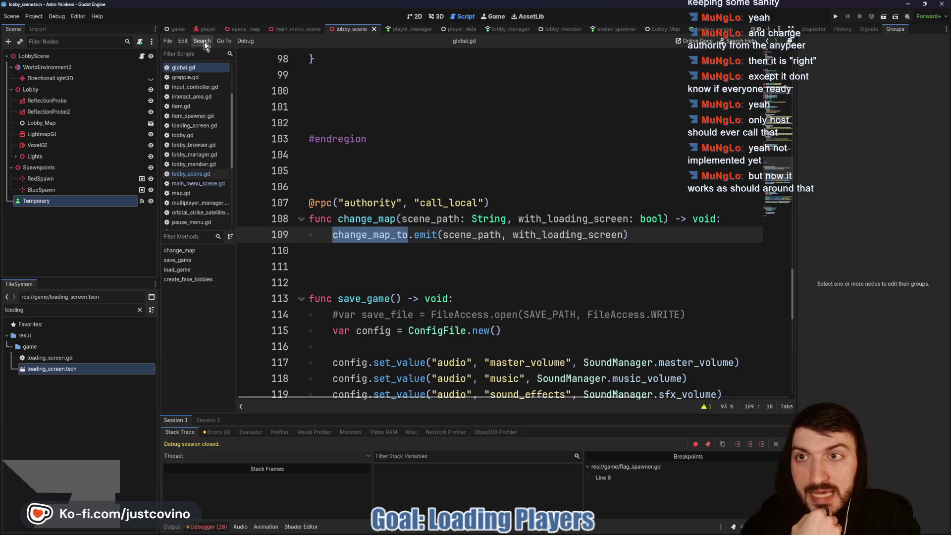
pyautogui.click(177, 28)
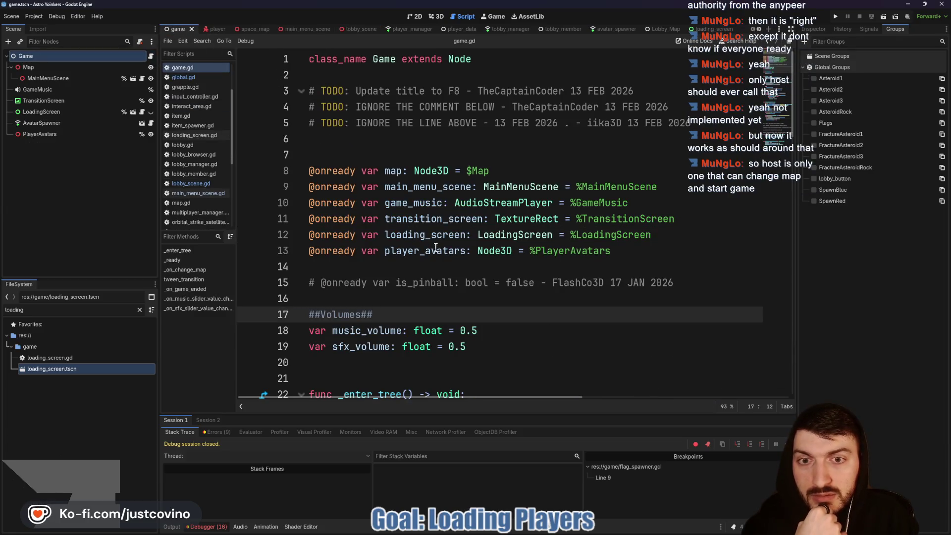
# Highlight the change_map_to connection line in game.gd's _ready.
pyautogui.scroll(-5, 416, 228)
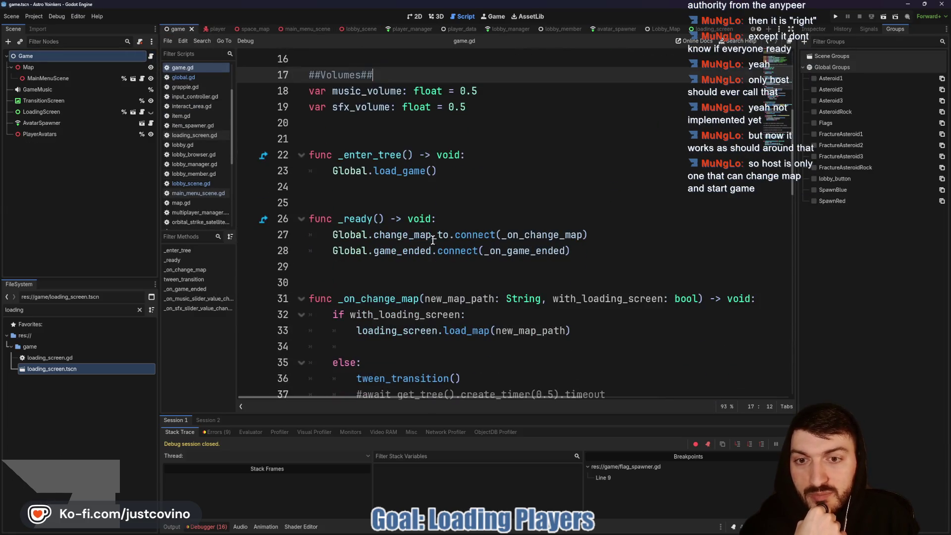
pyautogui.moveTo(600, 235); pyautogui.dragTo(309, 235)
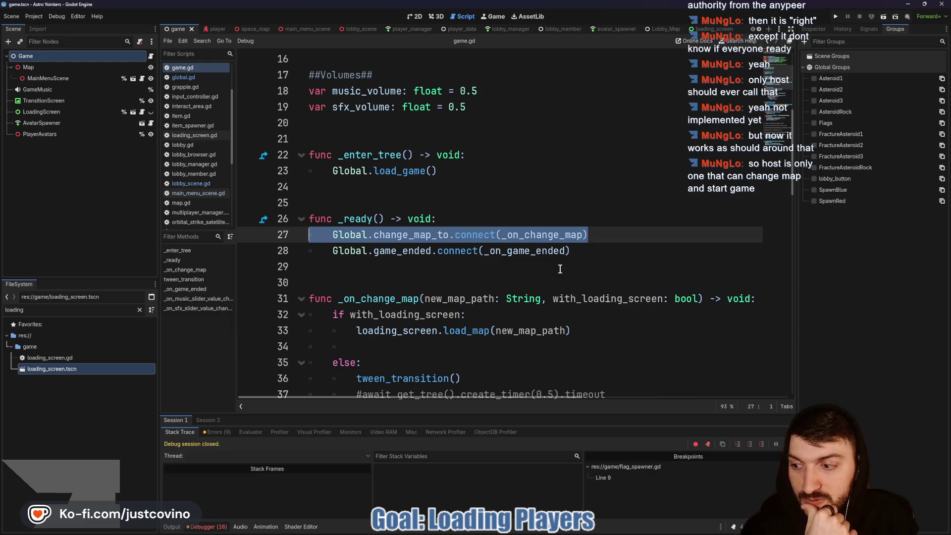
pyautogui.scroll(-1, 560, 269)
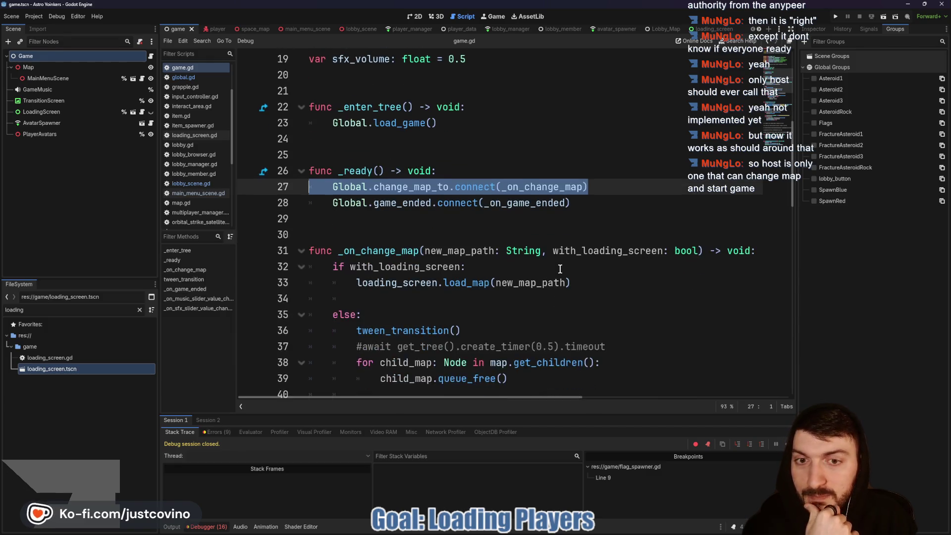
pyautogui.scroll(-1, 560, 269)
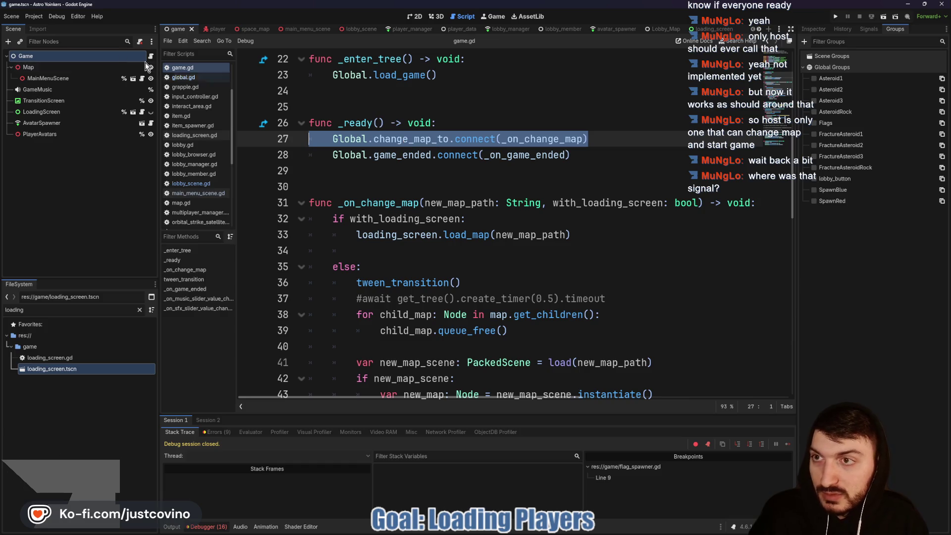
# Annotate the Scene dock's node tree, then jump to the Global script definition.
pyautogui.moveTo(67, 35)
pyautogui.mouseDown()
pyautogui.moveTo(5, 74)
pyautogui.moveTo(233, 79)
pyautogui.moveTo(37, 27)
pyautogui.mouseUp()
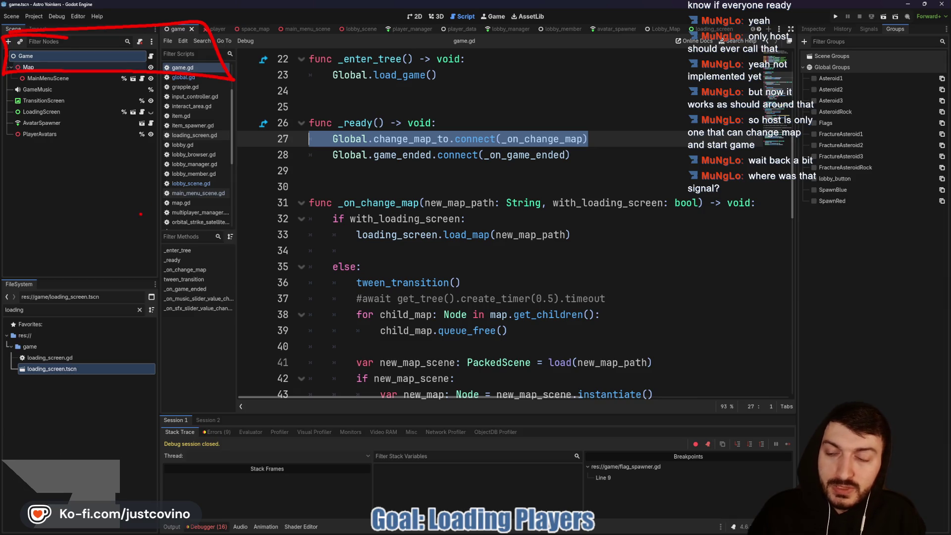
pyautogui.moveTo(133, 169)
pyautogui.mouseDown()
pyautogui.moveTo(110, 220)
pyautogui.moveTo(132, 170)
pyautogui.mouseUp()
pyautogui.moveTo(77, 95)
pyautogui.mouseDown()
pyautogui.moveTo(78, 127)
pyautogui.moveTo(93, 121)
pyautogui.mouseUp()
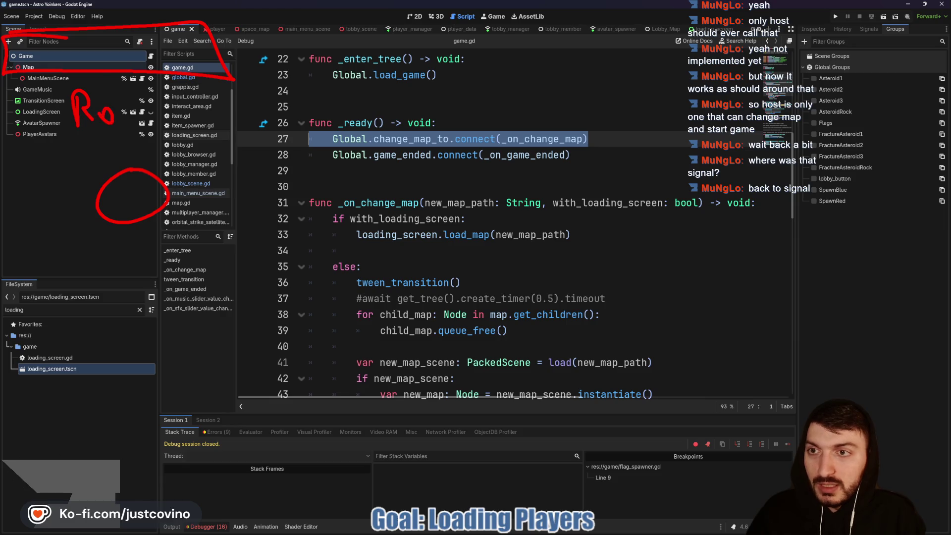
pyautogui.moveTo(47, 141); pyautogui.dragTo(235, 139)
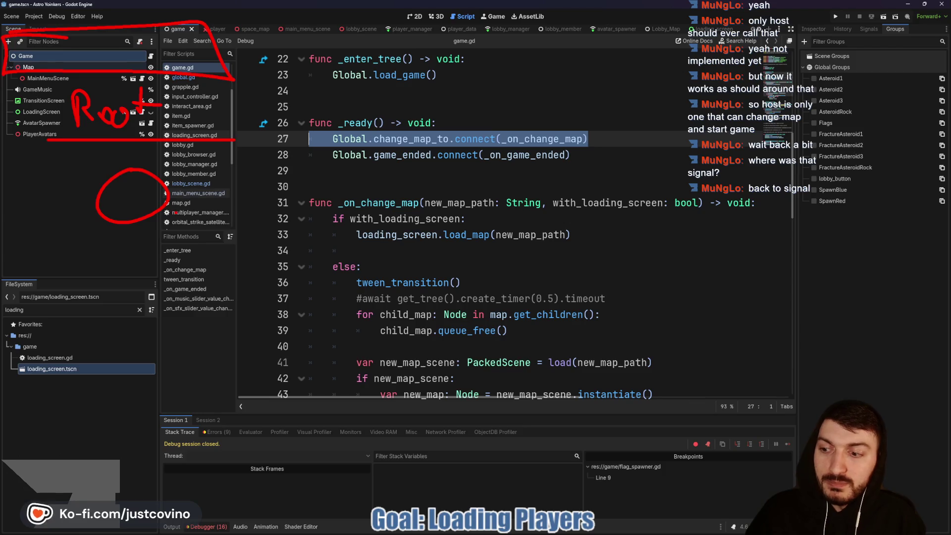
pyautogui.press('Escape')
pyautogui.keyDown('ctrl'); pyautogui.click(349, 139); pyautogui.keyUp('ctrl')
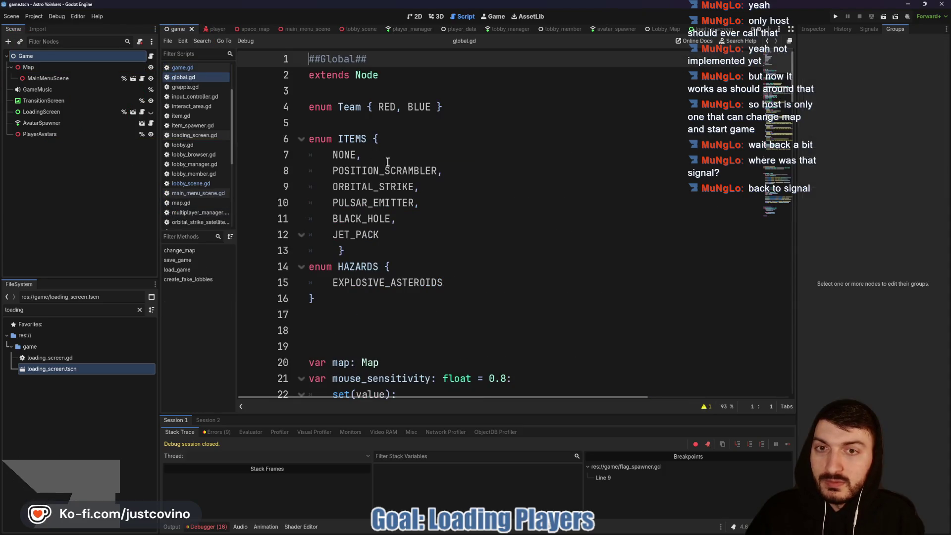
# Select change_map_to on line 35 of global.gd and search the script for it.
pyautogui.scroll(-20, 384, 154)
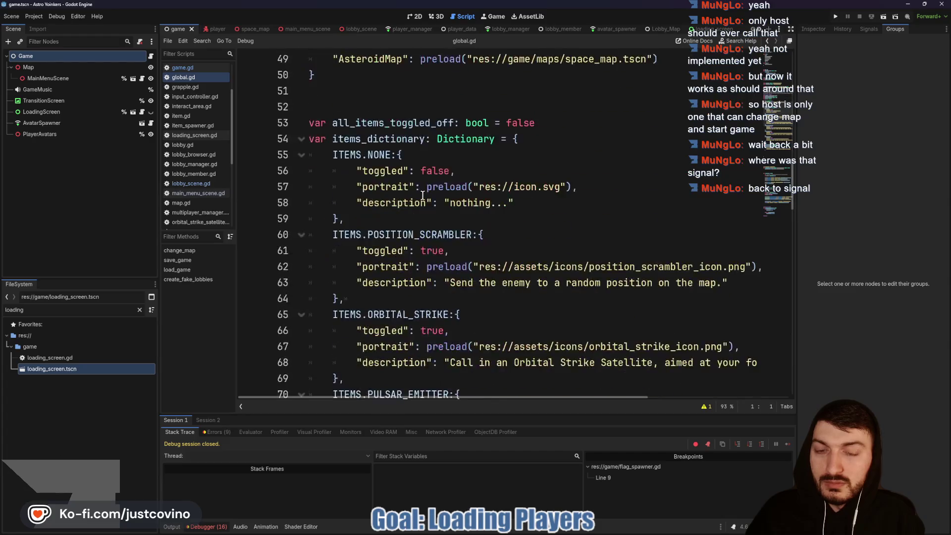
pyautogui.scroll(-12, 423, 196)
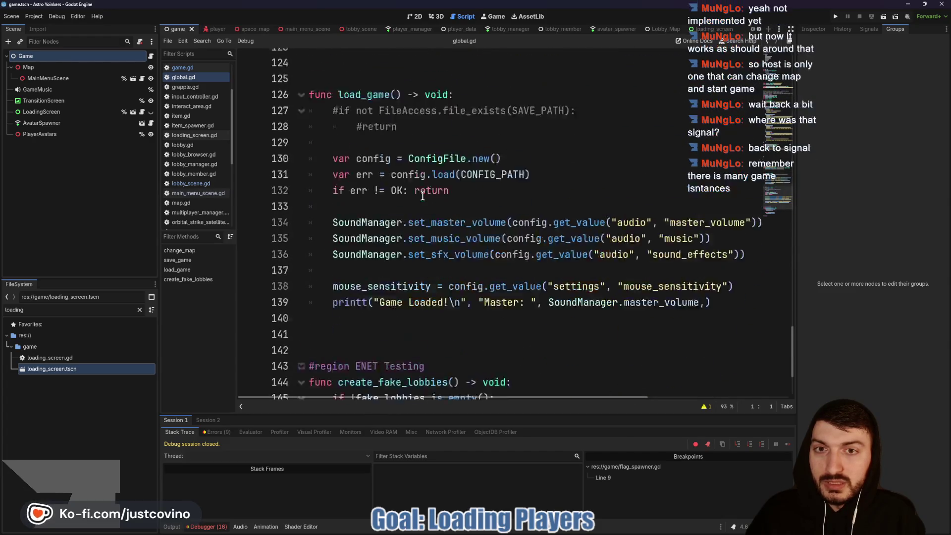
pyautogui.scroll(5, 423, 196)
pyautogui.scroll(18, 422, 196)
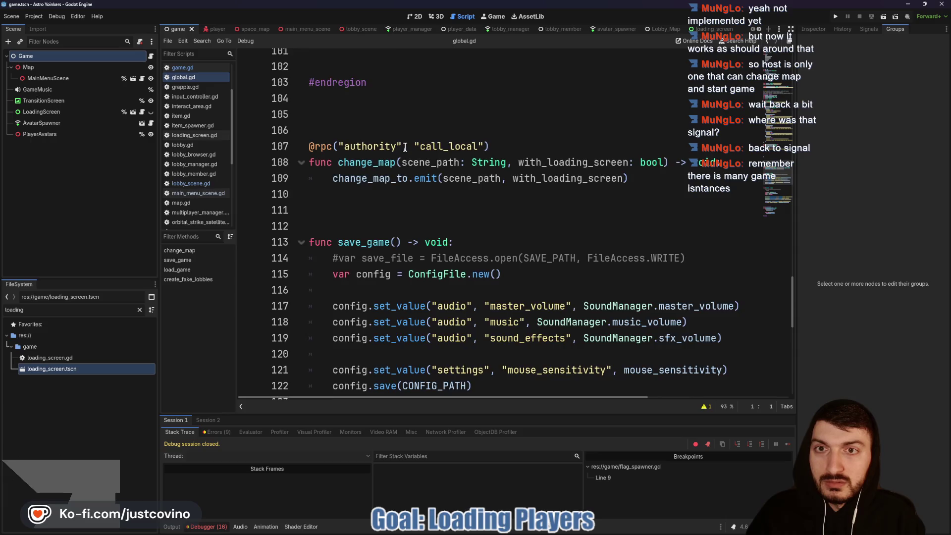
pyautogui.scroll(12, 423, 181)
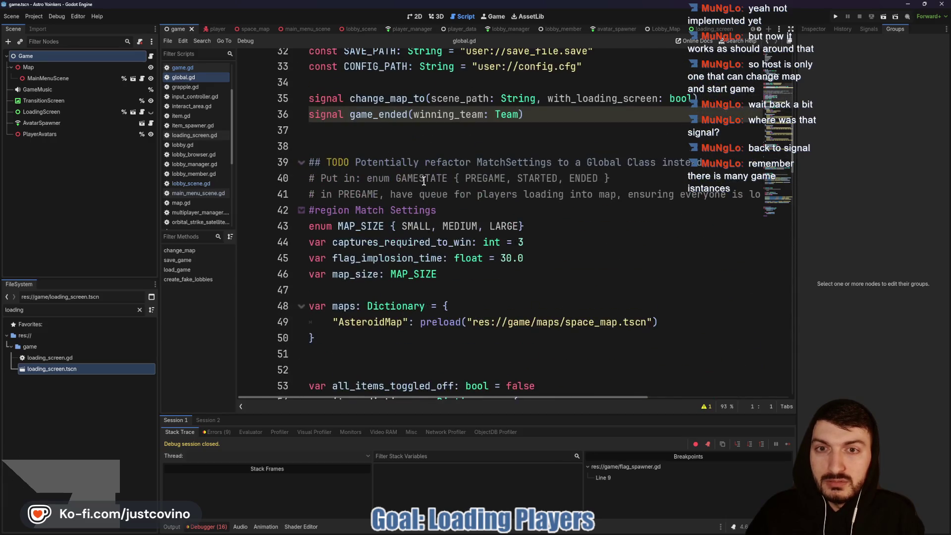
pyautogui.doubleClick(389, 194)
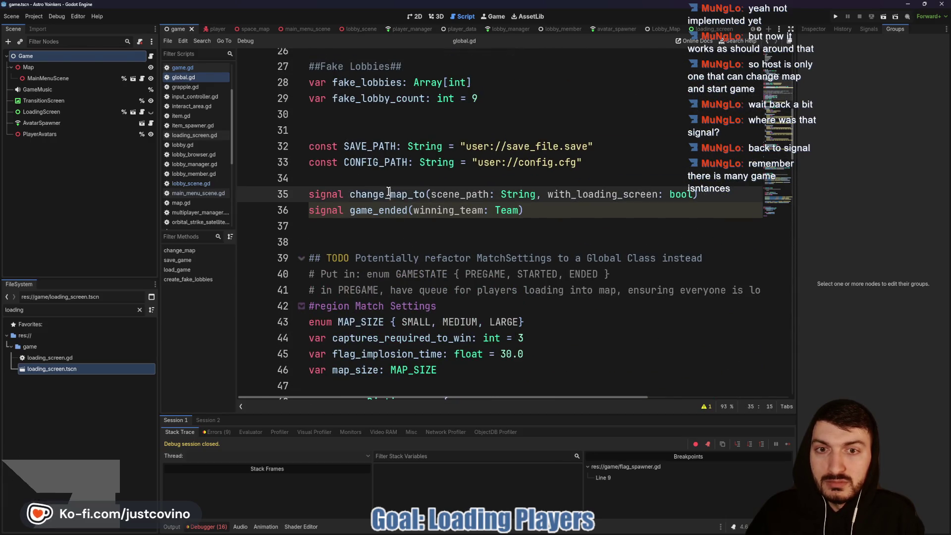
pyautogui.hotkey('ctrl', 'f')
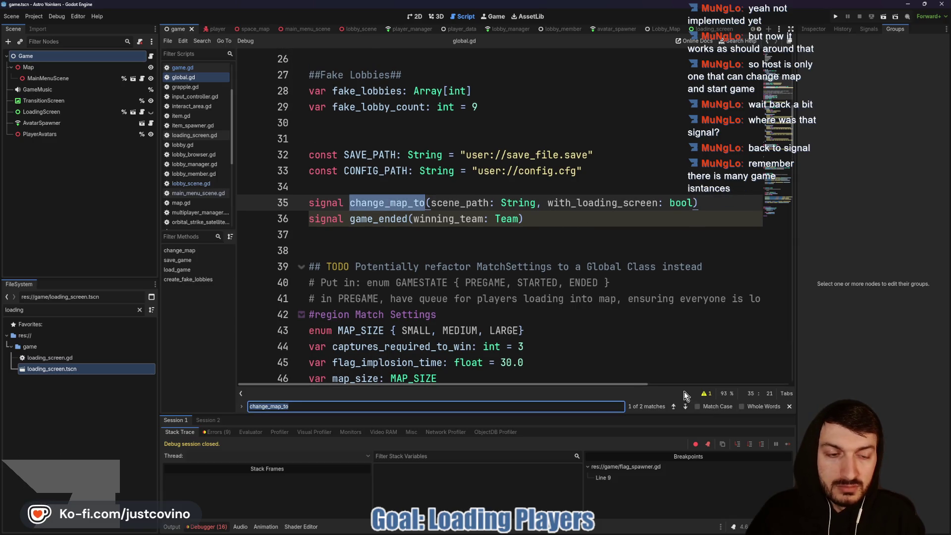
# Find its emit inside change_map near line 109, then reopen game.gd.
pyautogui.click(685, 406)
pyautogui.click(351, 229)
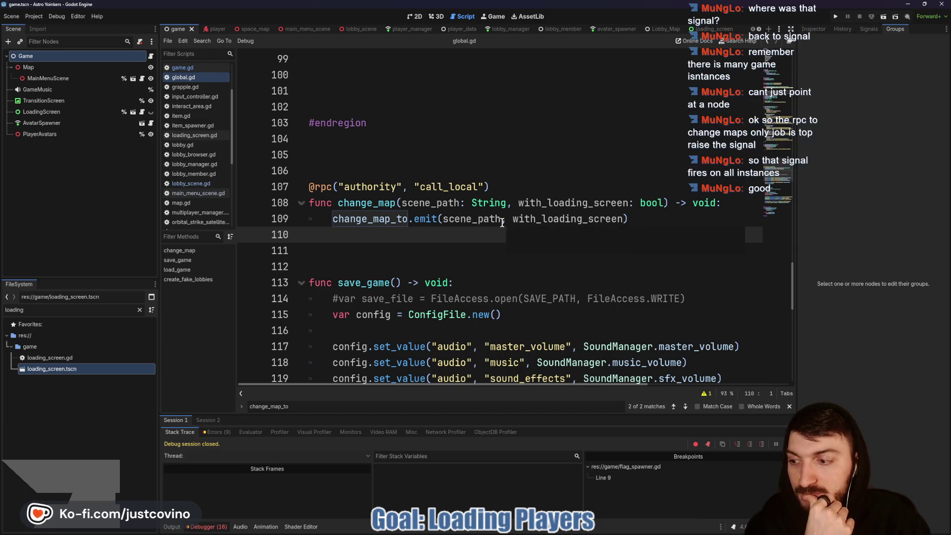
pyautogui.click(151, 57)
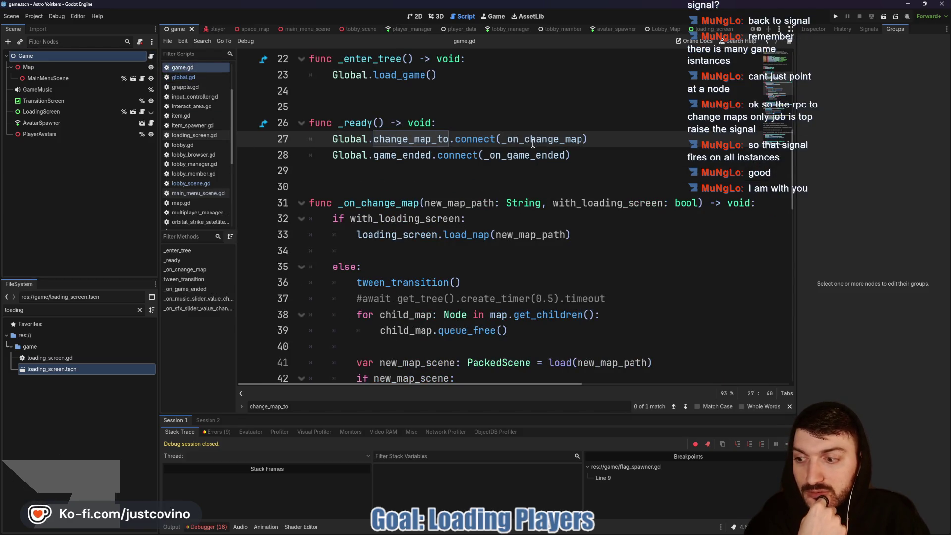
# Review the change_map_to connection in _ready and the handler's parameters on line 31.
pyautogui.click(580, 139)
pyautogui.moveTo(599, 139); pyautogui.dragTo(316, 142)
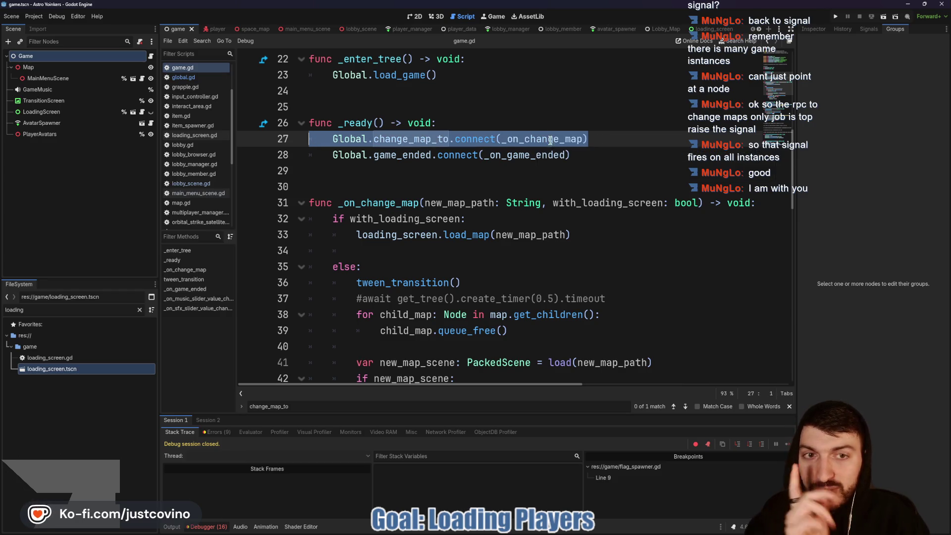
pyautogui.scroll(-1, 521, 256)
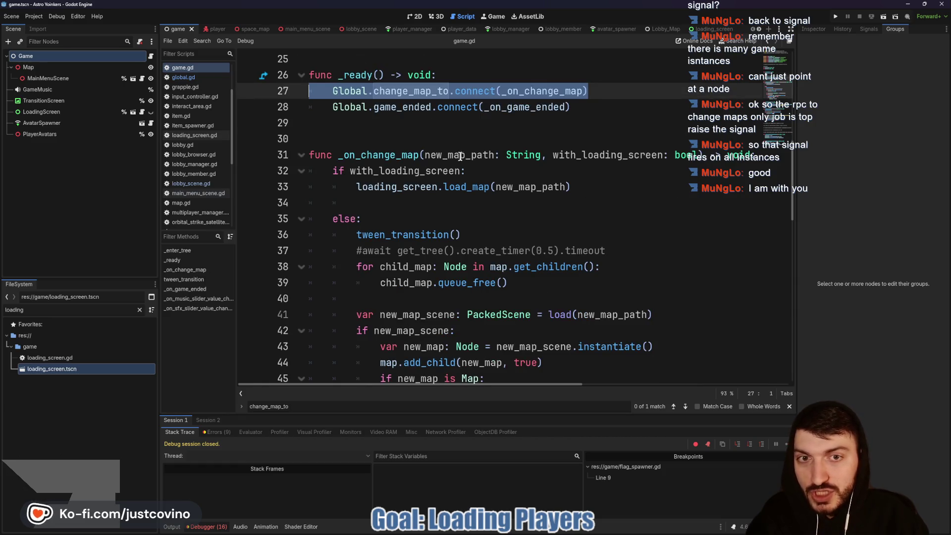
pyautogui.moveTo(425, 156)
pyautogui.mouseDown()
pyautogui.moveTo(700, 155)
pyautogui.moveTo(693, 152)
pyautogui.mouseUp()
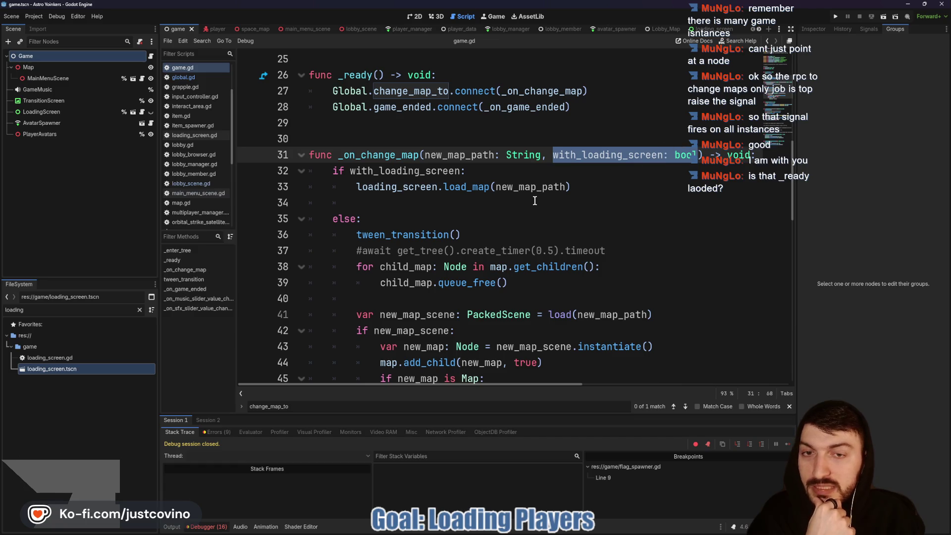
pyautogui.scroll(2, 388, 121)
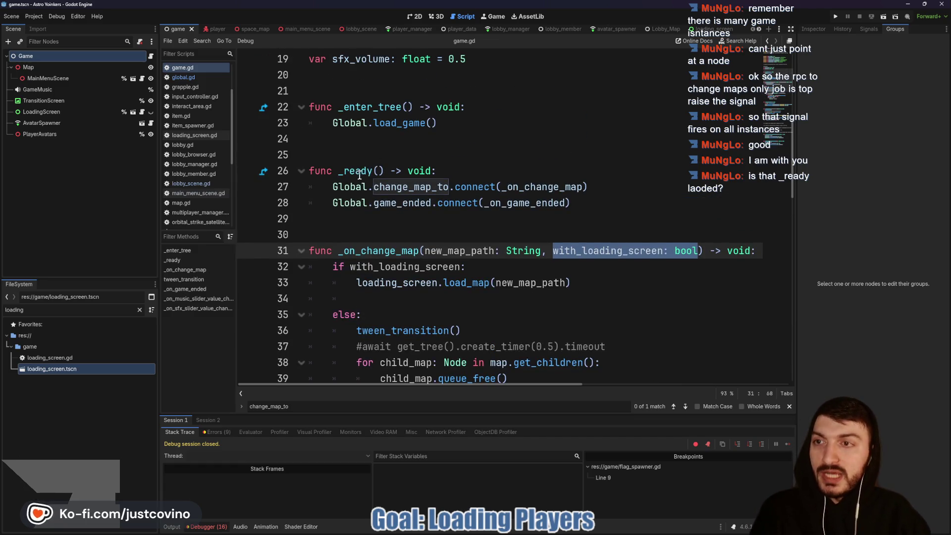
pyautogui.moveTo(363, 174)
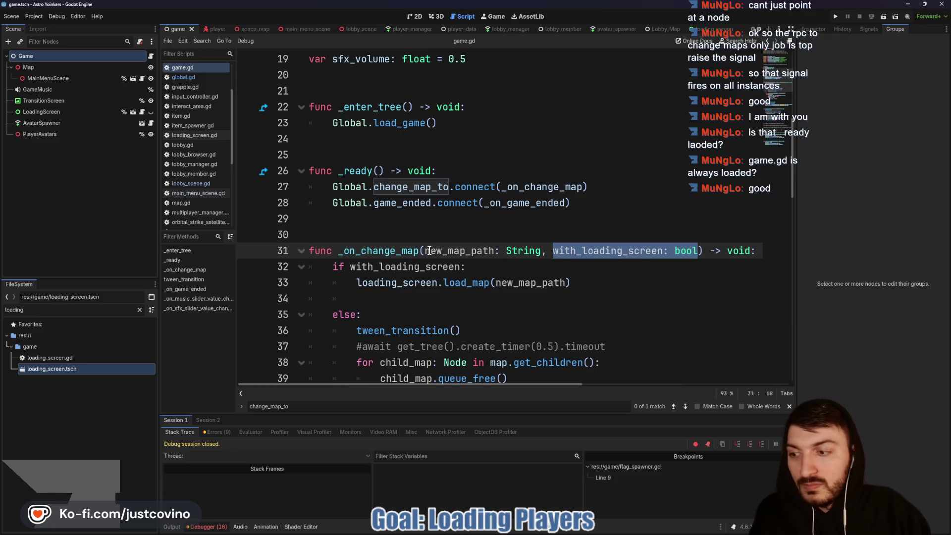
# Review _on_change_map's loading-screen check and load_map call, then insert an empty line above the check.
pyautogui.doubleClick(369, 250)
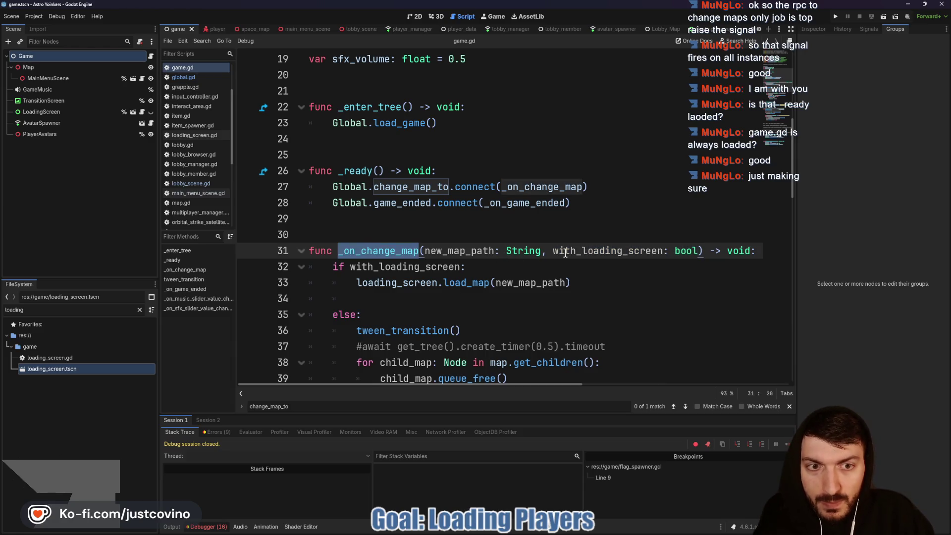
pyautogui.scroll(-1, 471, 266)
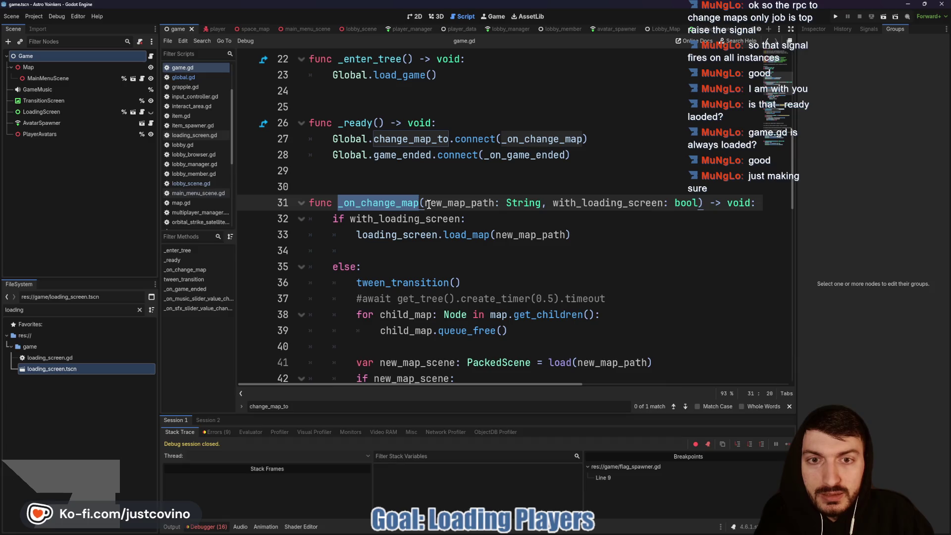
pyautogui.moveTo(466, 218); pyautogui.dragTo(318, 221)
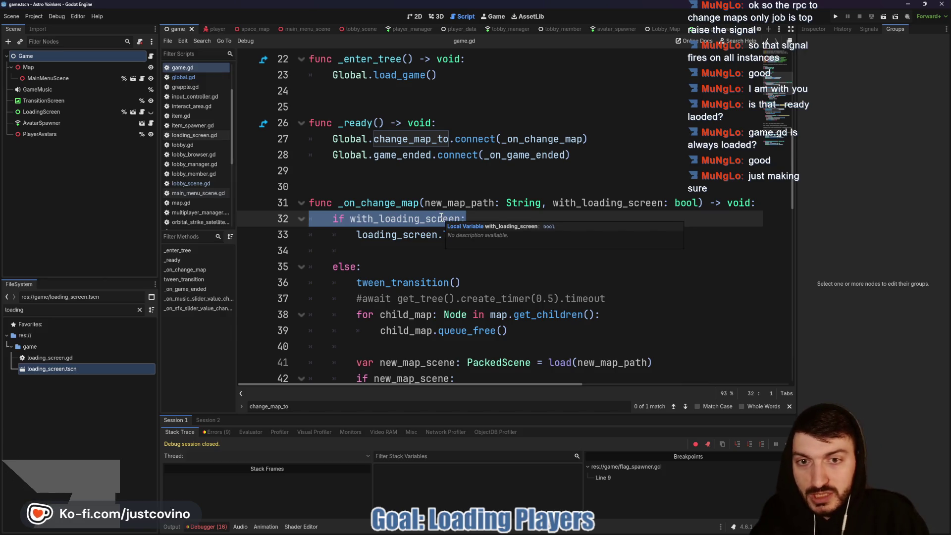
pyautogui.click(441, 220)
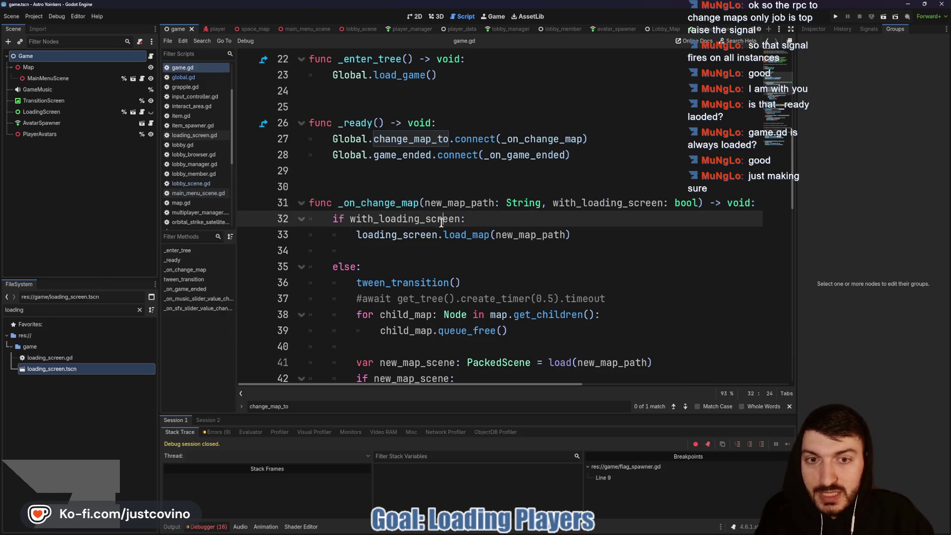
pyautogui.click(425, 234)
pyautogui.moveTo(357, 235); pyautogui.dragTo(576, 231)
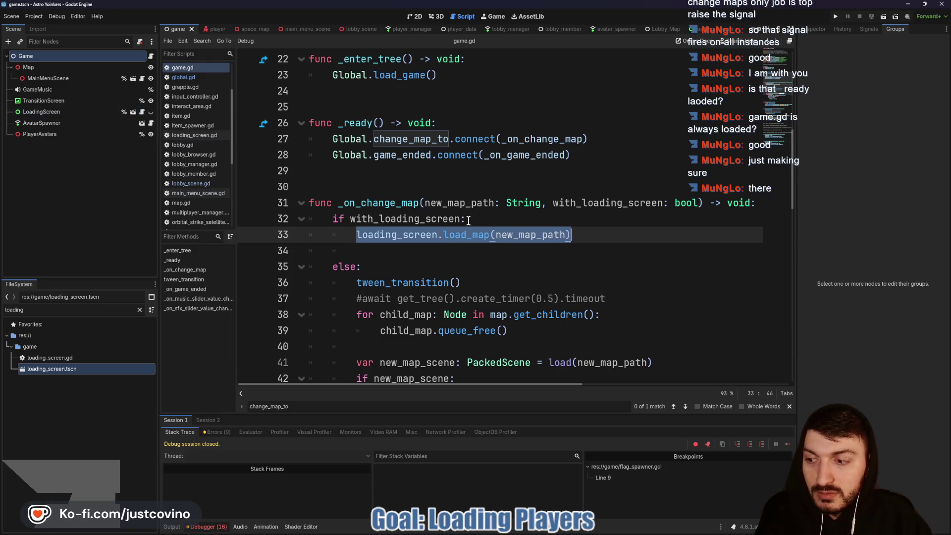
pyautogui.click(483, 232)
pyautogui.moveTo(604, 234); pyautogui.dragTo(333, 233)
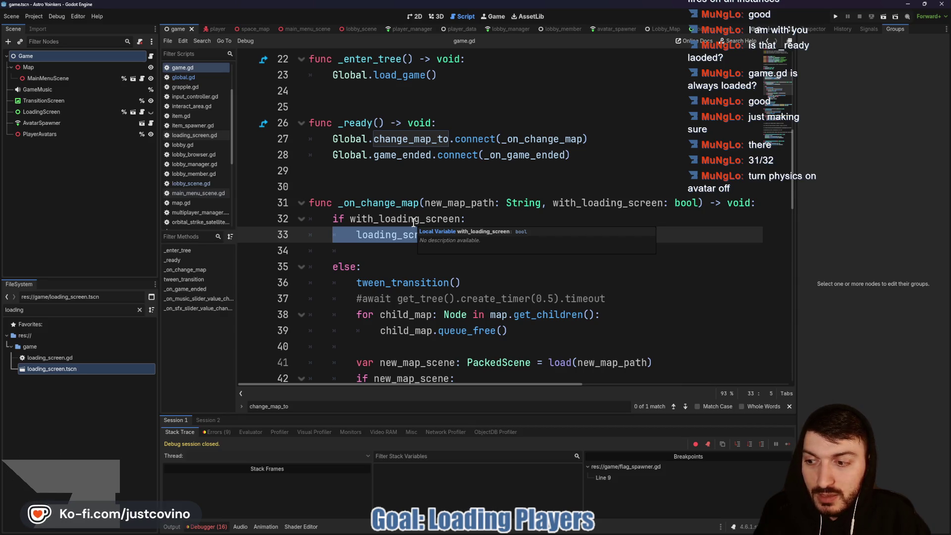
pyautogui.click(487, 219)
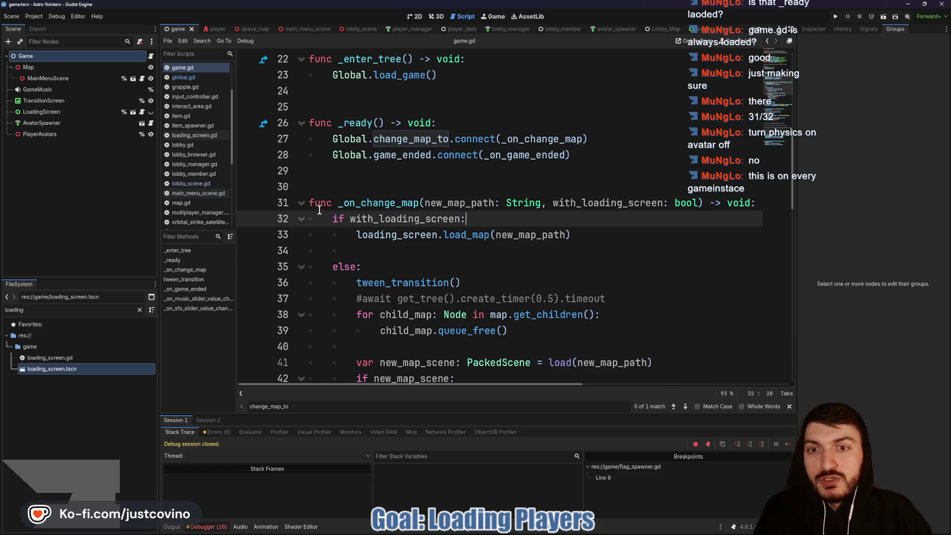
pyautogui.hotkey('ctrl', 'shift', 'Return')
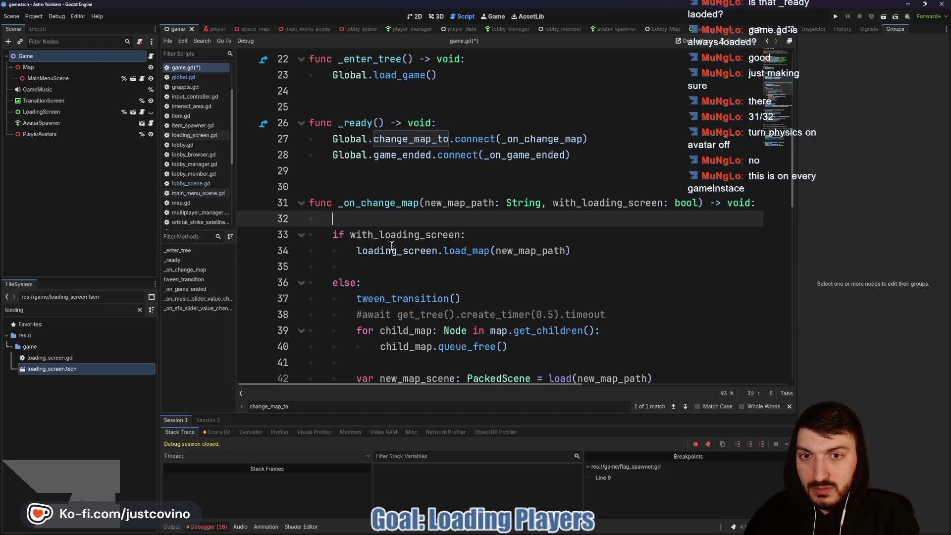
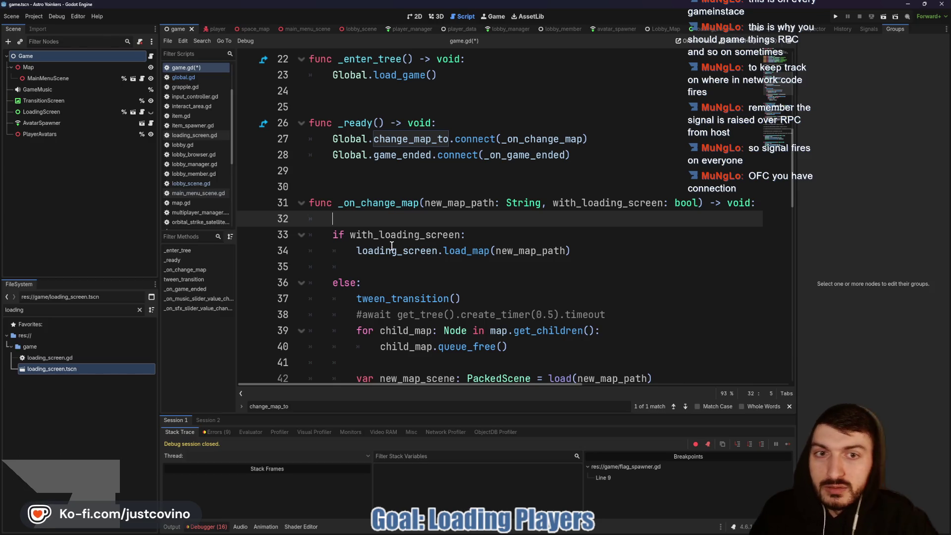
# Save game.gd and run the project as two debug instances at the main menu.
pyautogui.press('F5')
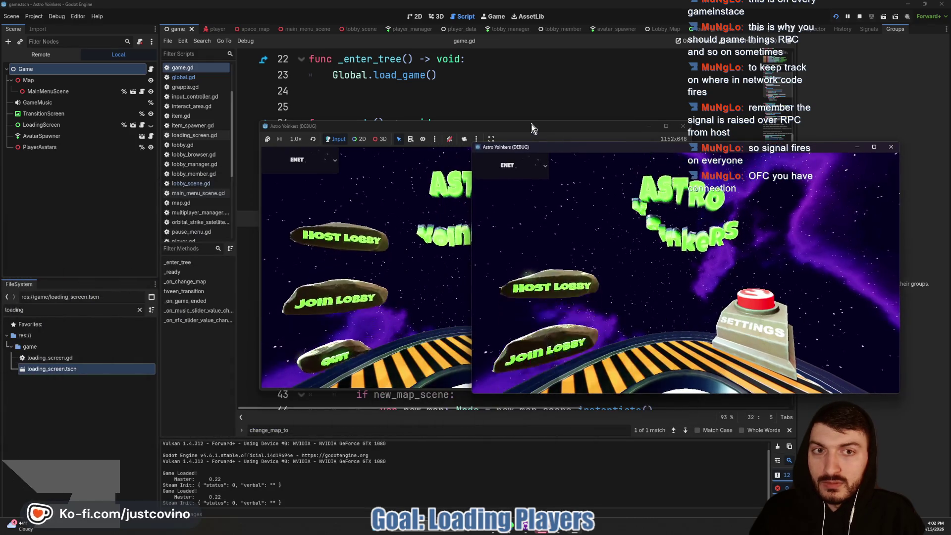
# Move the first game window aside, host a lobby in it, and walk the host avatar around.
pyautogui.moveTo(531, 124); pyautogui.dragTo(288, 130)
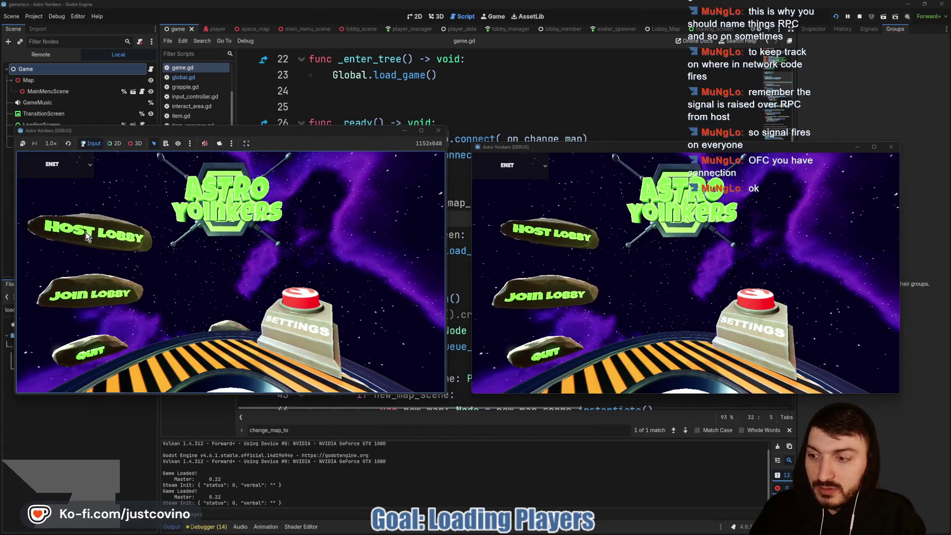
pyautogui.click(86, 237)
pyautogui.click(258, 216)
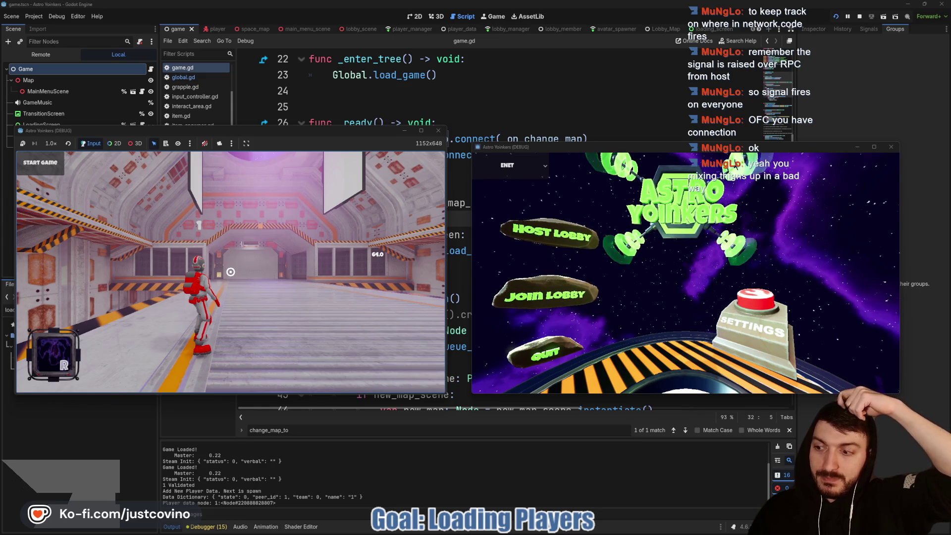
pyautogui.press('w')
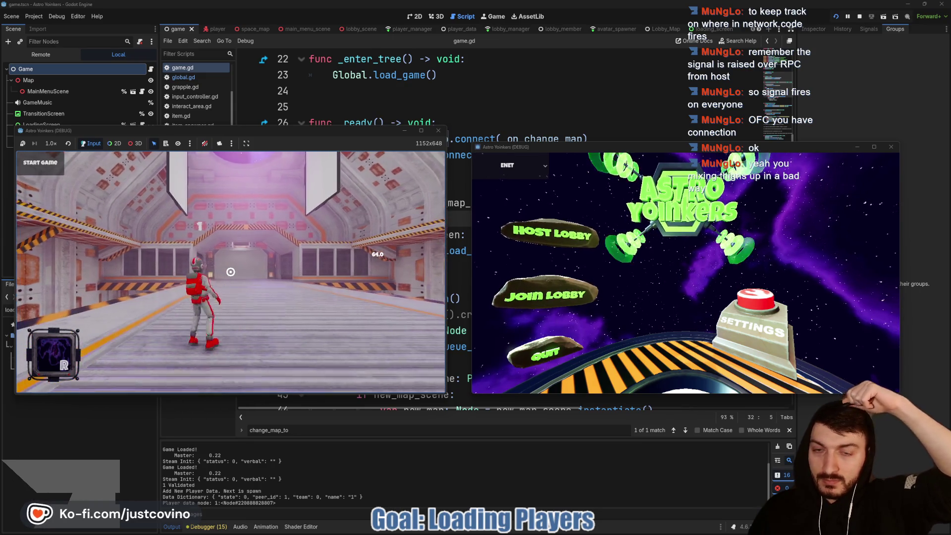
pyautogui.press('w')
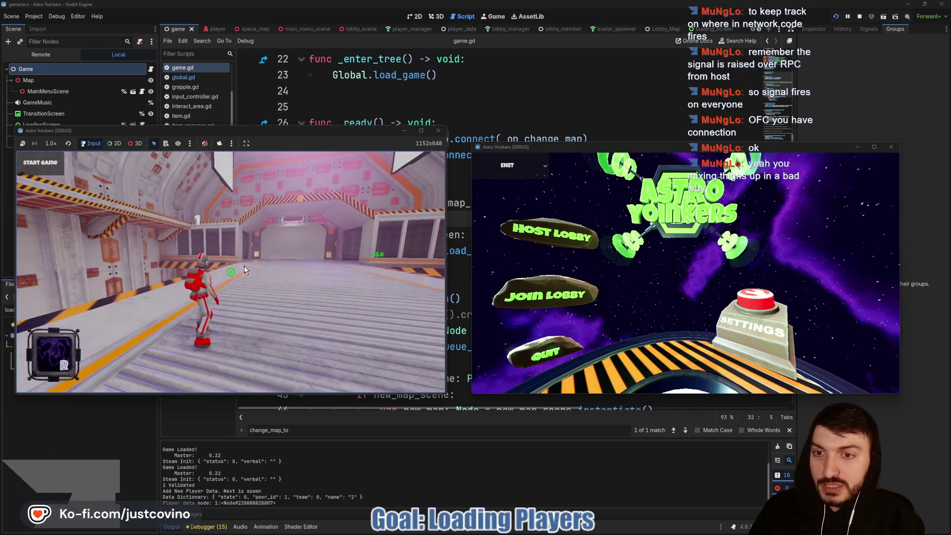
# Join the hosted lobby from the second game window, then stop both instances.
pyautogui.click(553, 290)
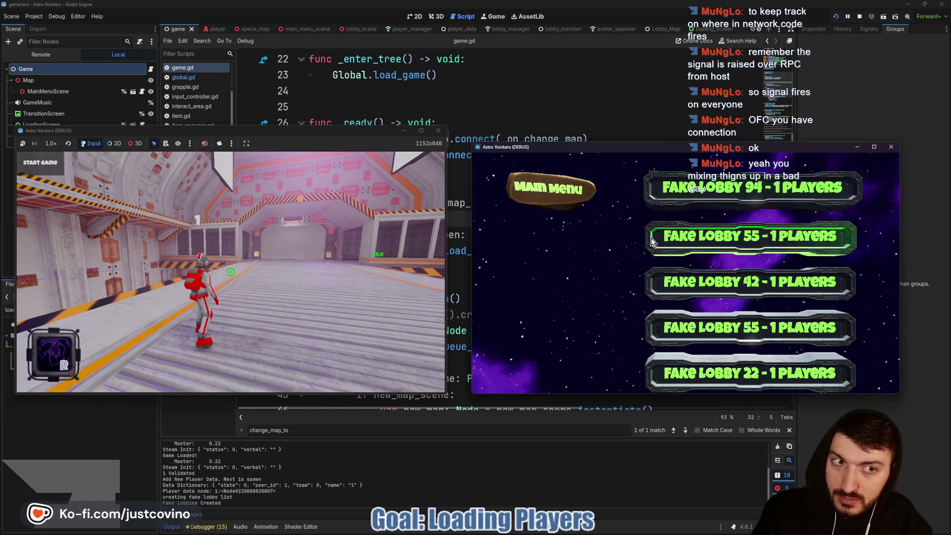
pyautogui.click(728, 194)
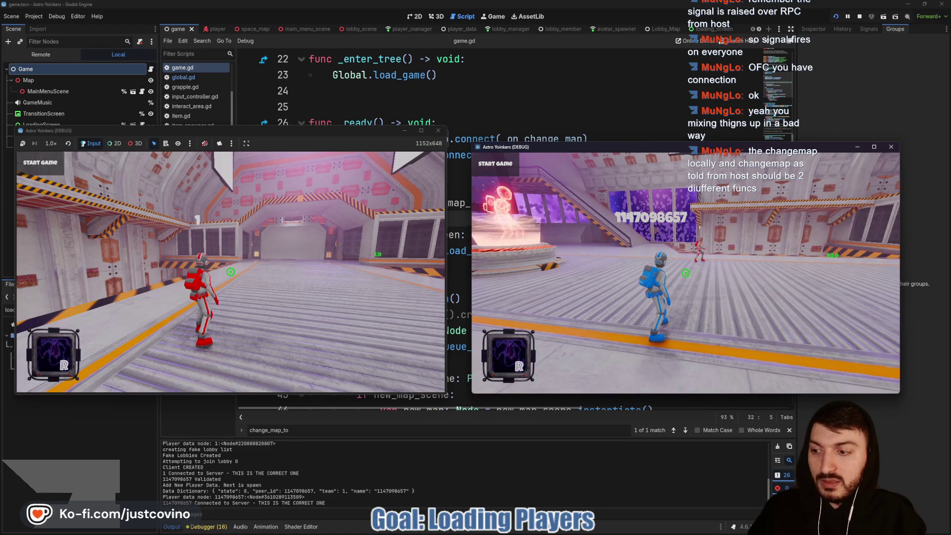
pyautogui.press('F8')
pyautogui.click(286, 251)
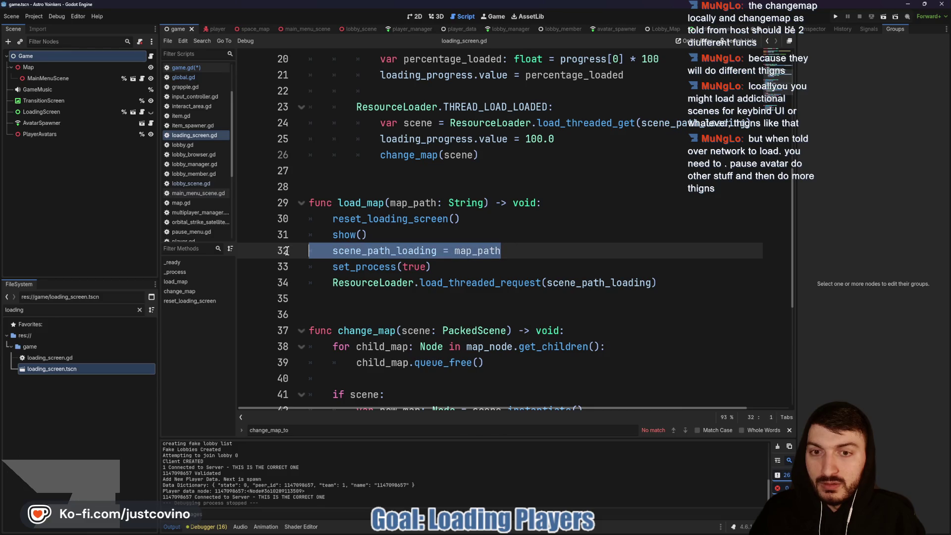
# Insert a blank line after show() in load_map of loading_screen.gd.
pyautogui.tripleClick(453, 267)
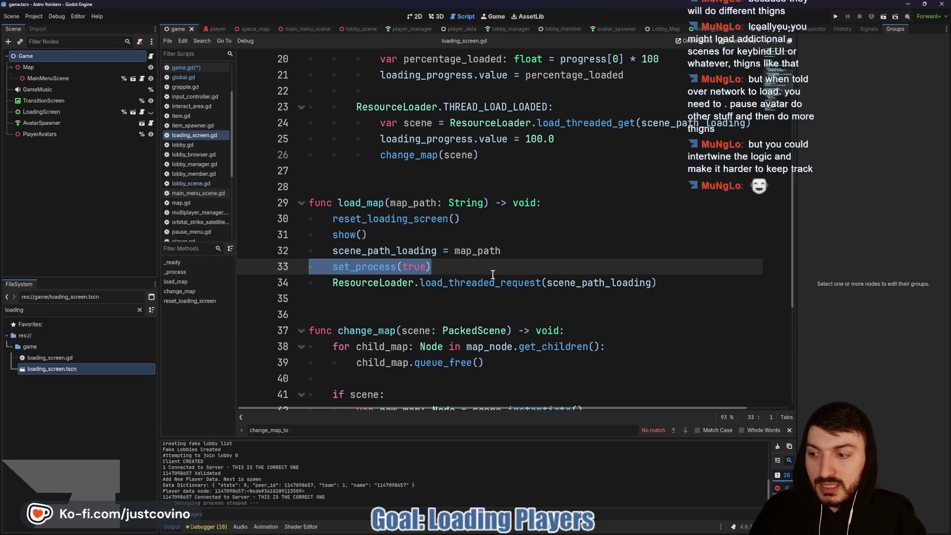
pyautogui.moveTo(491, 275)
pyautogui.moveTo(460, 251)
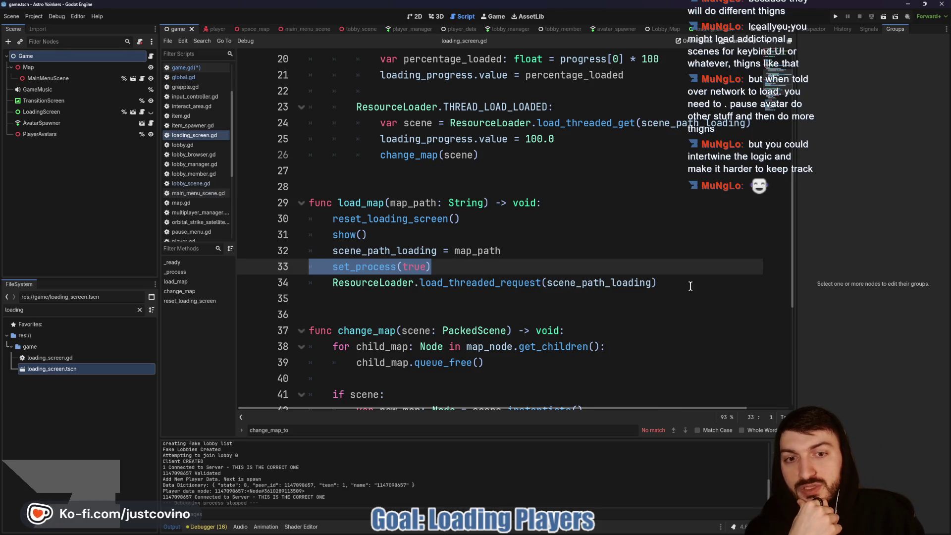
pyautogui.moveTo(656, 282); pyautogui.dragTo(273, 270)
pyautogui.click(407, 236)
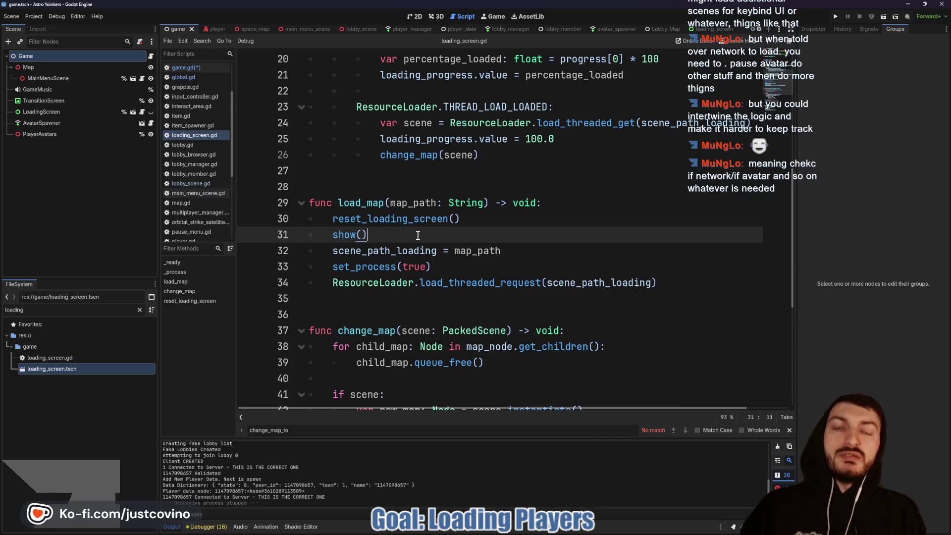
pyautogui.press('Return')
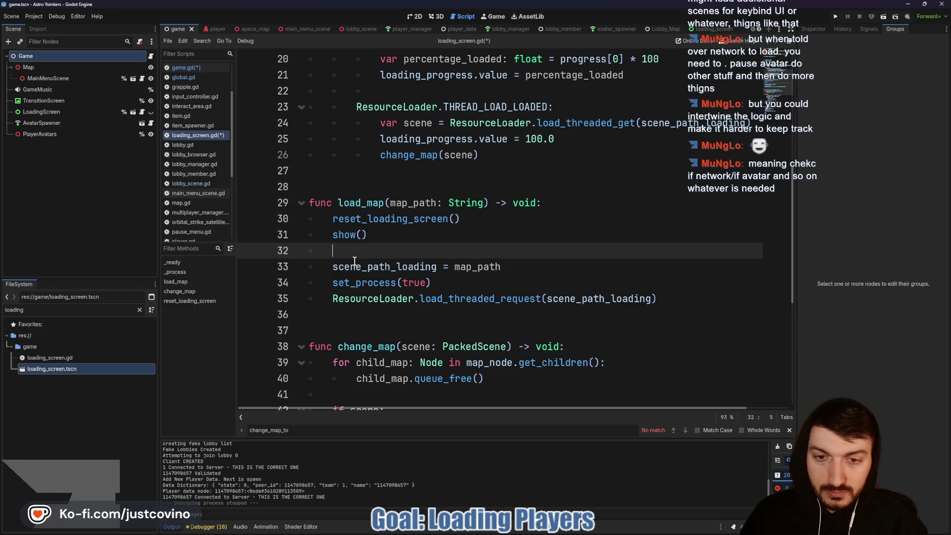
pyautogui.click(339, 320)
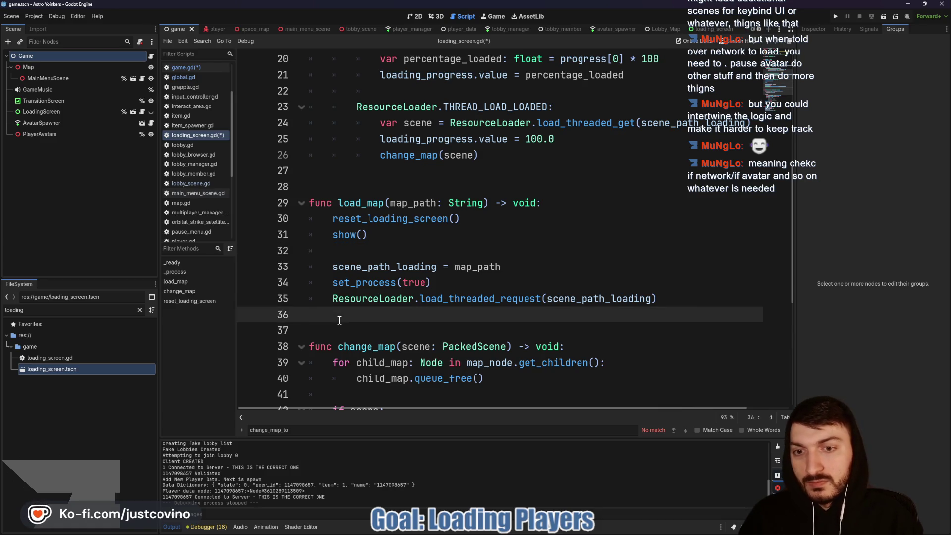
# Write has_avatar() -> bool, returning true if PlayerManager.local_player.avatar_reference != null.
pyautogui.press('Return')
pyautogui.press('Return')
pyautogui.press('Return')
pyautogui.press('Up')
pyautogui.write('func ')
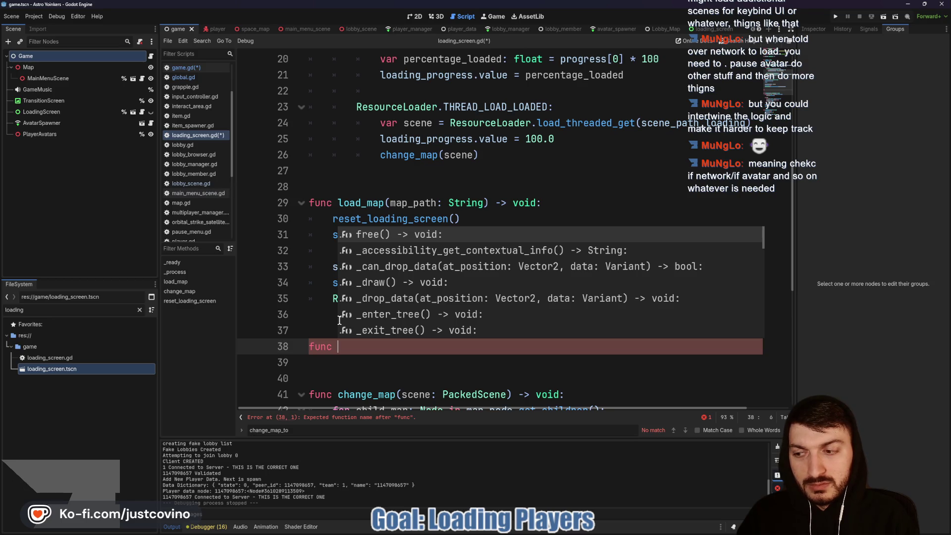
pyautogui.write('has_avatar() -')
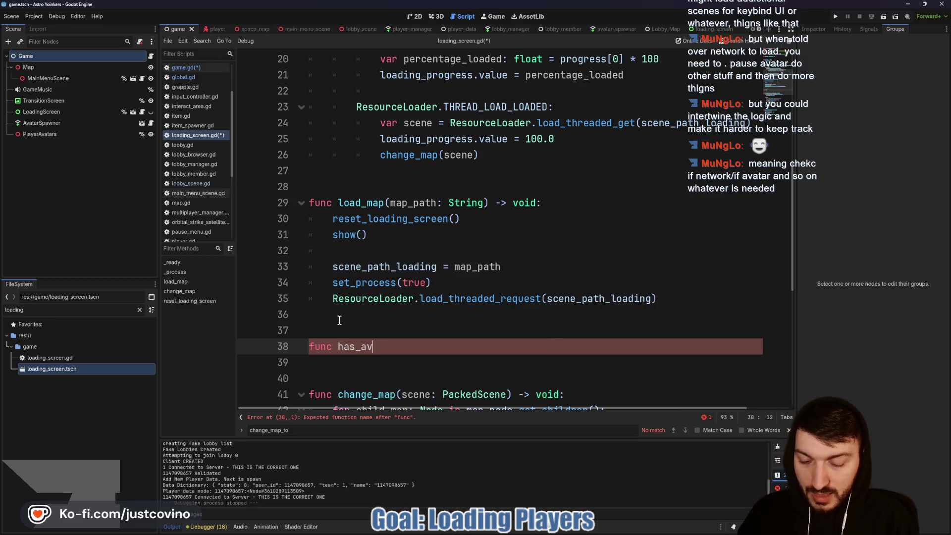
pyautogui.write('> bool:')
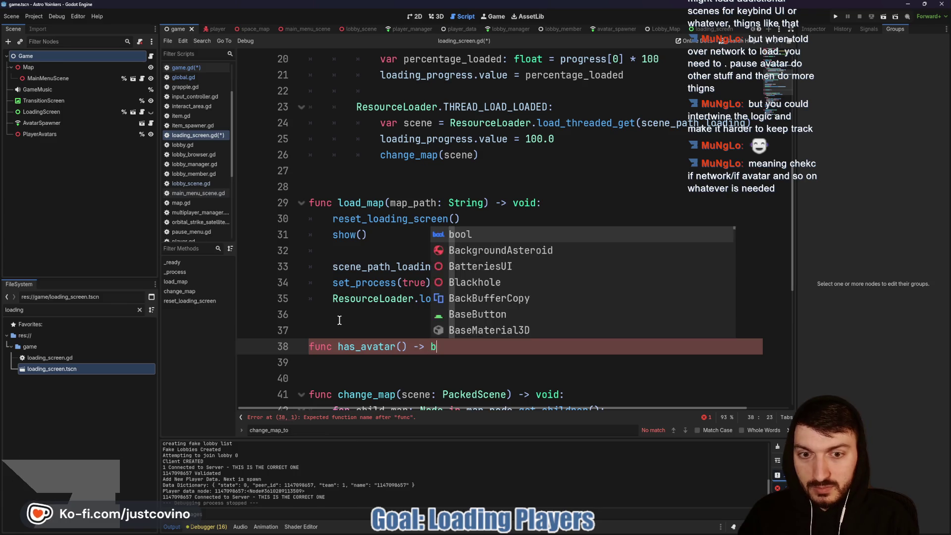
pyautogui.press('Return')
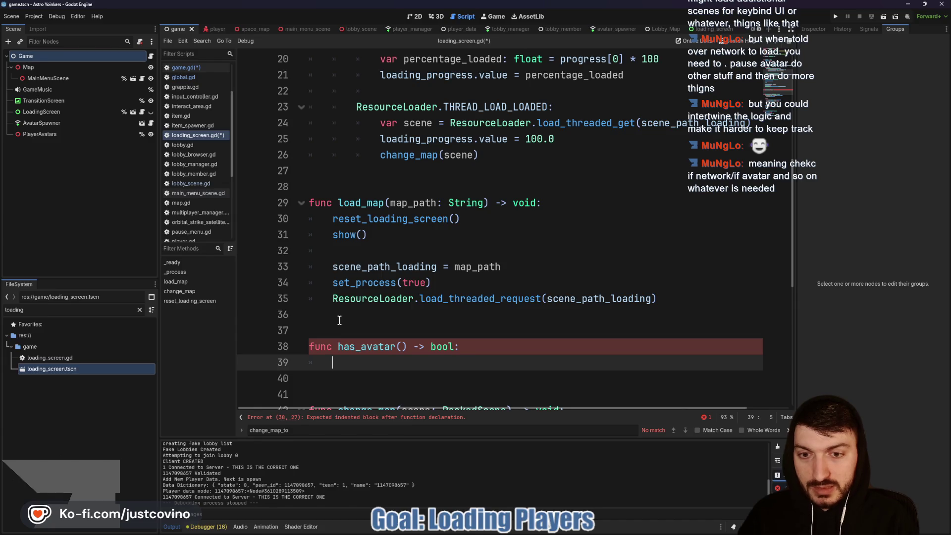
pyautogui.write('if')
pyautogui.press('BackSpace')
pyautogui.press('BackSpace')
pyautogui.press('BackSpace')
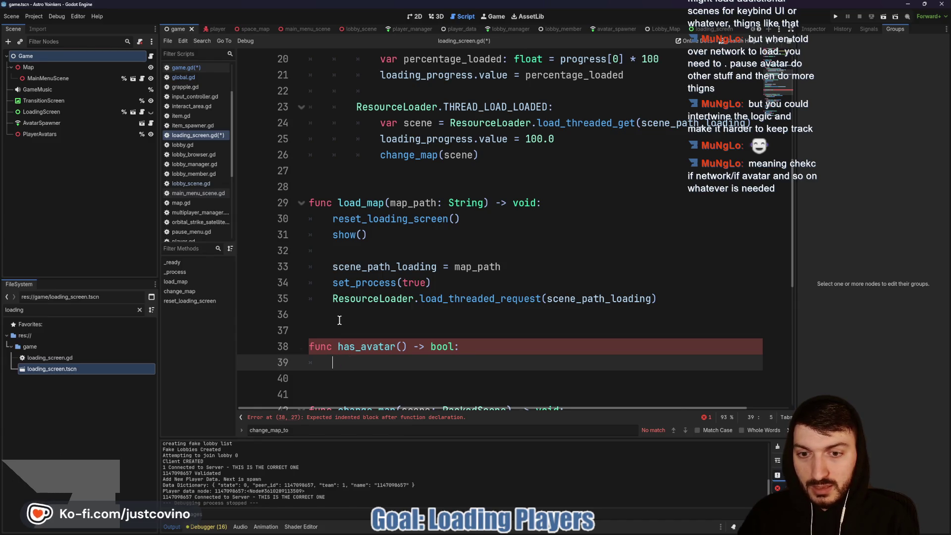
pyautogui.write('if PlayerManager')
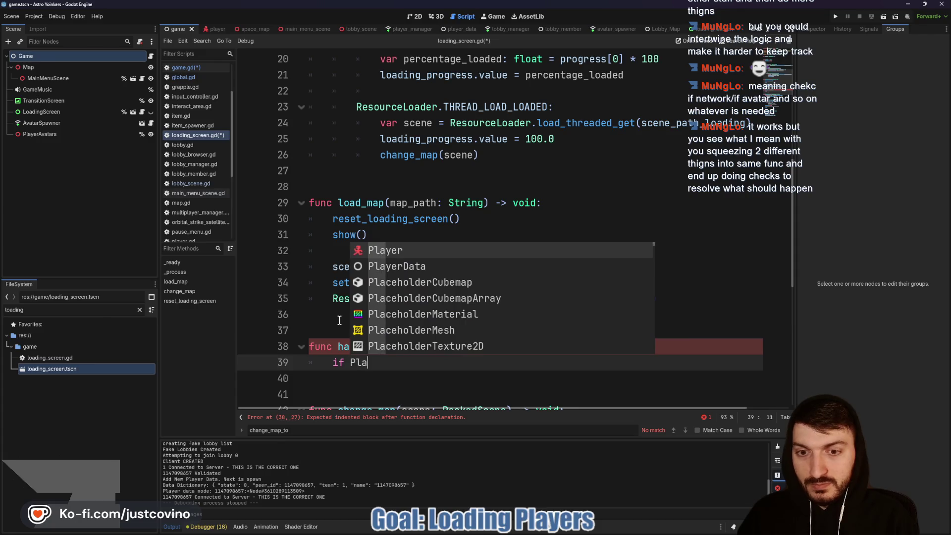
pyautogui.write('.')
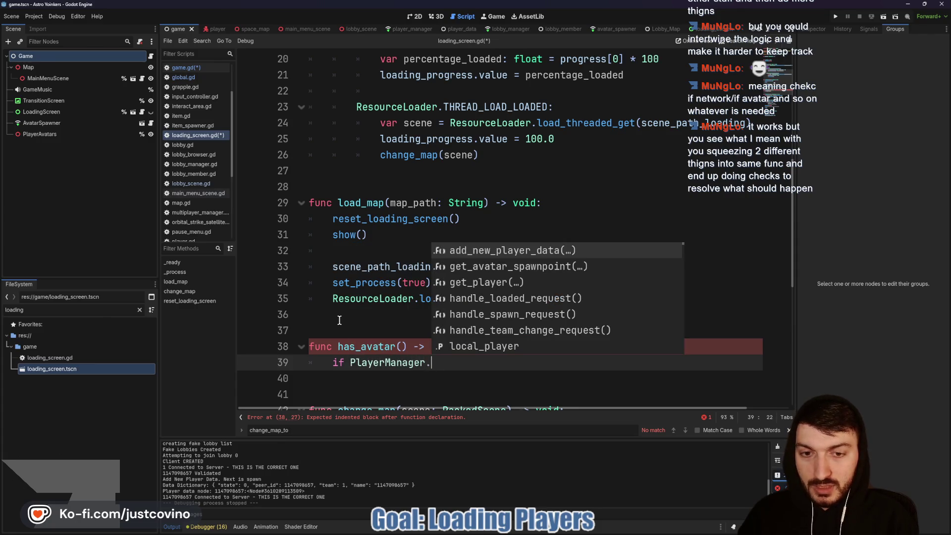
pyautogui.write('loc')
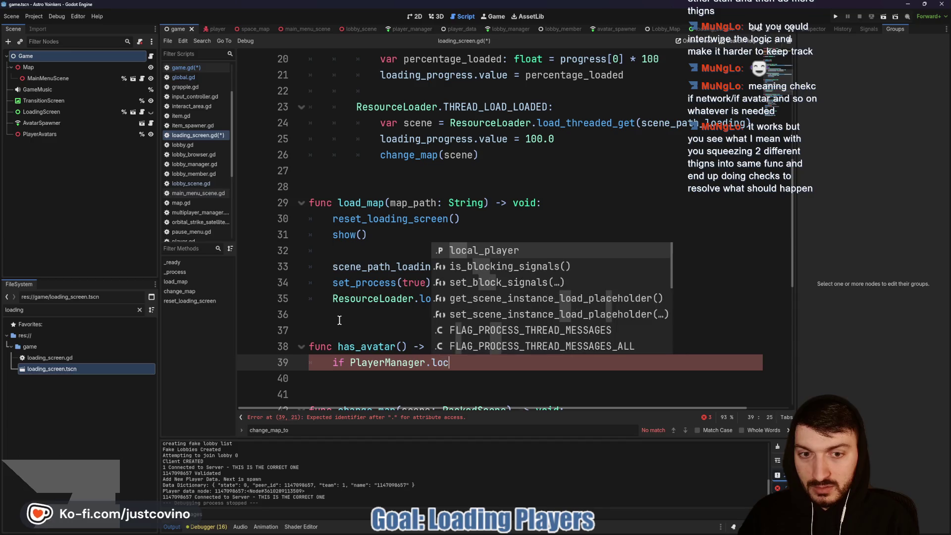
pyautogui.press('Return')
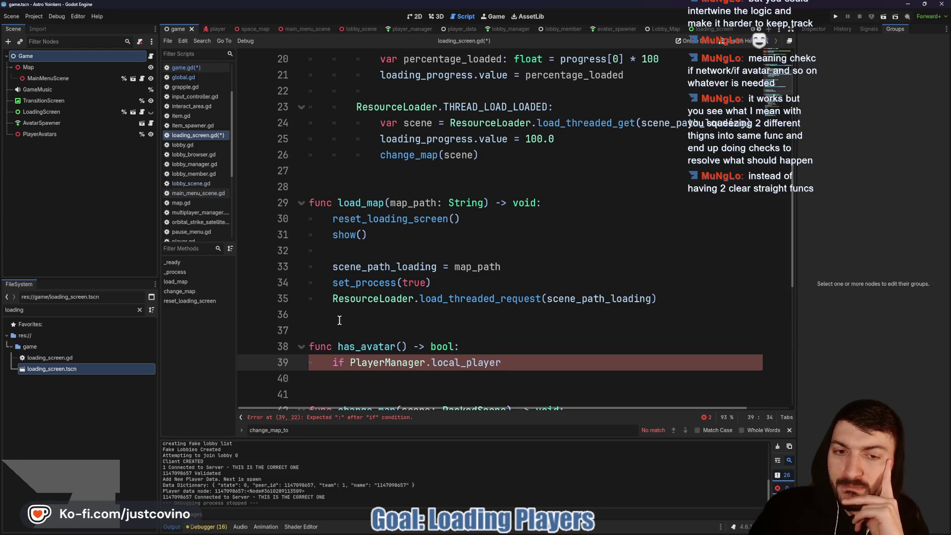
pyautogui.write('.avat')
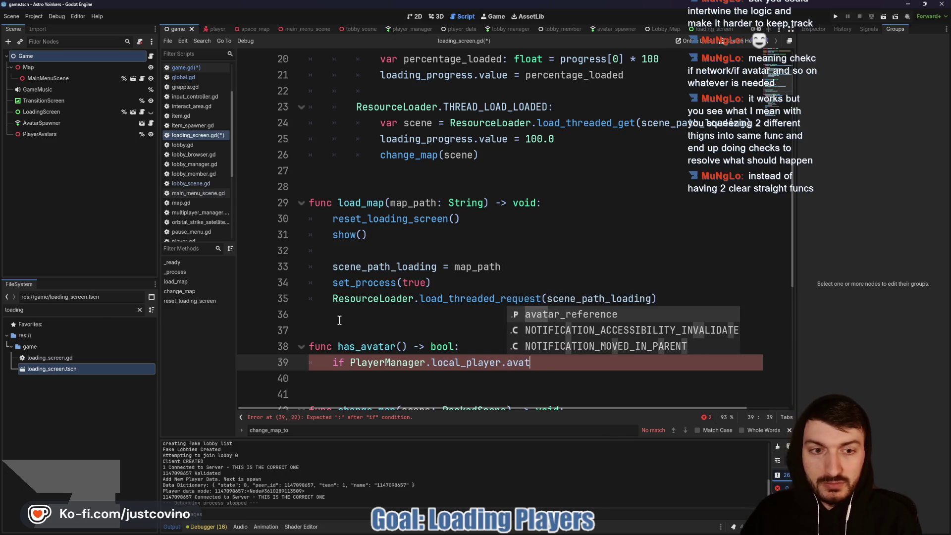
pyautogui.press('Return')
pyautogui.write('!= null:')
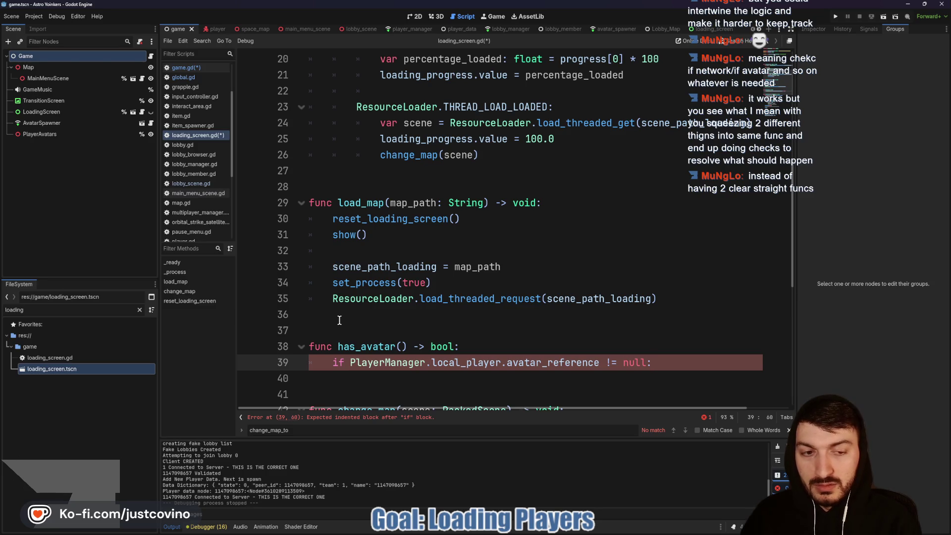
pyautogui.press('Return')
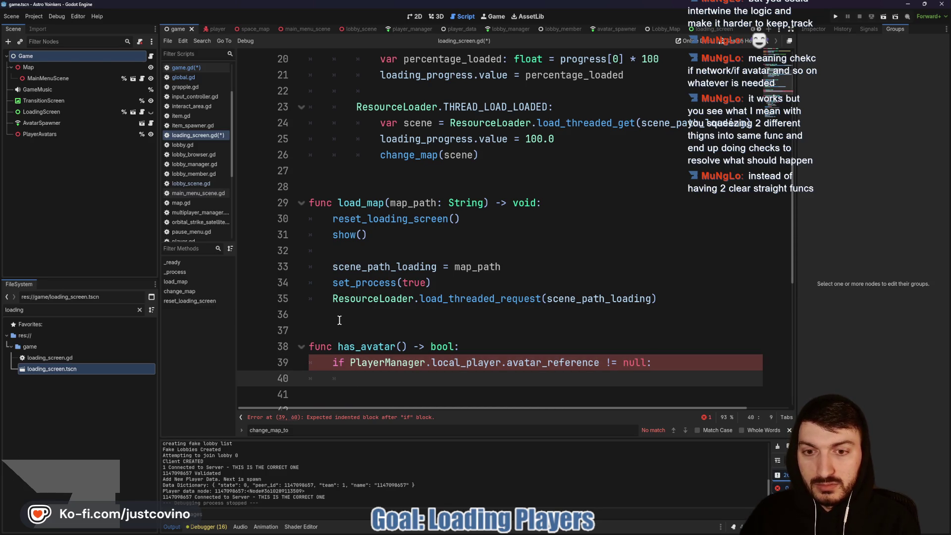
pyautogui.write('return t')
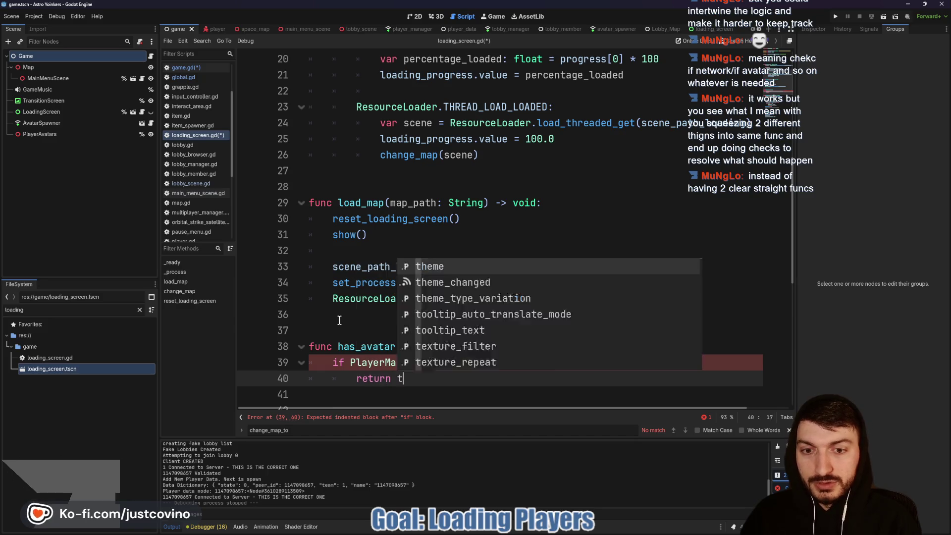
pyautogui.write('rue')
pyautogui.press('Return')
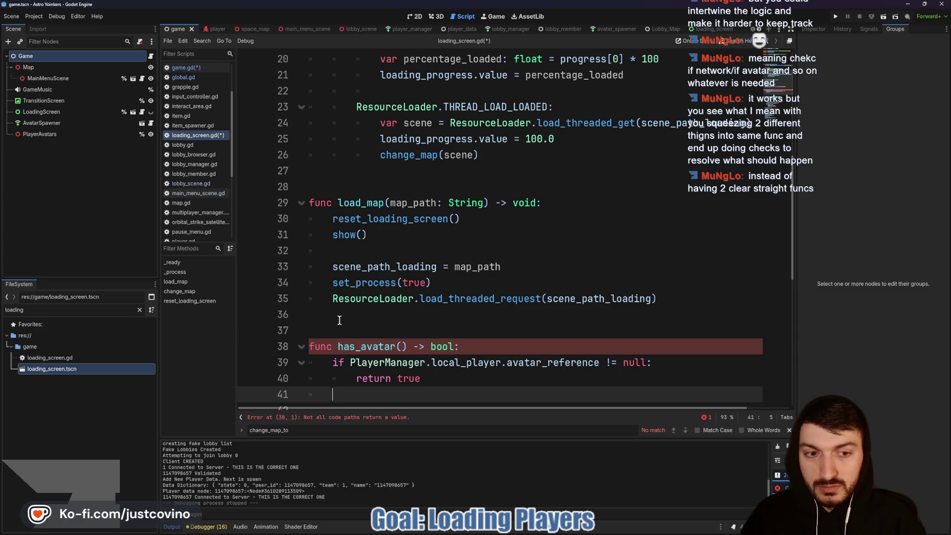
# Simplify the body to 'return PlayerManager.local_player.avatar_reference != null'.
pyautogui.moveTo(350, 363); pyautogui.dragTo(331, 361)
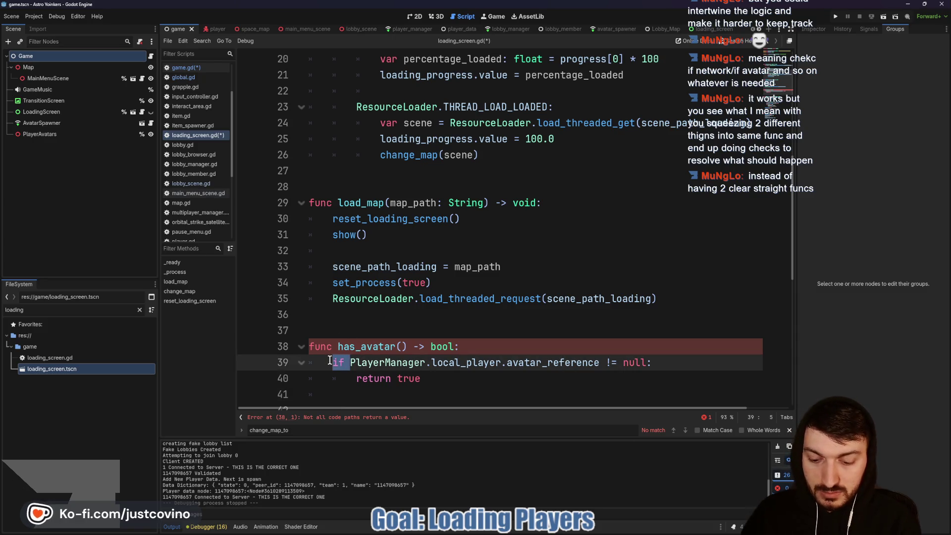
pyautogui.write('return')
pyautogui.moveTo(420, 378)
pyautogui.mouseDown()
pyautogui.moveTo(317, 378)
pyautogui.moveTo(681, 364)
pyautogui.mouseUp()
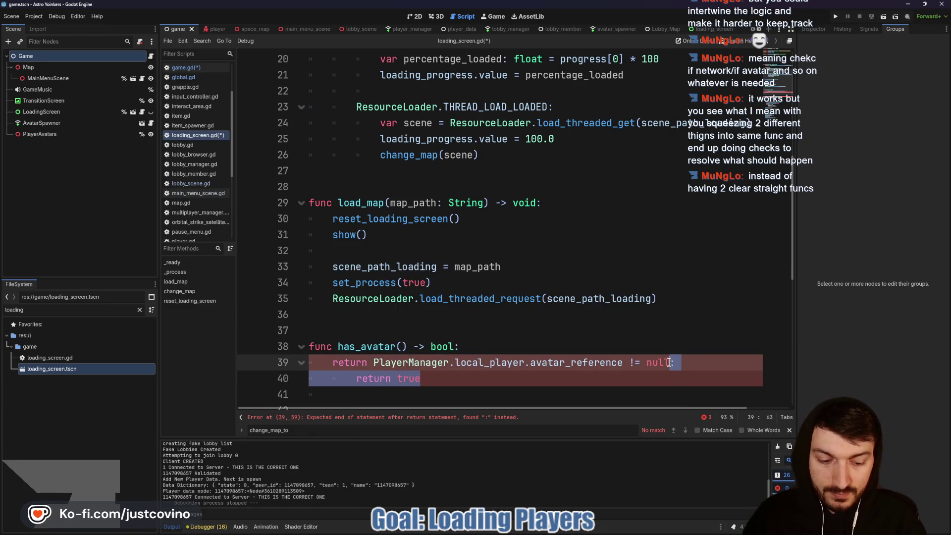
pyautogui.press('BackSpace')
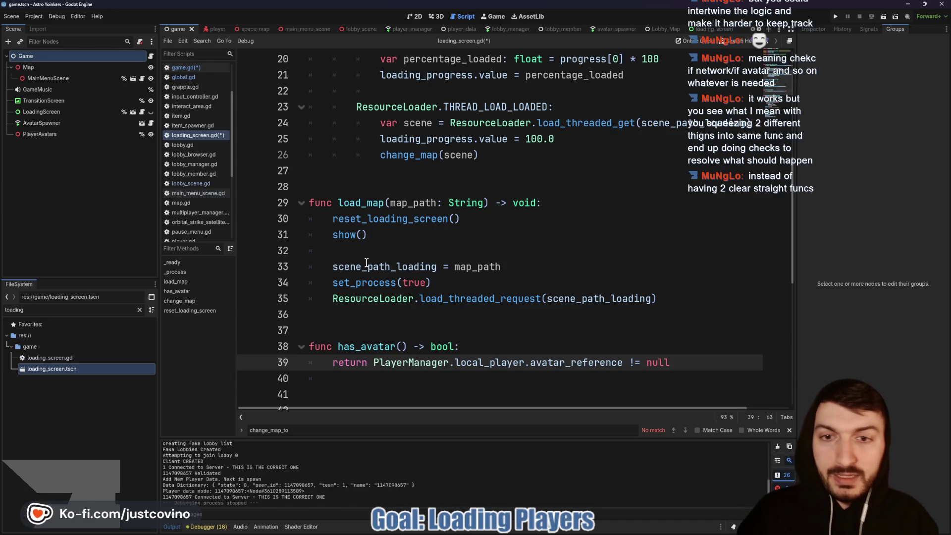
pyautogui.click(366, 247)
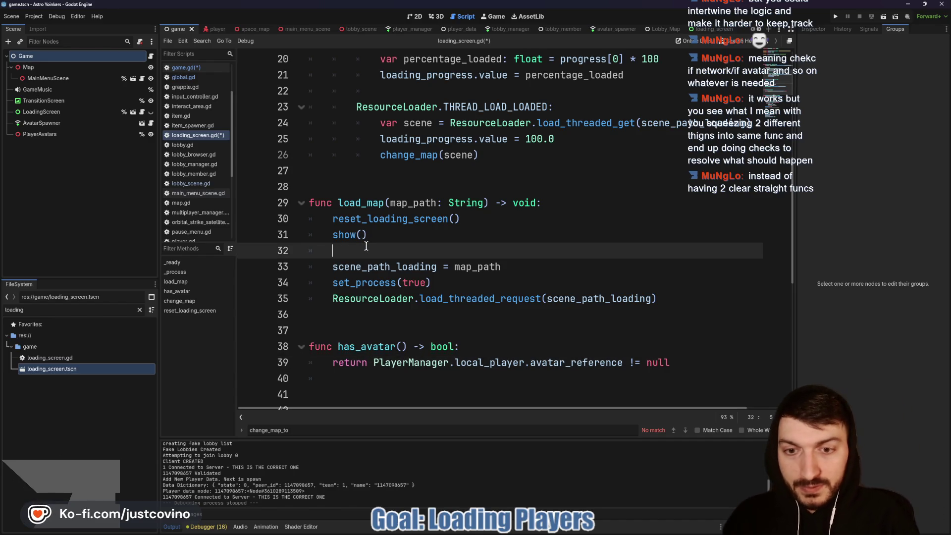
# In load_map, add 'if has_avatar():' calling set_physics_process(false) on local_player.avatar_reference.
pyautogui.write('ifhas_avatar():')
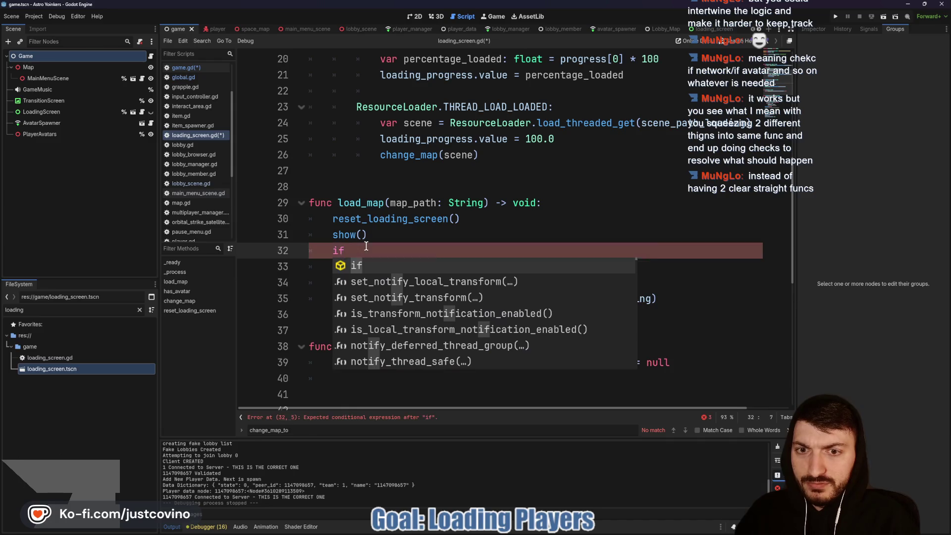
pyautogui.press('Return')
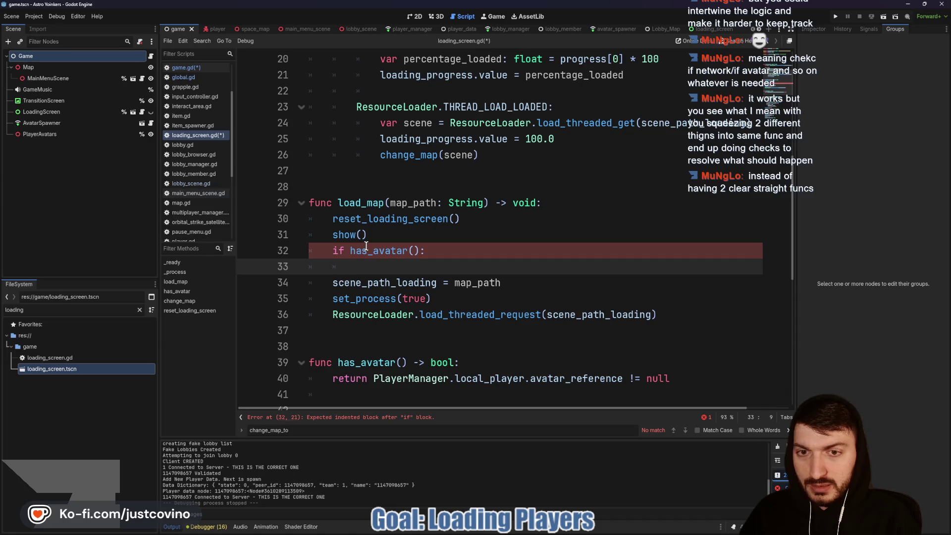
pyautogui.write('PlayerManag')
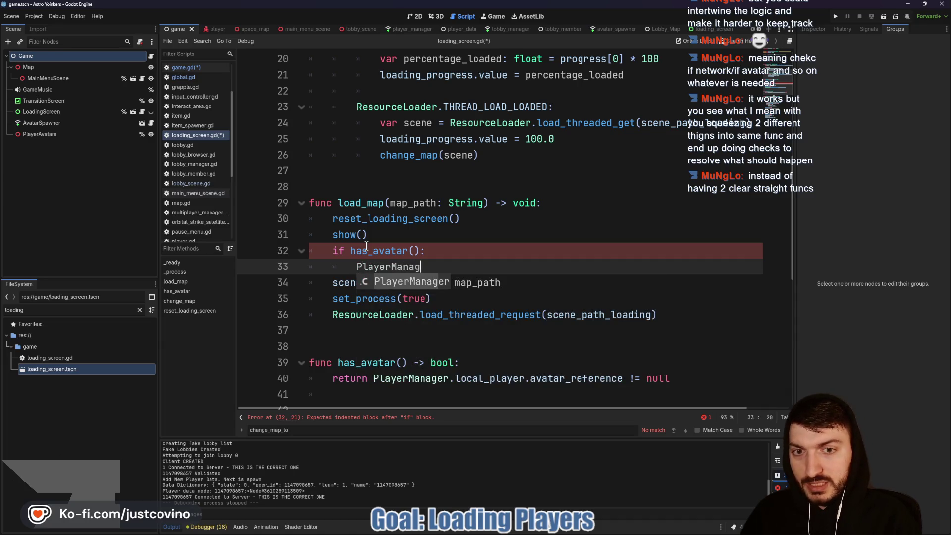
pyautogui.write('er.loca')
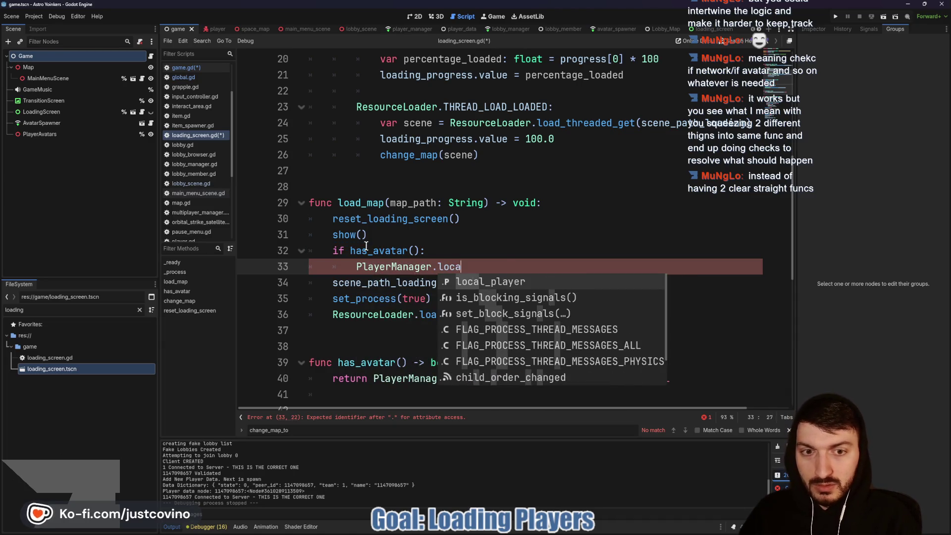
pyautogui.press('Return')
pyautogui.write('.')
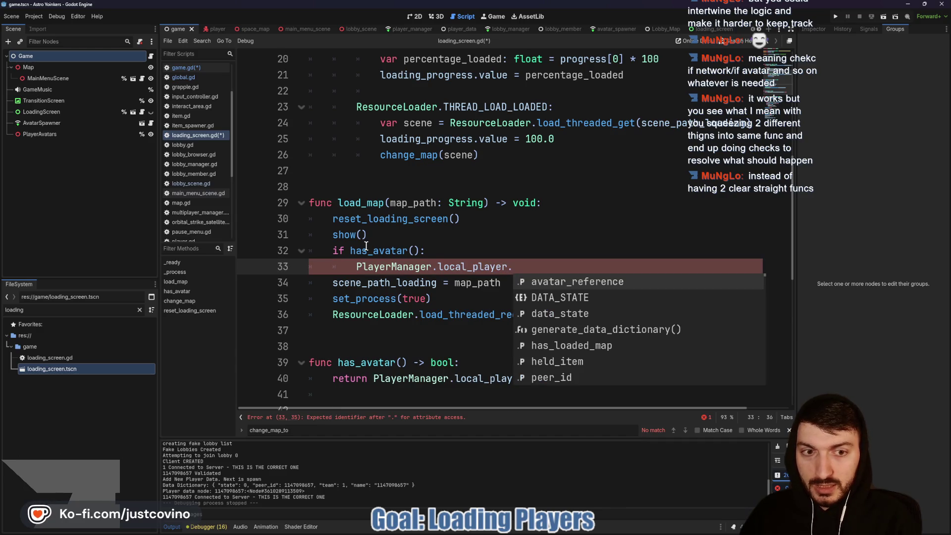
pyautogui.press('Return')
pyautogui.write('.set')
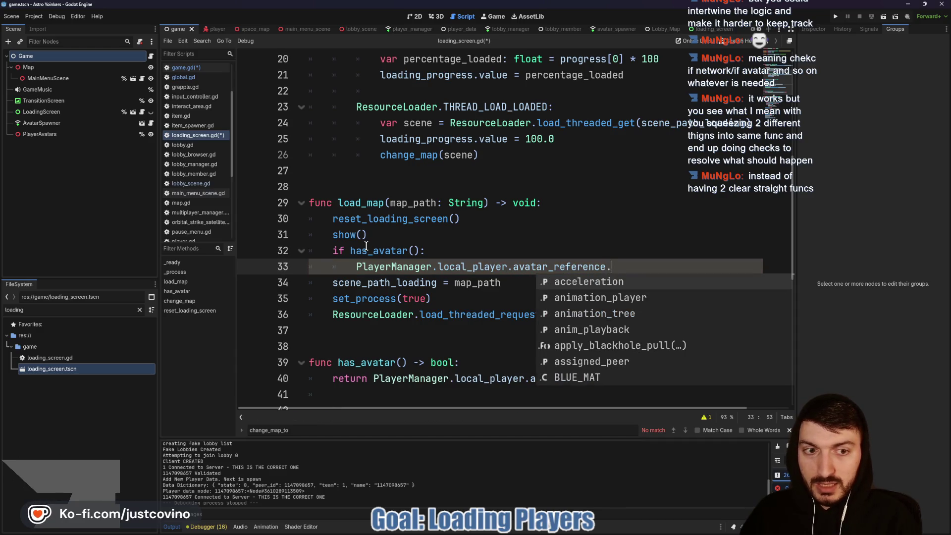
pyautogui.write('_phy')
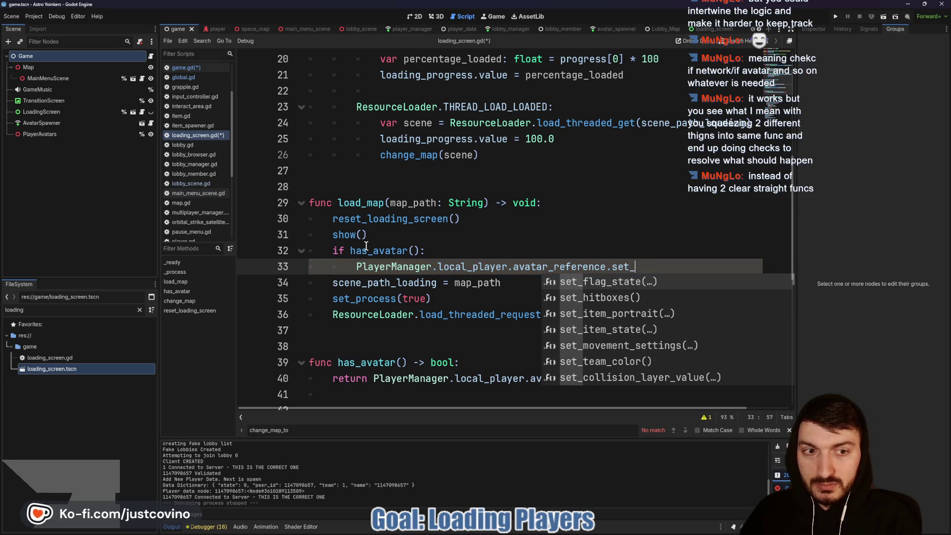
pyautogui.press('Return')
pyautogui.write('fal')
pyautogui.press('Return')
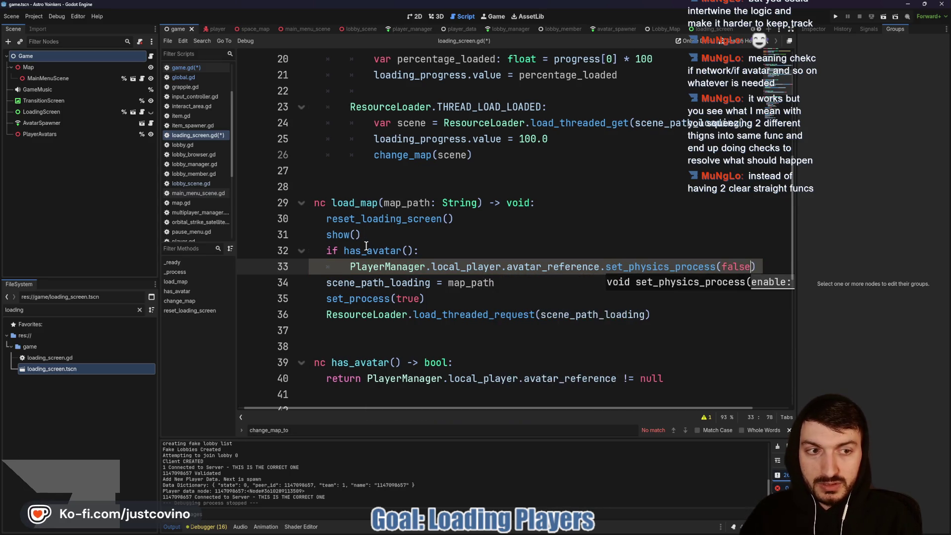
# Add set_process(false) on the local avatar_reference below it and save loading_screen.gd.
pyautogui.press('End')
pyautogui.press('Return')
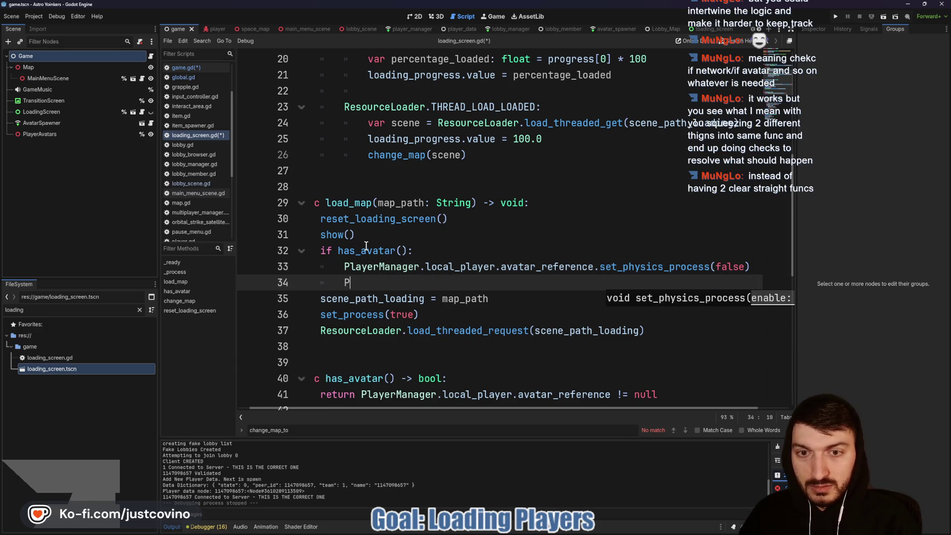
pyautogui.write('layerMa')
pyautogui.press('Return')
pyautogui.write('.')
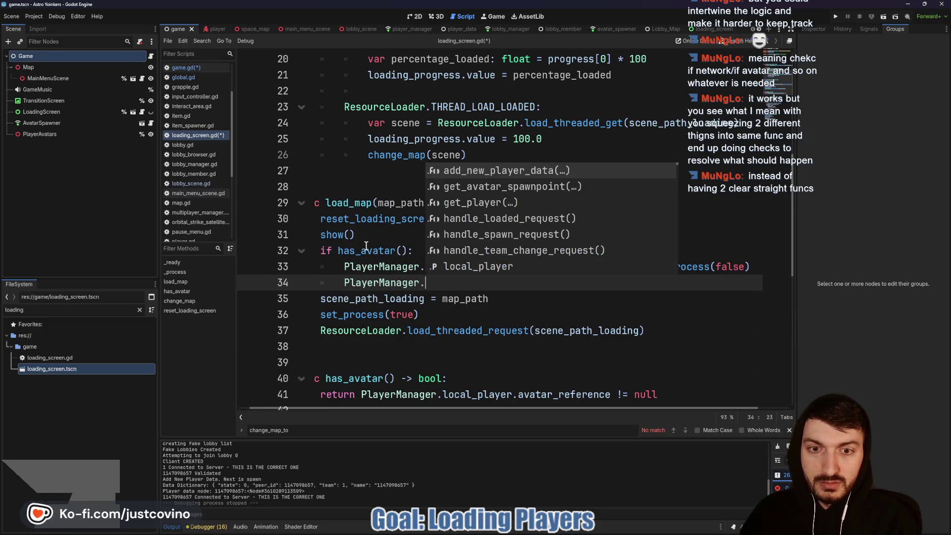
pyautogui.write('lo')
pyautogui.press('Return')
pyautogui.write('.av')
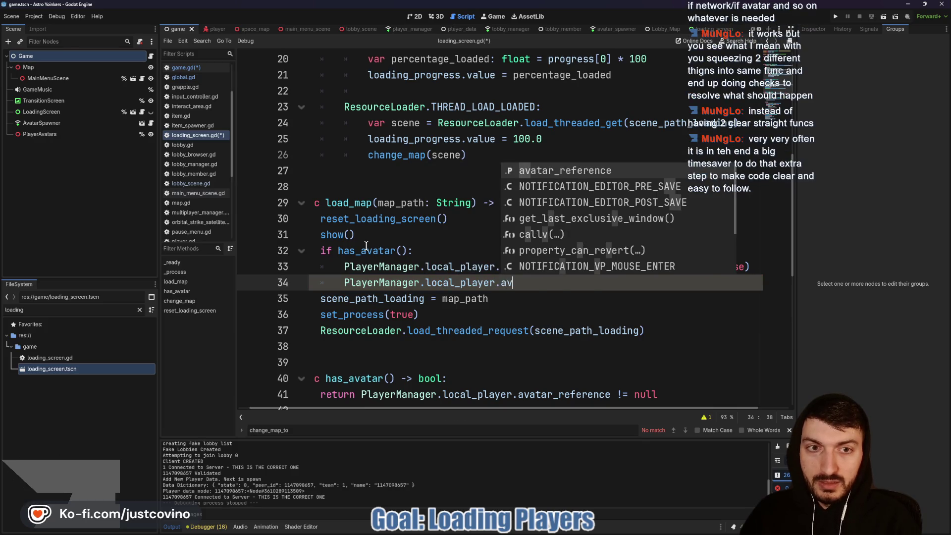
pyautogui.press('Return')
pyautogui.write('.set_pro')
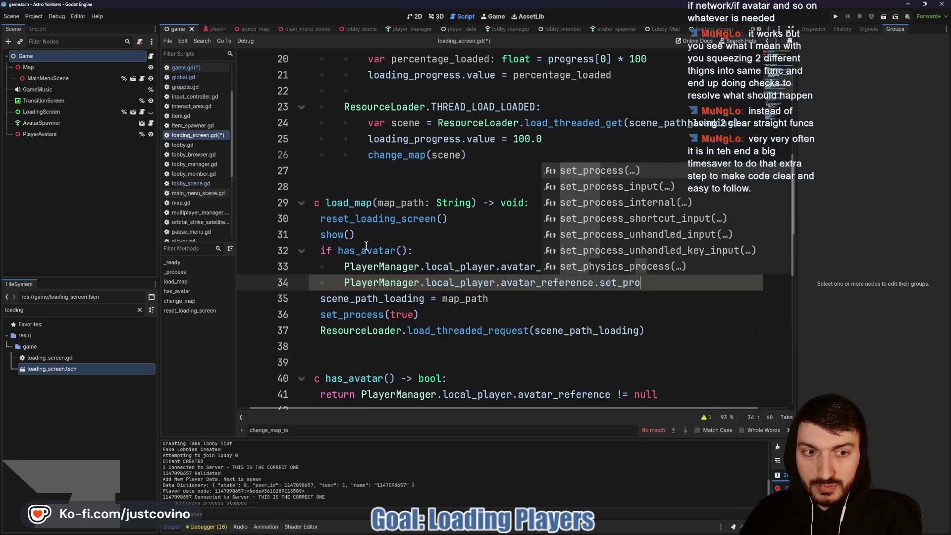
pyautogui.press('Return')
pyautogui.write('fal')
pyautogui.press('Return')
pyautogui.click(506, 301)
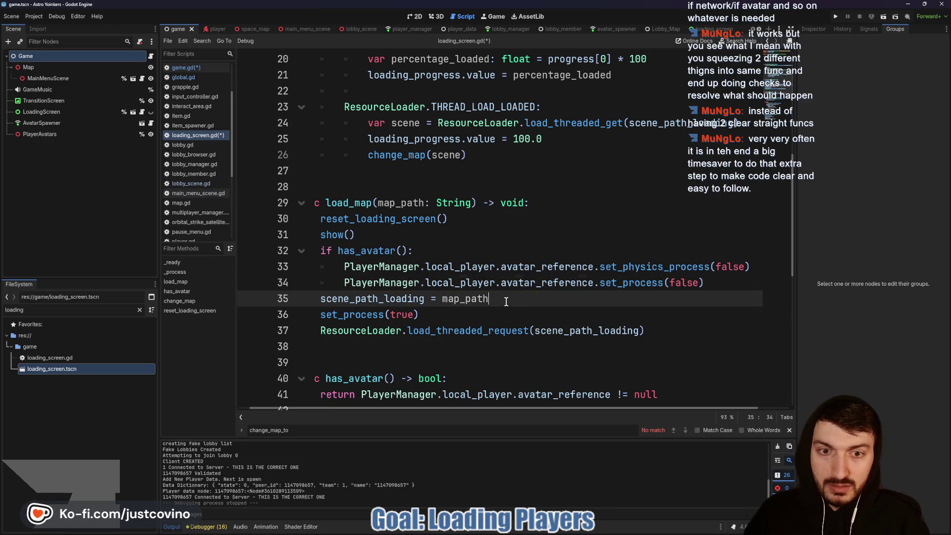
pyautogui.hotkey('ctrl', 's')
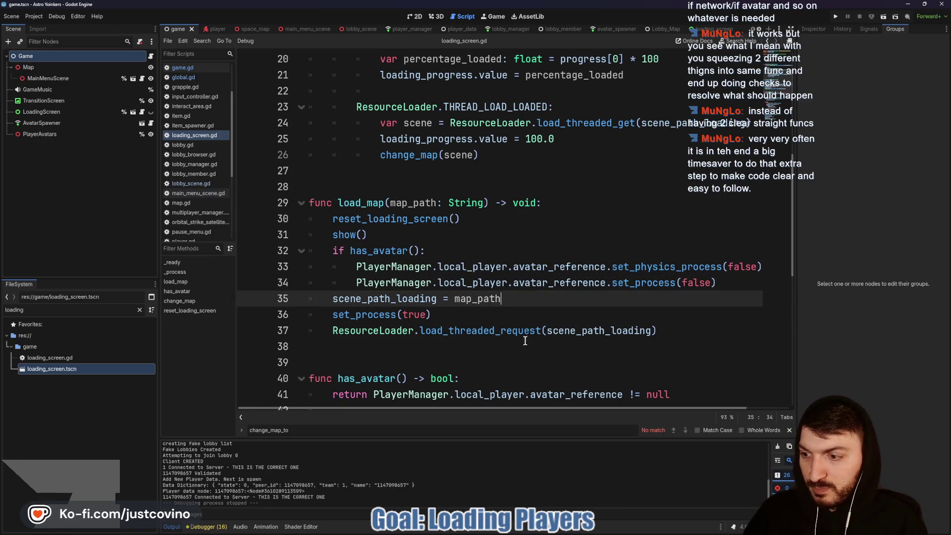
# Look over the code below load_map and run the project in two instances.
pyautogui.moveTo(532, 338)
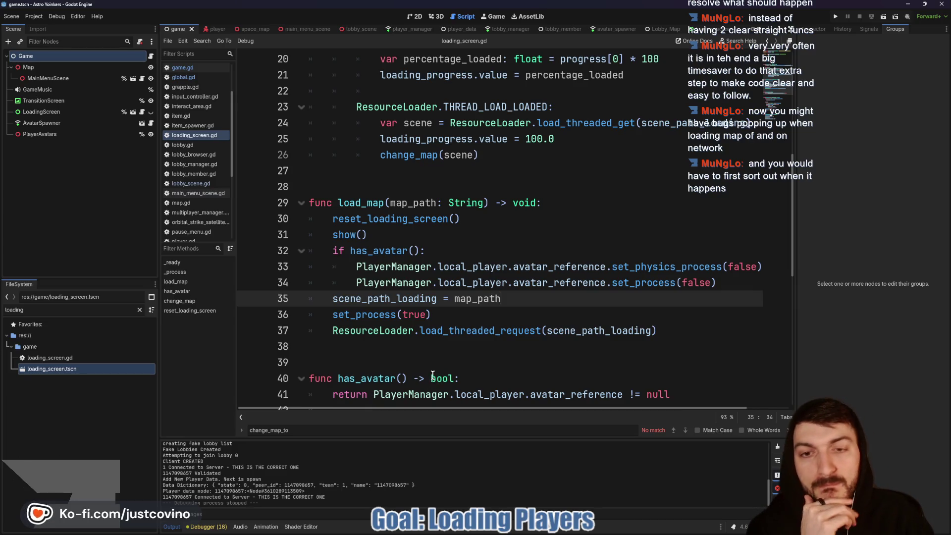
pyautogui.scroll(-1, 440, 368)
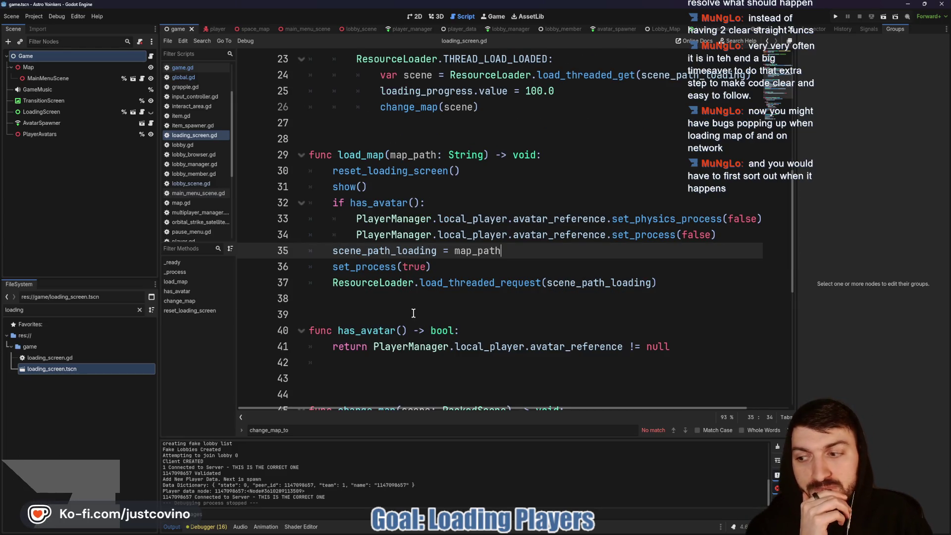
pyautogui.click(395, 306)
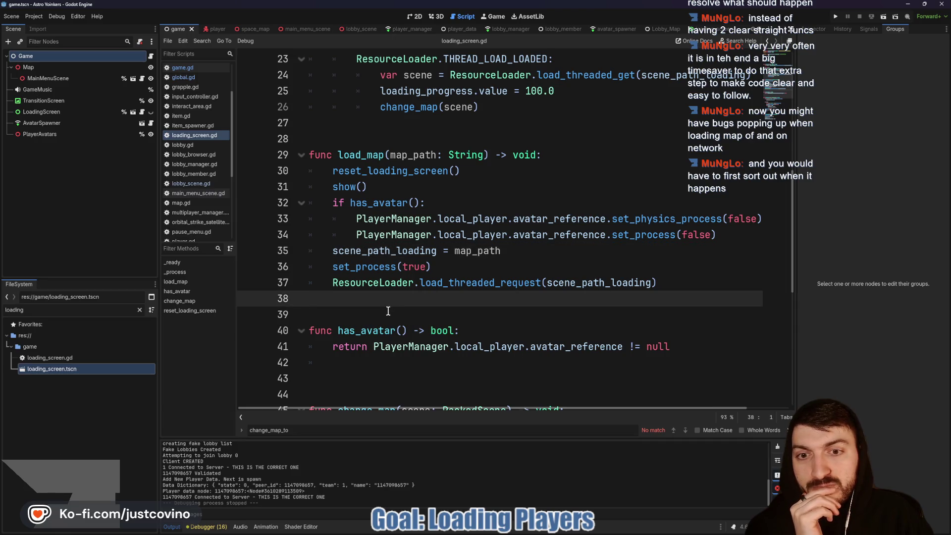
pyautogui.scroll(-1, 388, 311)
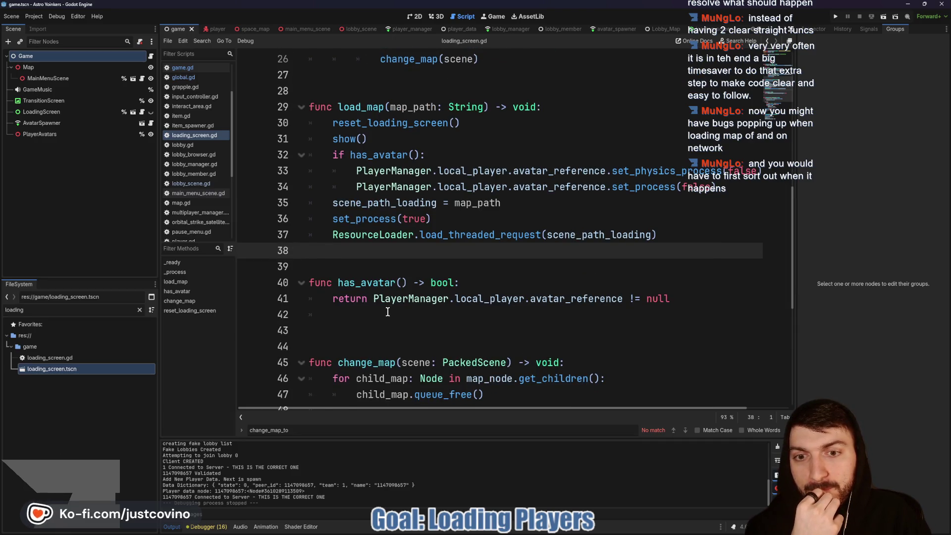
pyautogui.scroll(1, 388, 311)
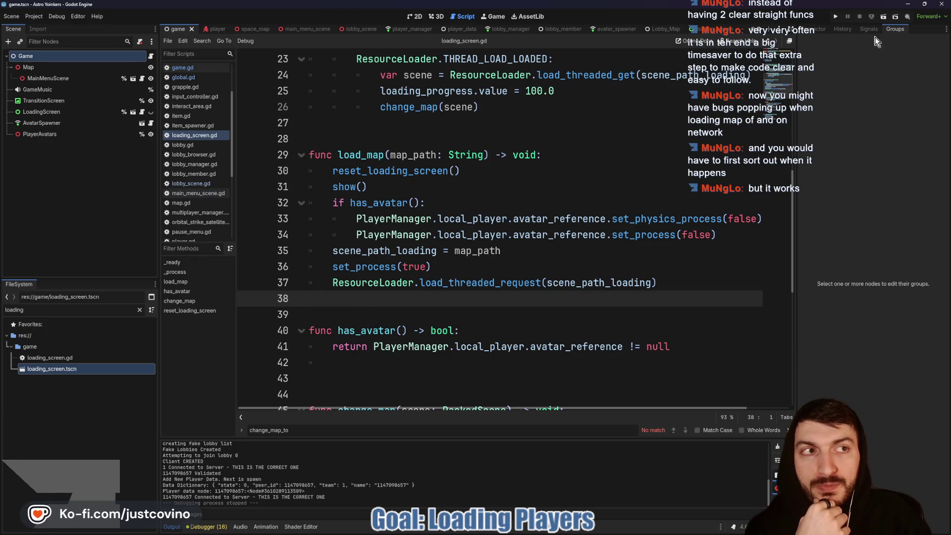
pyautogui.click(837, 19)
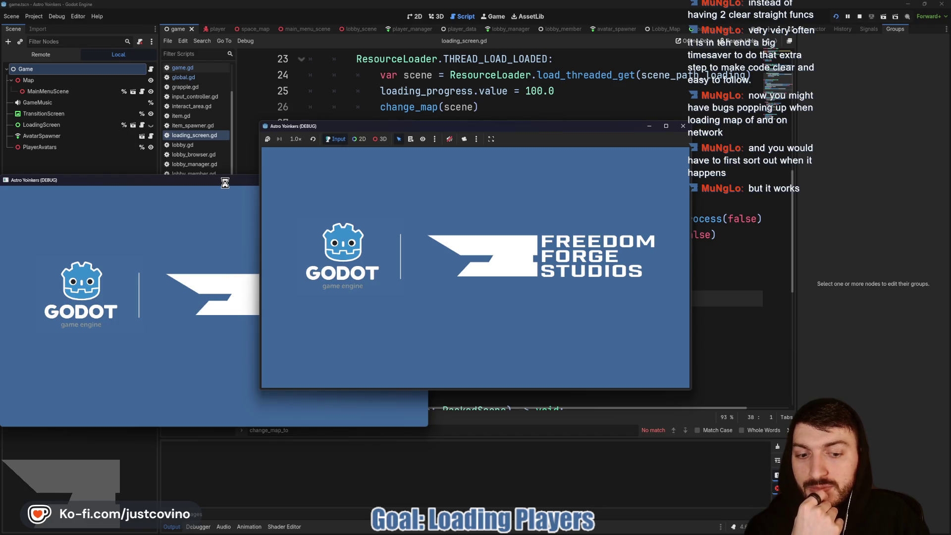
# Arrange the two game windows, host a private lobby, and move the host avatar.
pyautogui.moveTo(225, 183)
pyautogui.mouseDown()
pyautogui.moveTo(794, 174)
pyautogui.moveTo(703, 167)
pyautogui.mouseUp()
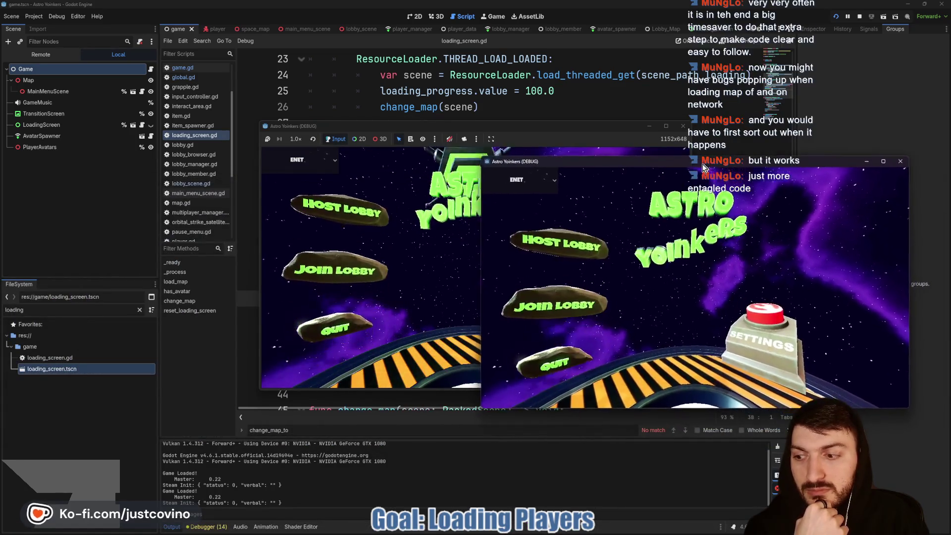
pyautogui.moveTo(555, 128); pyautogui.dragTo(325, 141)
pyautogui.click(100, 252)
pyautogui.click(226, 254)
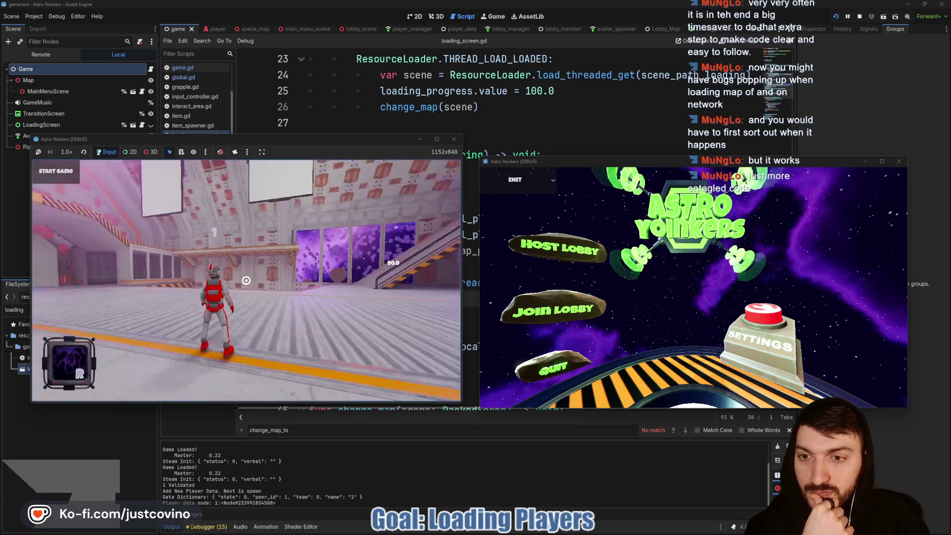
pyautogui.press('w')
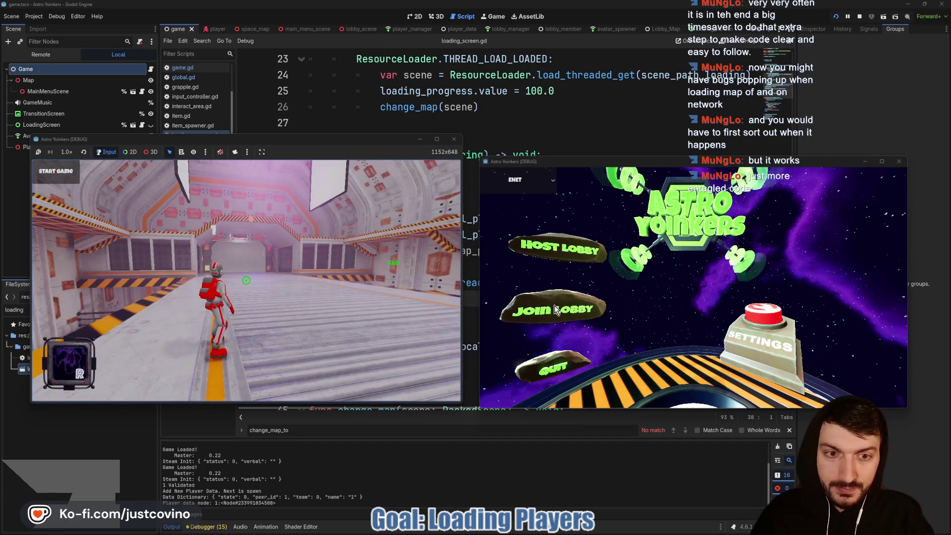
# Join from the second window, triggering the Nil avatar_reference error at has_avatar line 41.
pyautogui.click(555, 310)
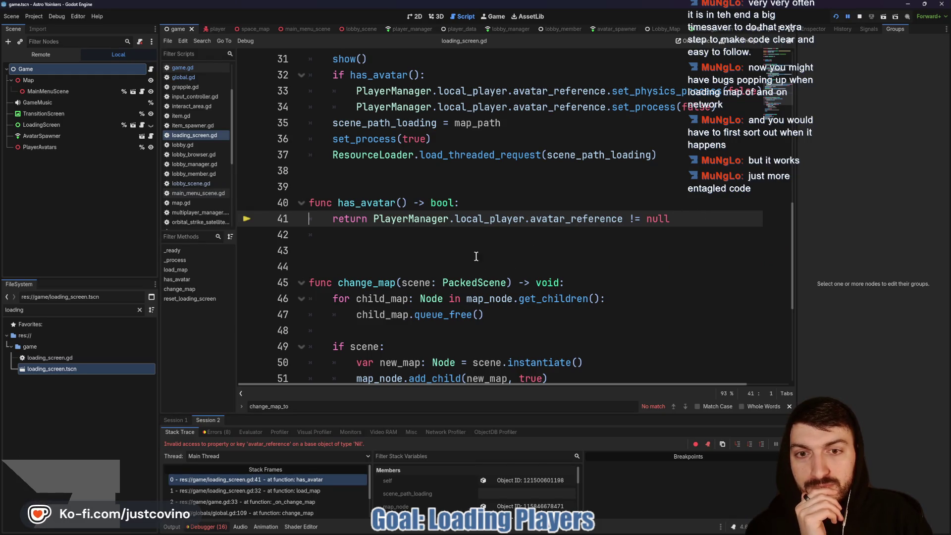
pyautogui.moveTo(429, 220)
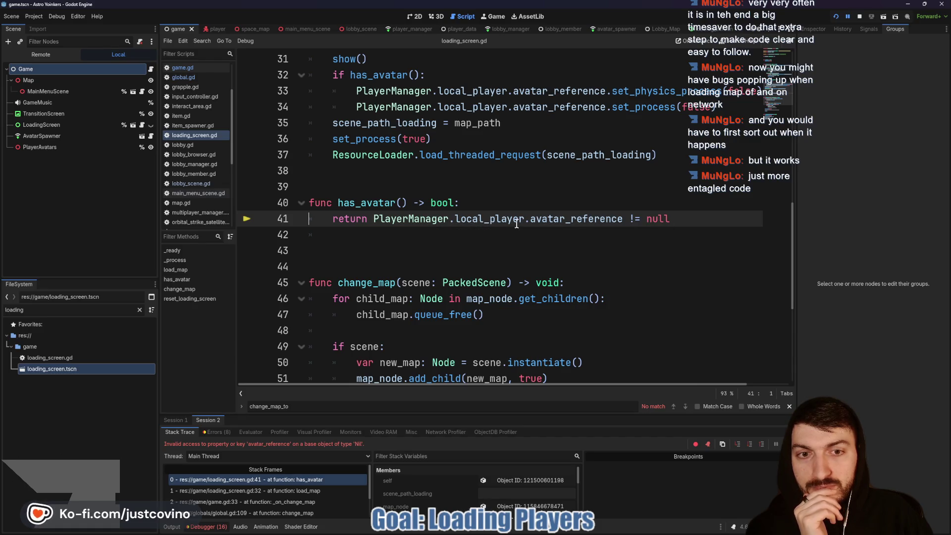
pyautogui.click(479, 207)
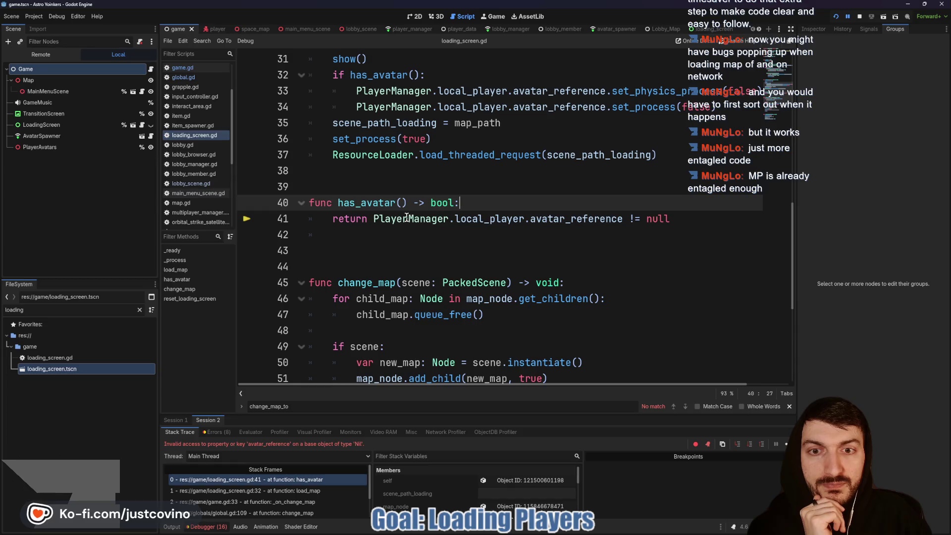
# Add an 'if PlayerManager.local_player != null' check and indent the avatar line beneath it.
pyautogui.press('Return')
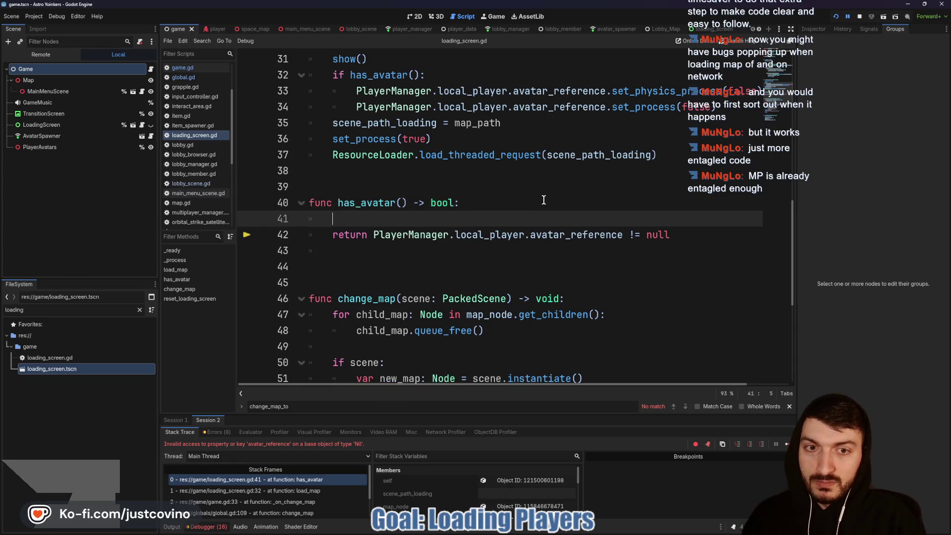
pyautogui.write('if Playe')
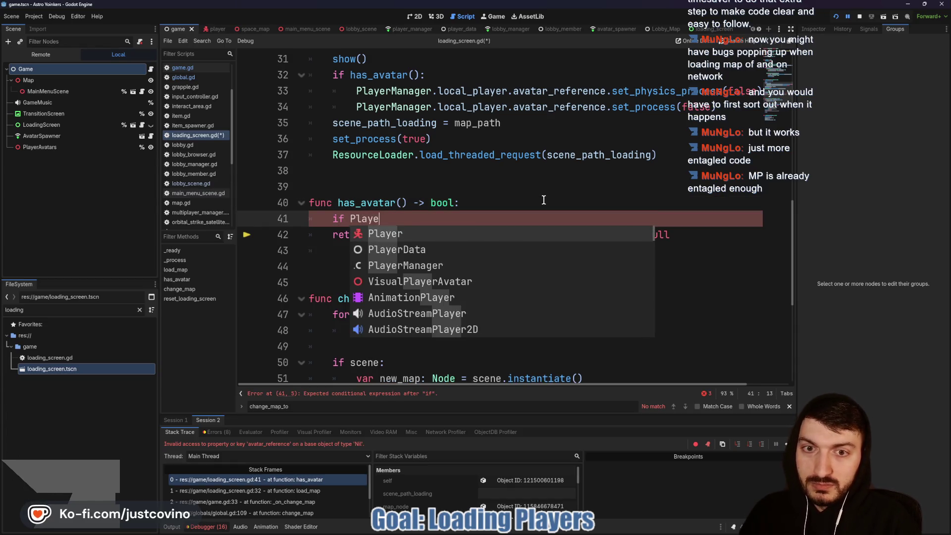
pyautogui.write('rManager.lo')
pyautogui.press('Return')
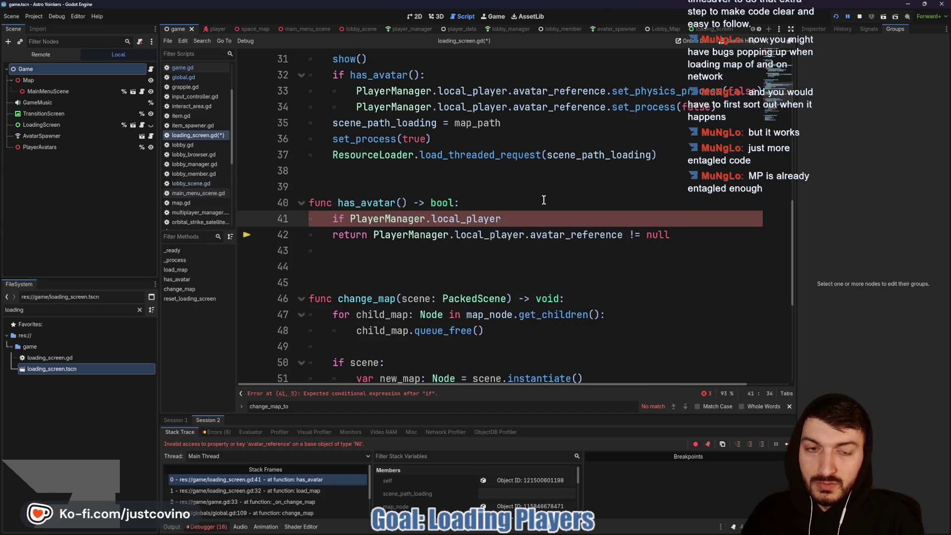
pyautogui.write('!= null:')
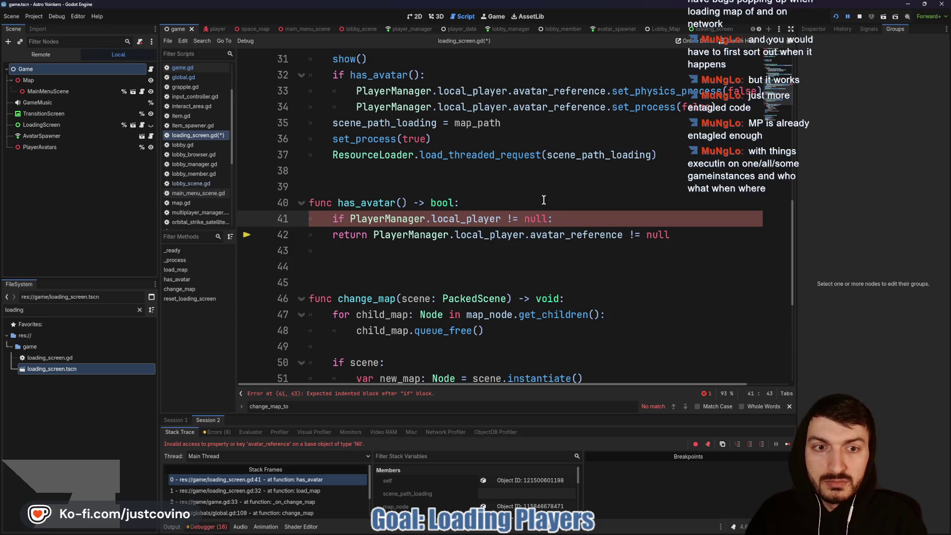
pyautogui.moveTo(374, 235); pyautogui.dragTo(331, 234)
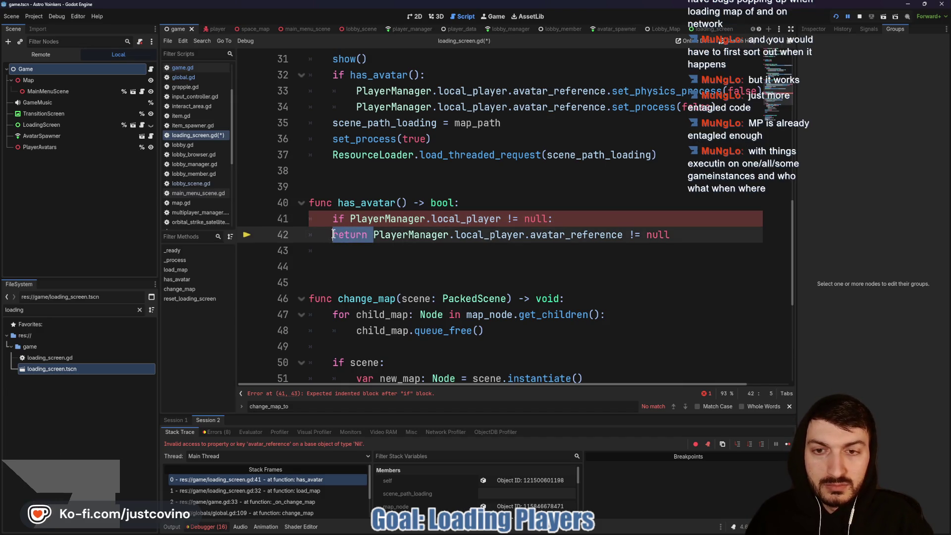
pyautogui.press('Delete')
pyautogui.press('Delete')
pyautogui.press('Tab')
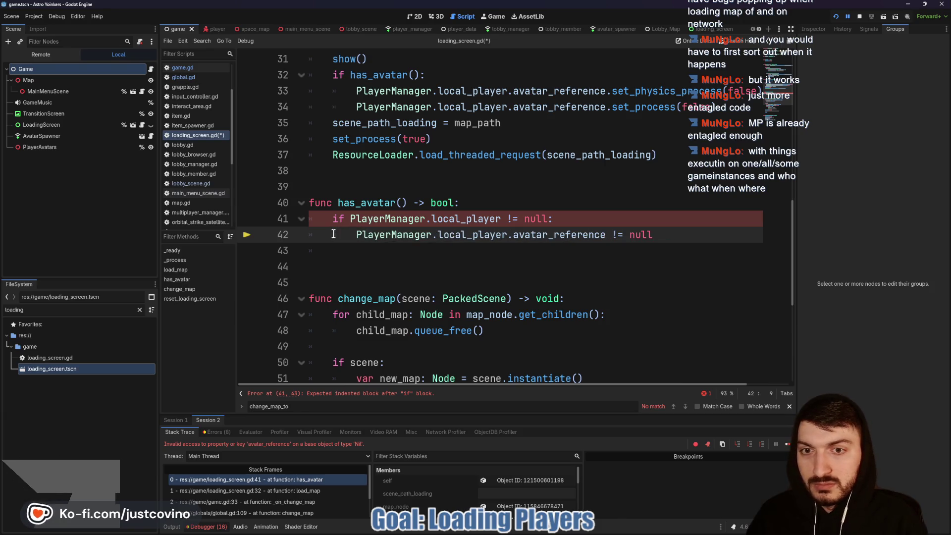
pyautogui.click(858, 17)
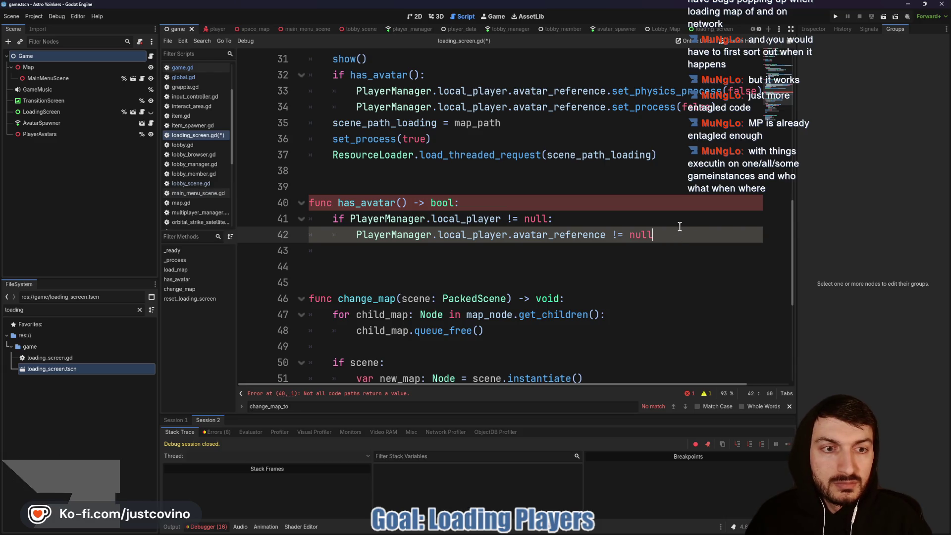
# Make the avatar_reference check return true and add a fallback 'return false'.
pyautogui.write(':')
pyautogui.press('Return')
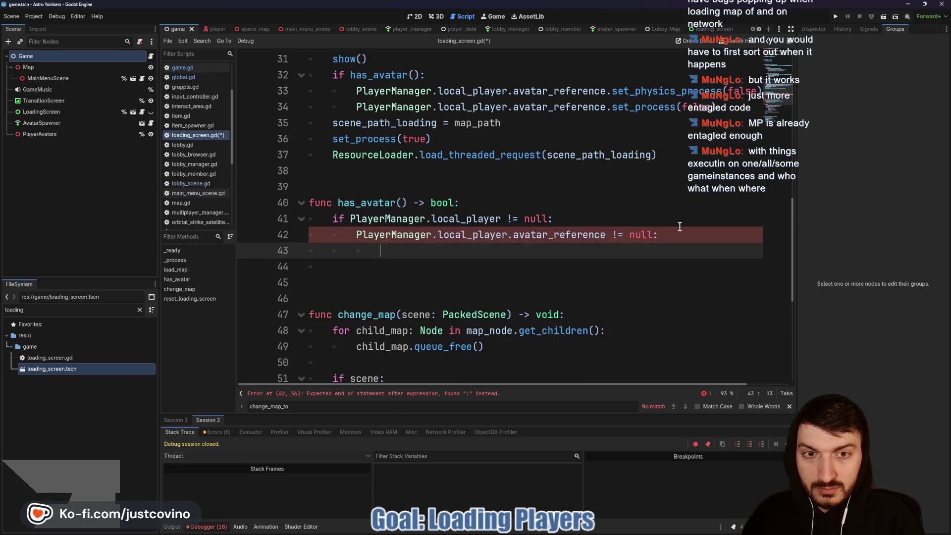
pyautogui.write('return true')
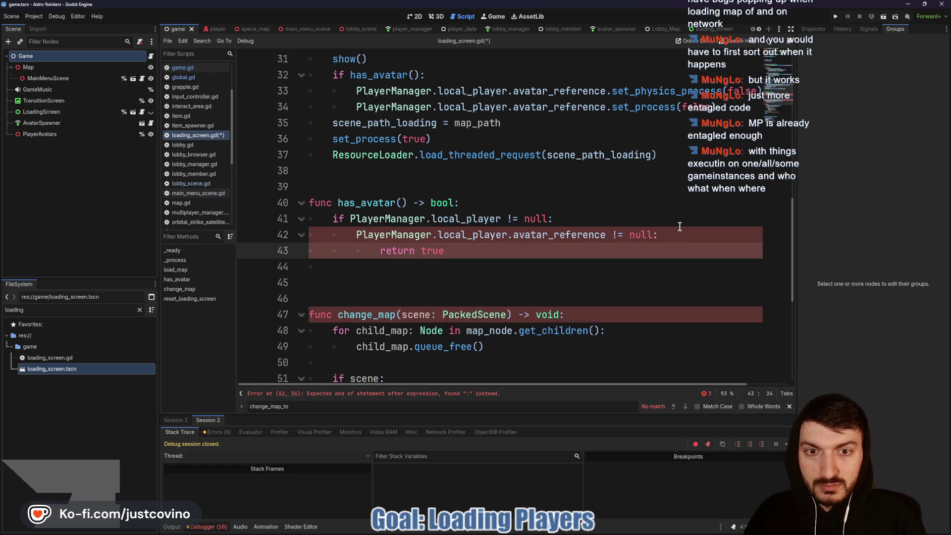
pyautogui.press('Return')
pyautogui.write('eturn false')
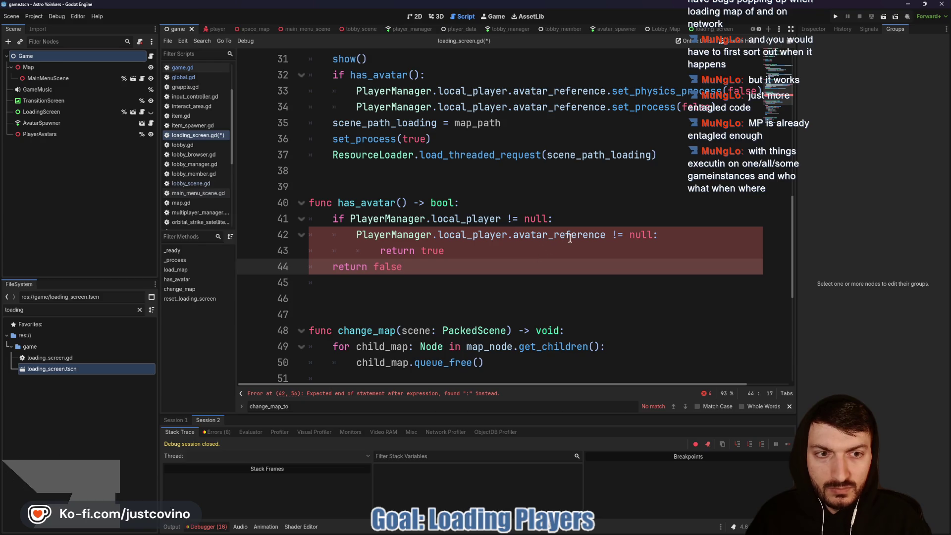
# Drop '!= null' from the local_player check, prefix the avatar line with 'if', save and run.
pyautogui.click(560, 218)
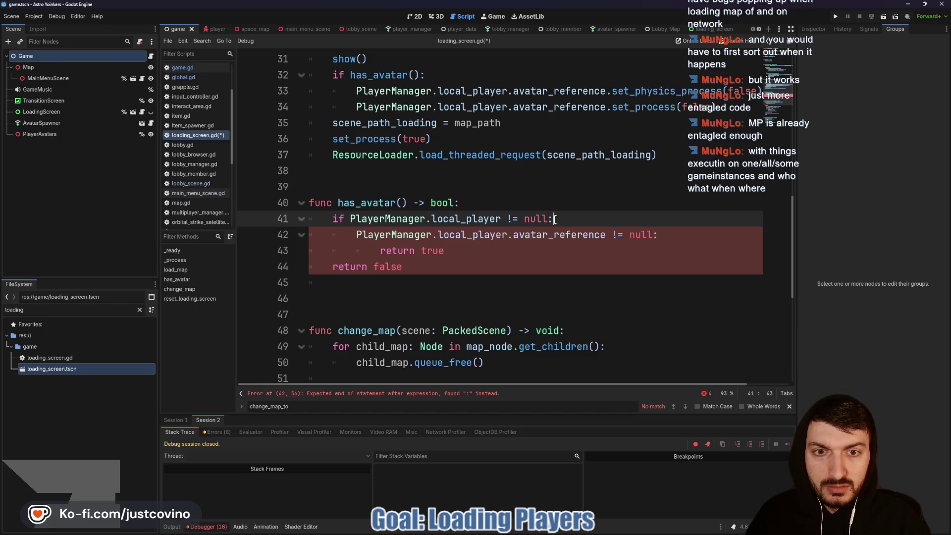
pyautogui.moveTo(554, 219); pyautogui.dragTo(498, 214)
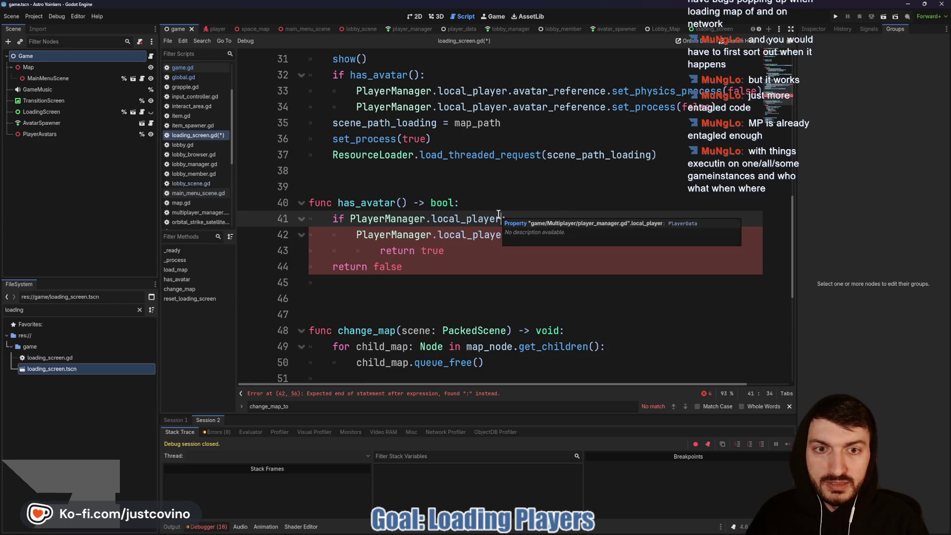
pyautogui.press('BackSpace')
pyautogui.press('Down')
pyautogui.press('Home')
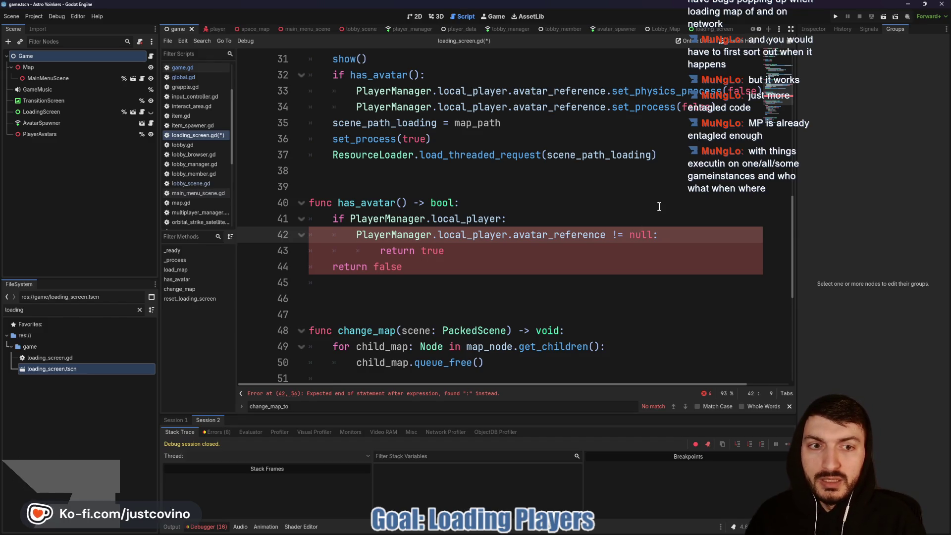
pyautogui.write('if')
pyautogui.click(563, 251)
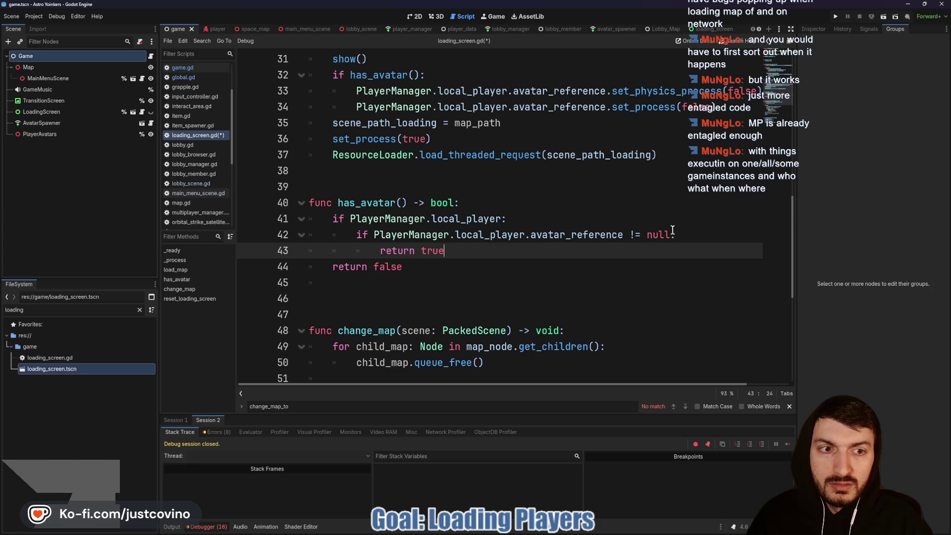
pyautogui.click(425, 269)
pyautogui.hotkey('ctrl', 's')
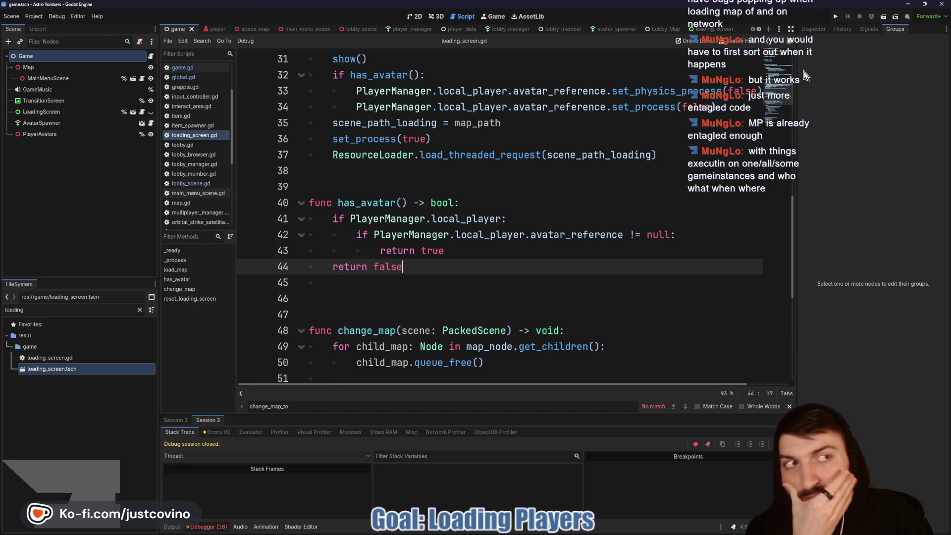
pyautogui.press('F5')
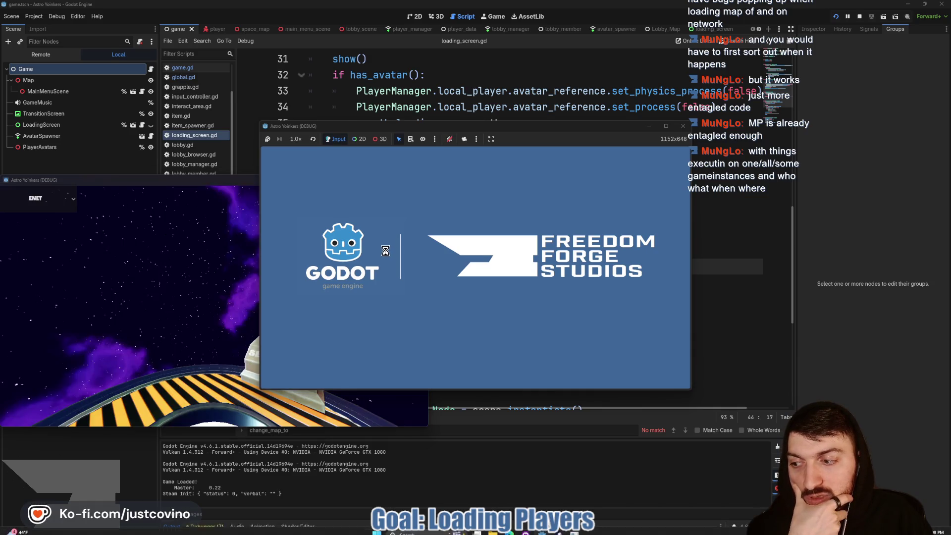
# Place the game windows side by side, host a lobby on the left, and join it from the right.
pyautogui.moveTo(188, 182)
pyautogui.mouseDown()
pyautogui.moveTo(602, 186)
pyautogui.moveTo(713, 143)
pyautogui.mouseUp()
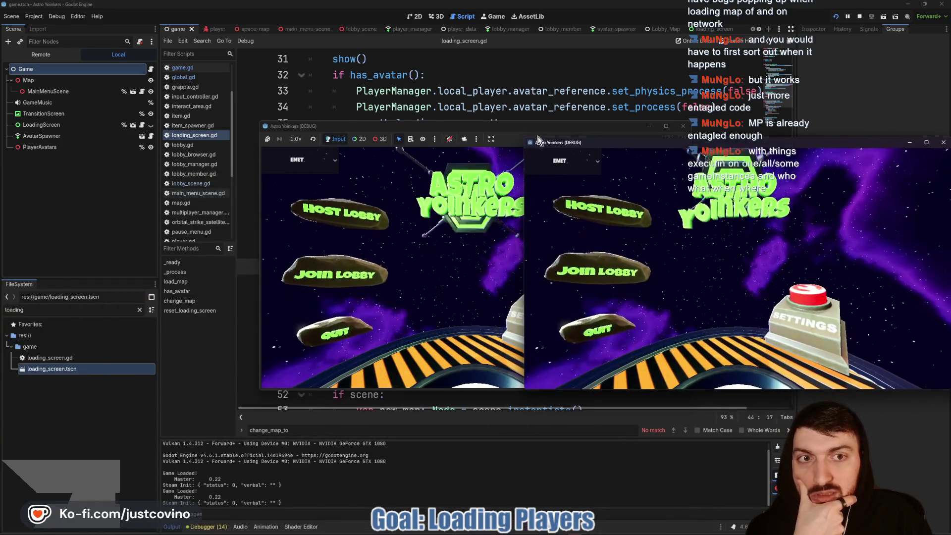
pyautogui.moveTo(542, 128); pyautogui.dragTo(322, 131)
pyautogui.click(150, 232)
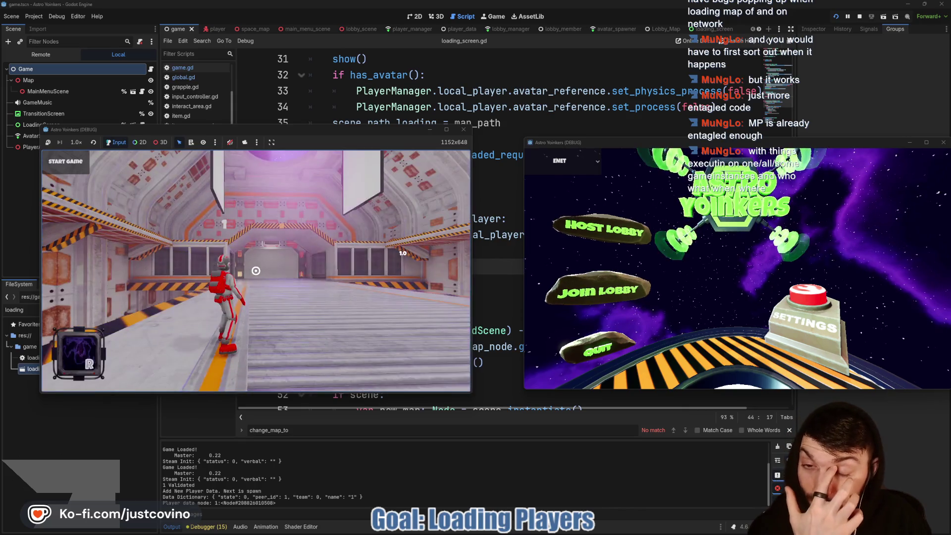
pyautogui.click(589, 294)
pyautogui.click(719, 229)
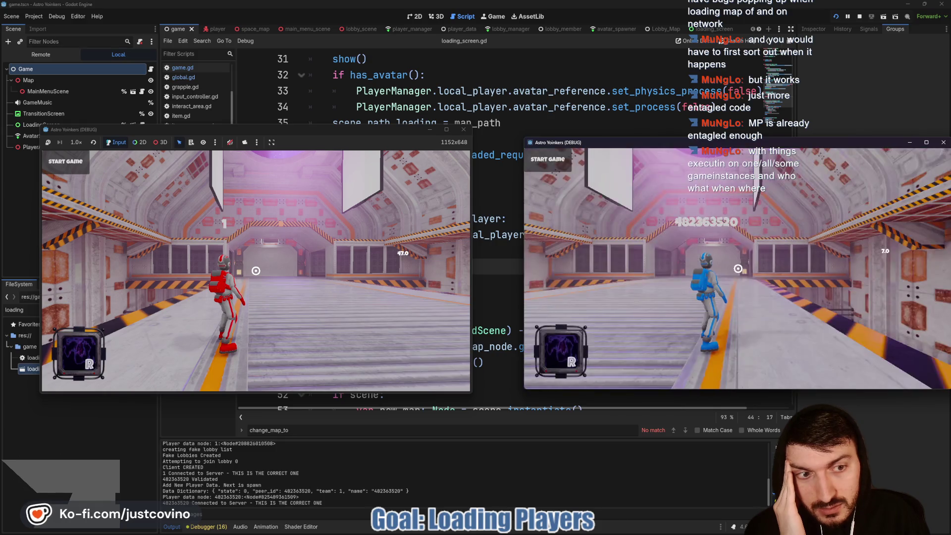
pyautogui.moveTo(738, 268)
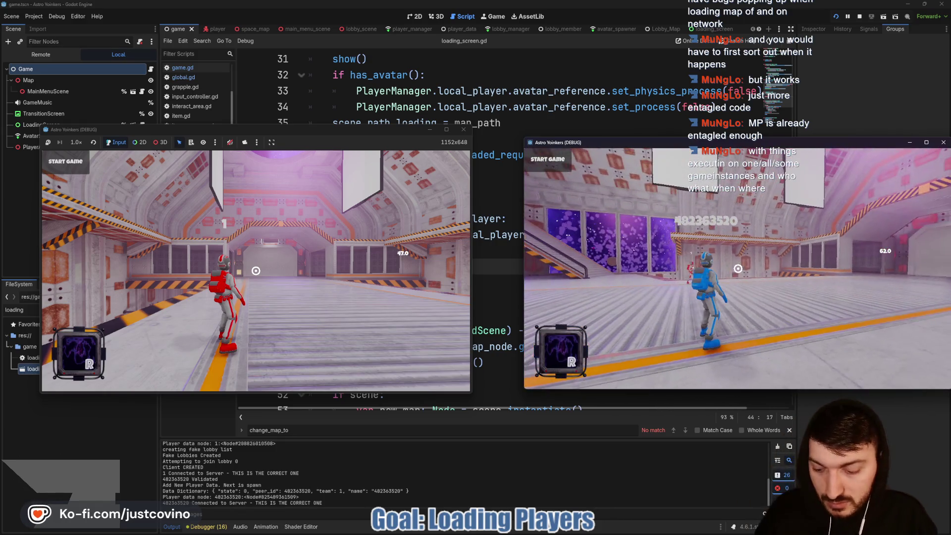
# Start the match so both players load the asteroid map, then stop the run.
pyautogui.click(338, 135)
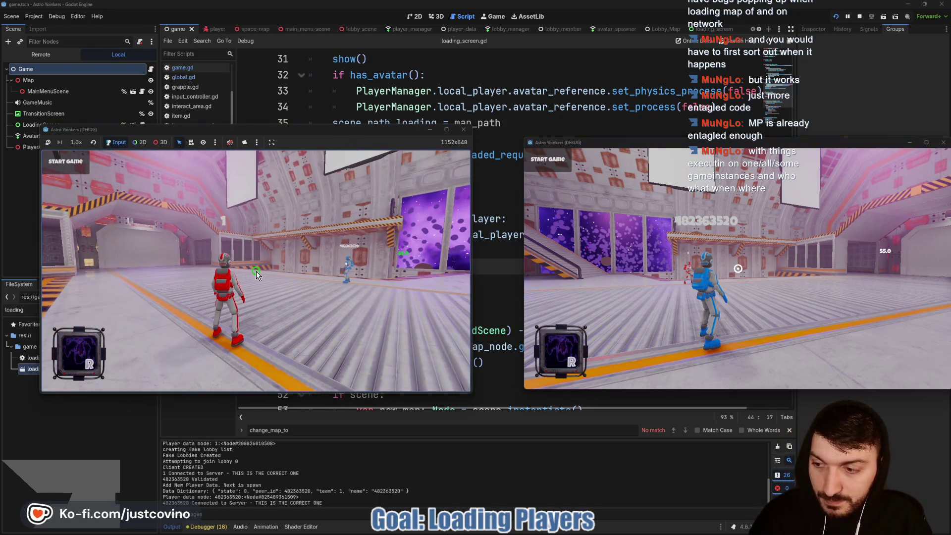
pyautogui.press('Escape')
pyautogui.click(75, 171)
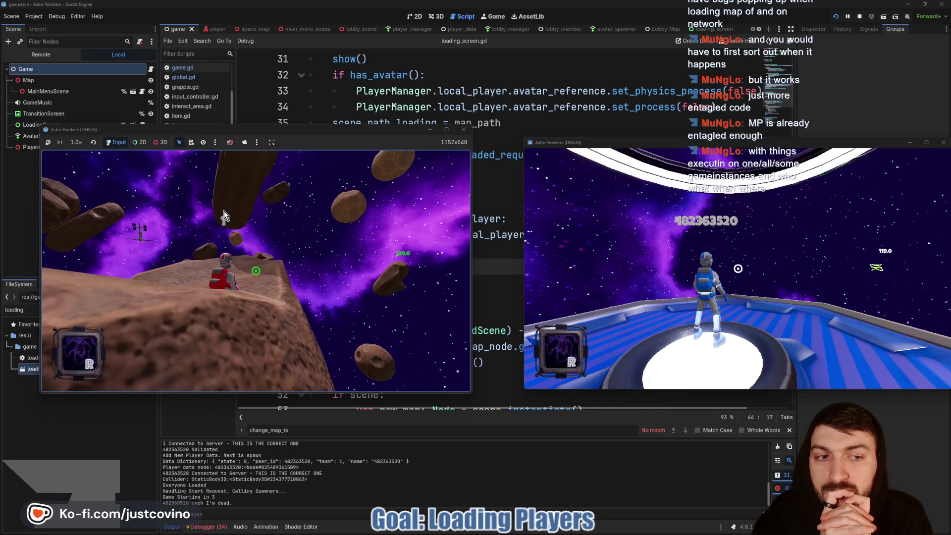
pyautogui.press('F8')
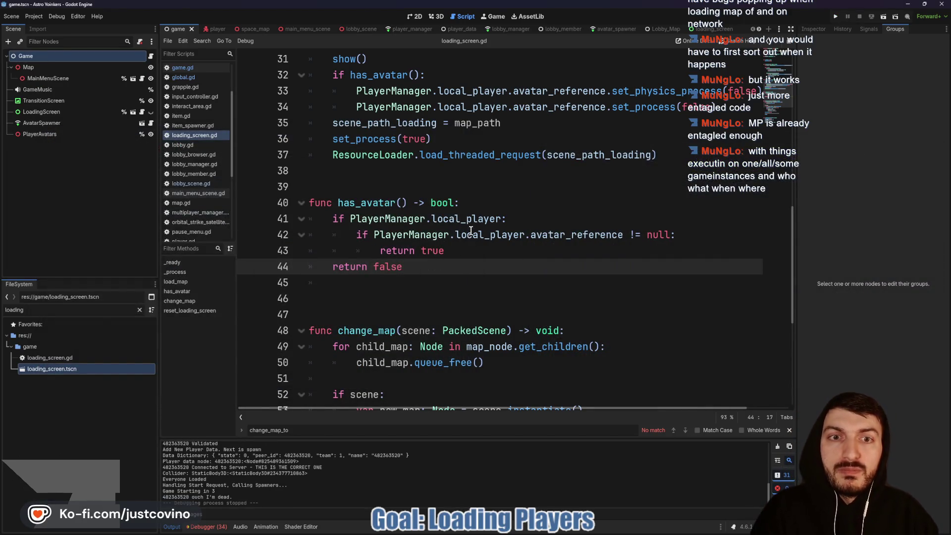
pyautogui.click(409, 30)
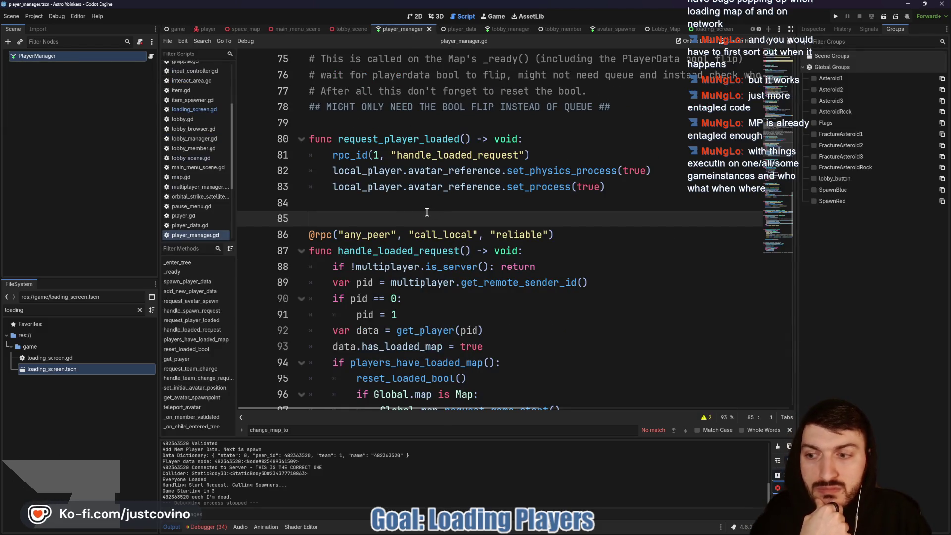
pyautogui.scroll(-2, 424, 212)
pyautogui.doubleClick(402, 298)
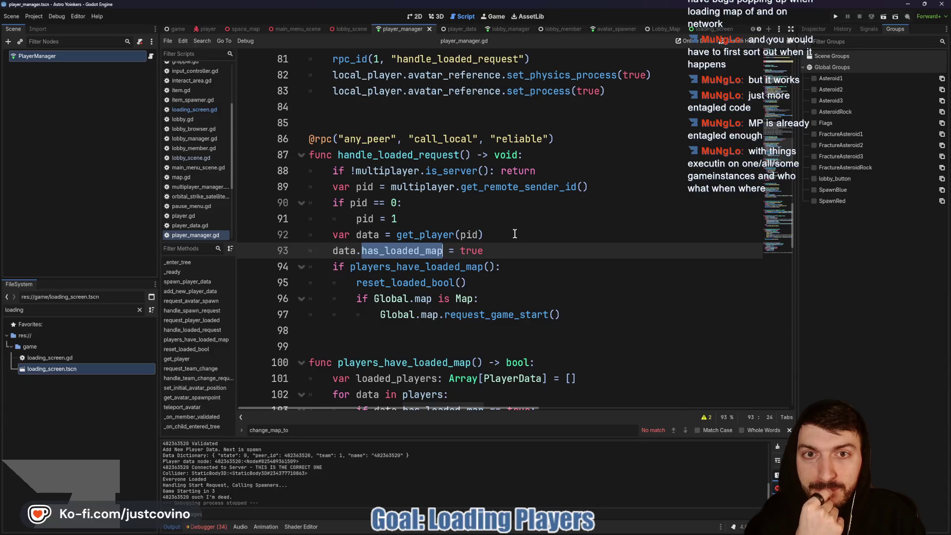
pyautogui.click(351, 29)
pyautogui.scroll(4, 460, 220)
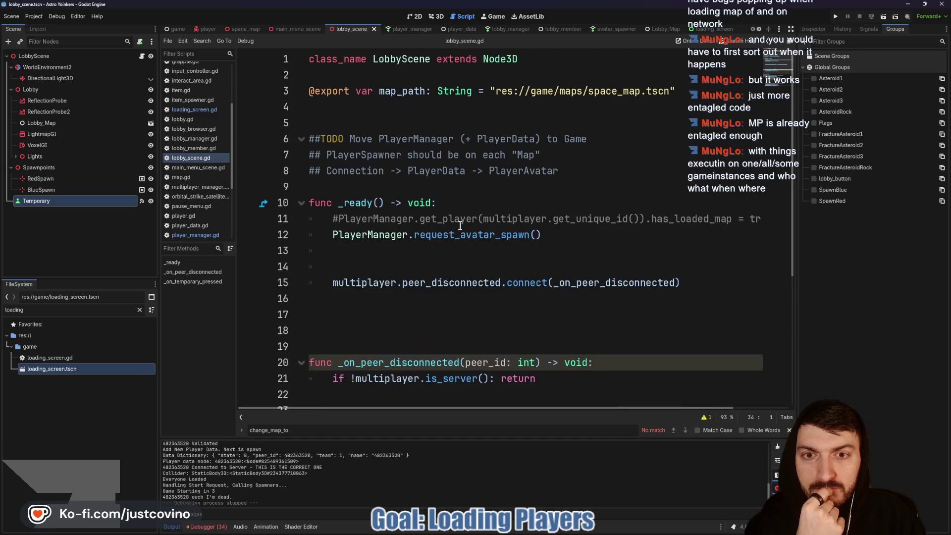
pyautogui.hscroll(3, 468, 221)
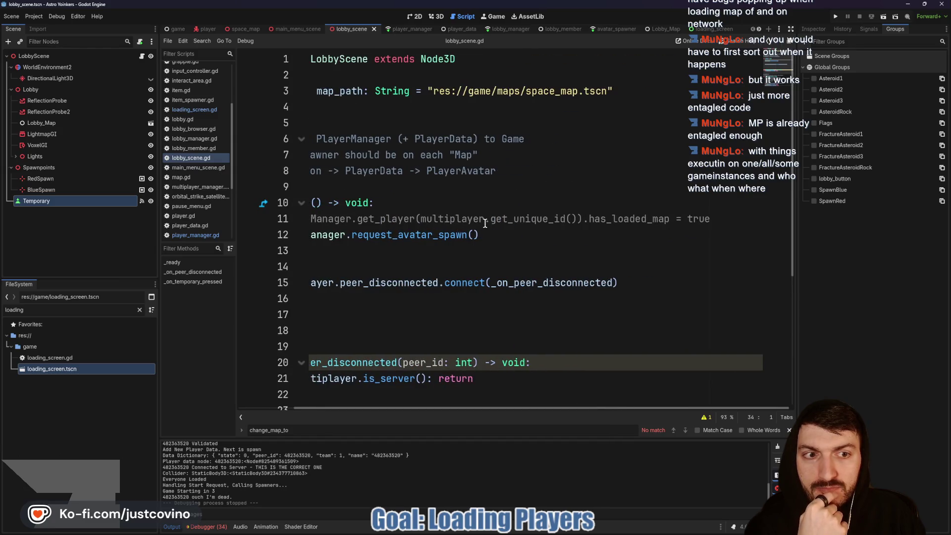
pyautogui.hscroll(-3, 518, 226)
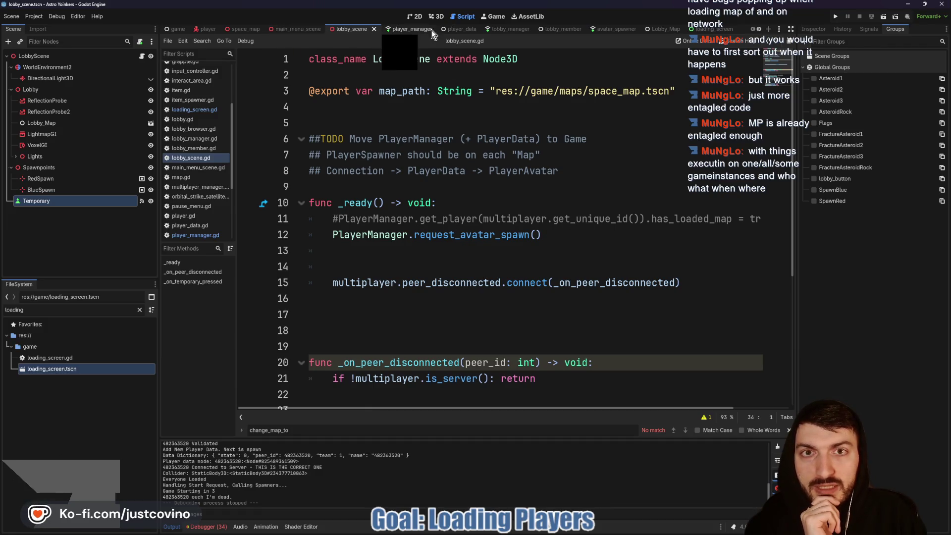
pyautogui.click(449, 29)
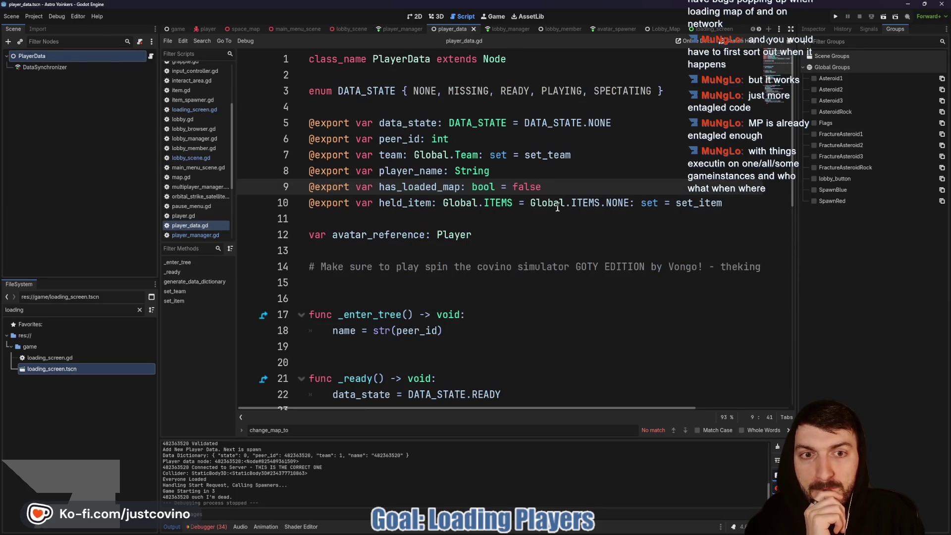
pyautogui.scroll(-2, 551, 198)
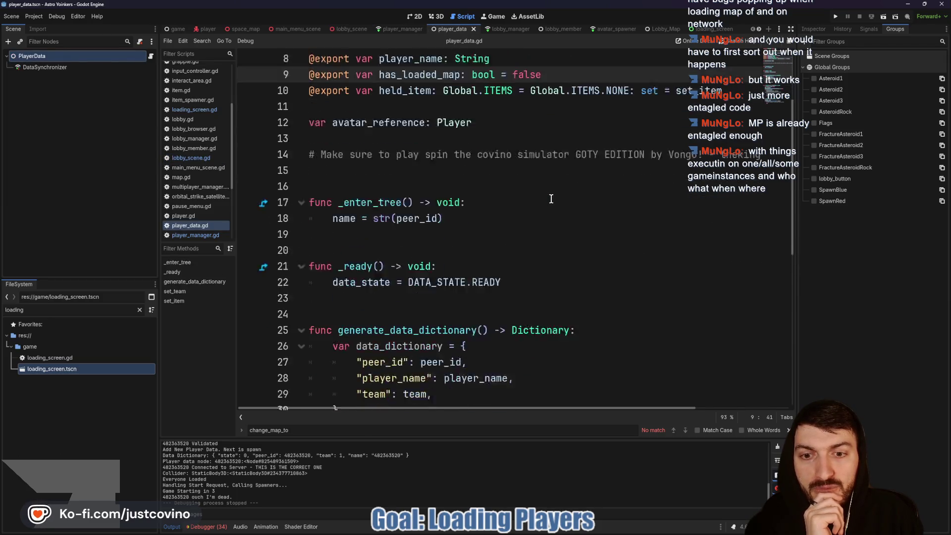
pyautogui.scroll(2, 551, 198)
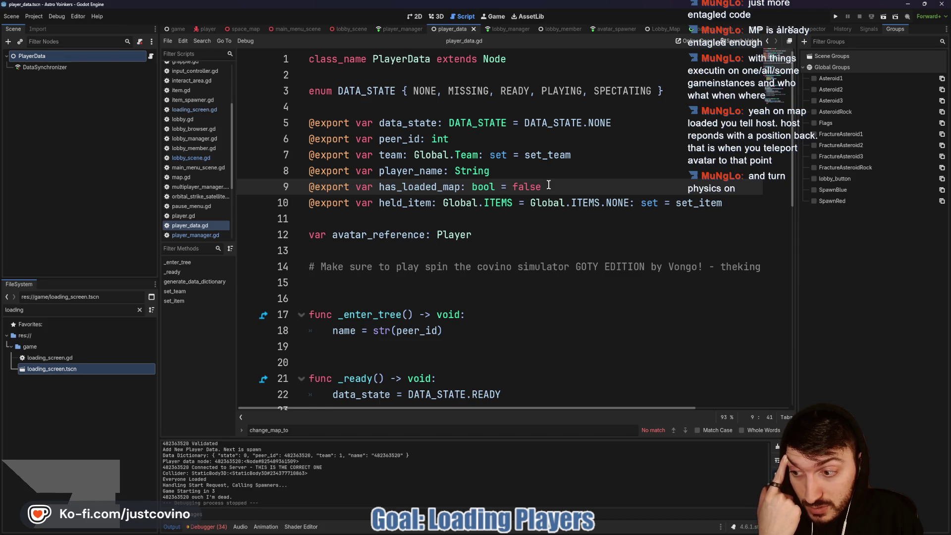
pyautogui.click(435, 17)
pyautogui.click(458, 18)
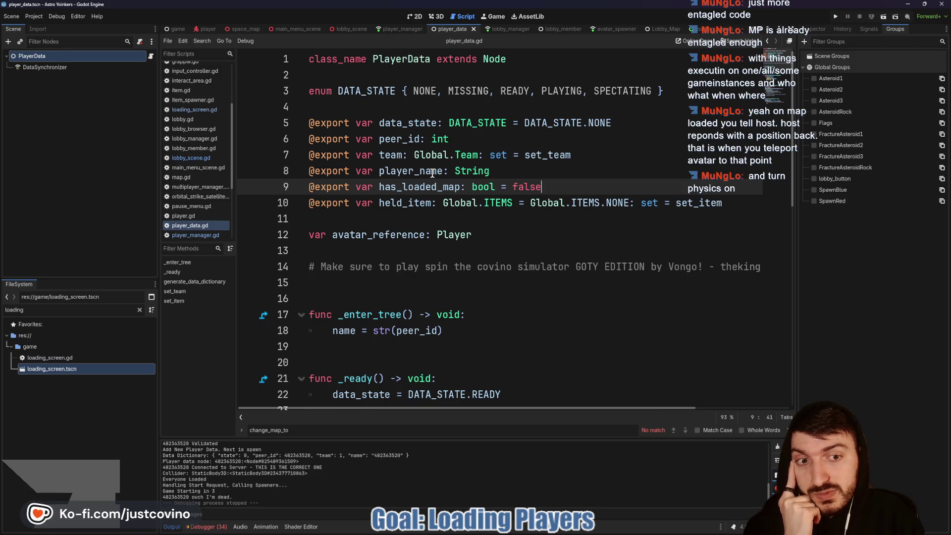
pyautogui.scroll(-5, 416, 177)
pyautogui.scroll(-5, 416, 177)
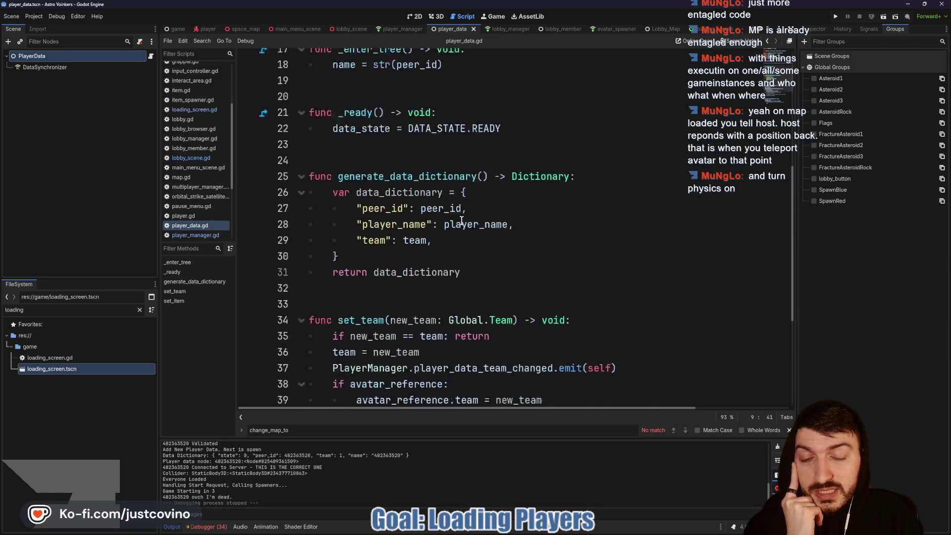
pyautogui.click(393, 29)
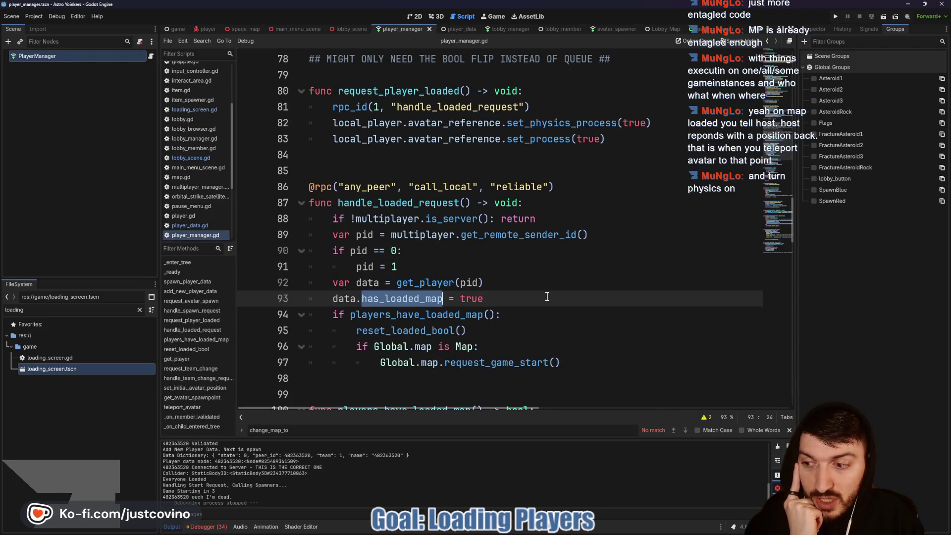
pyautogui.scroll(-2, 530, 288)
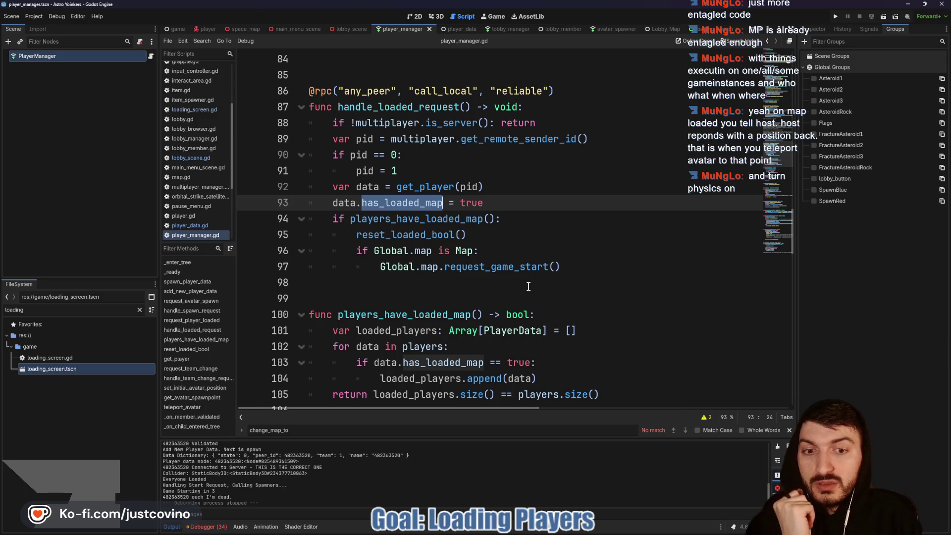
pyautogui.scroll(-2, 529, 287)
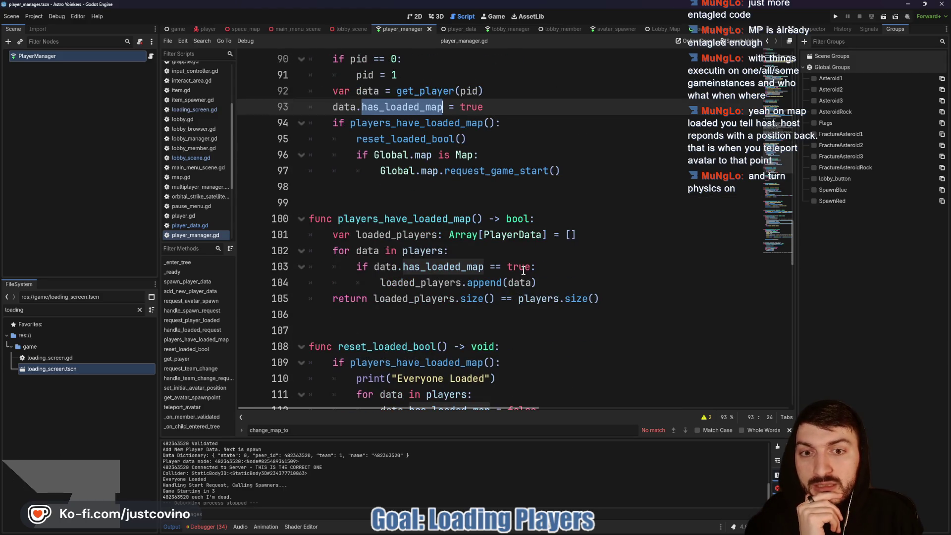
pyautogui.scroll(1, 523, 270)
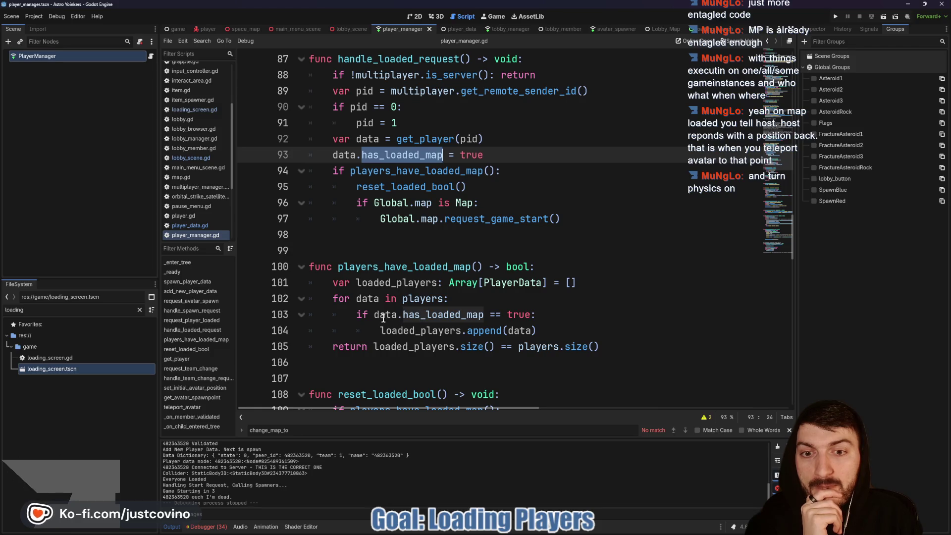
pyautogui.scroll(2, 429, 262)
pyautogui.scroll(1, 429, 263)
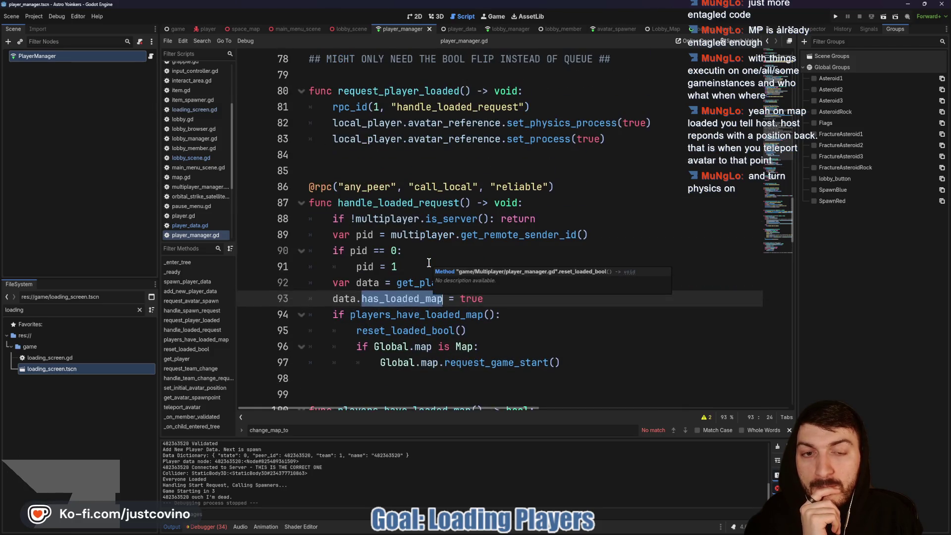
pyautogui.scroll(1, 429, 263)
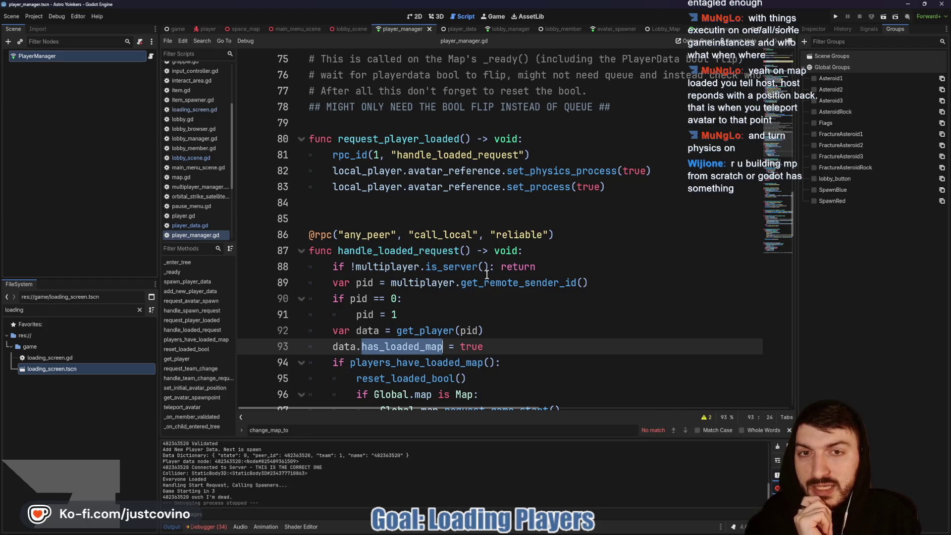
pyautogui.scroll(3, 487, 274)
pyautogui.click(475, 264)
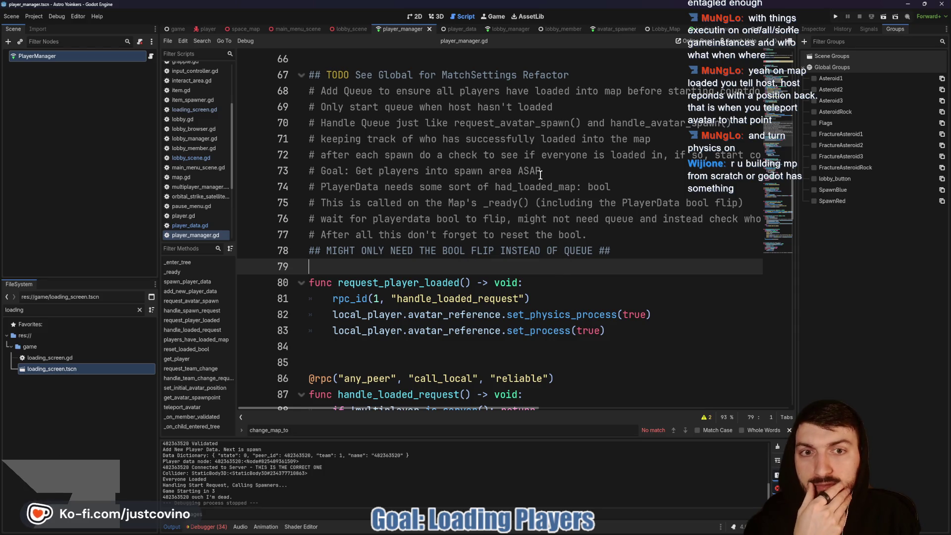
pyautogui.moveTo(545, 170)
pyautogui.mouseDown()
pyautogui.moveTo(325, 154)
pyautogui.moveTo(315, 164)
pyautogui.mouseUp()
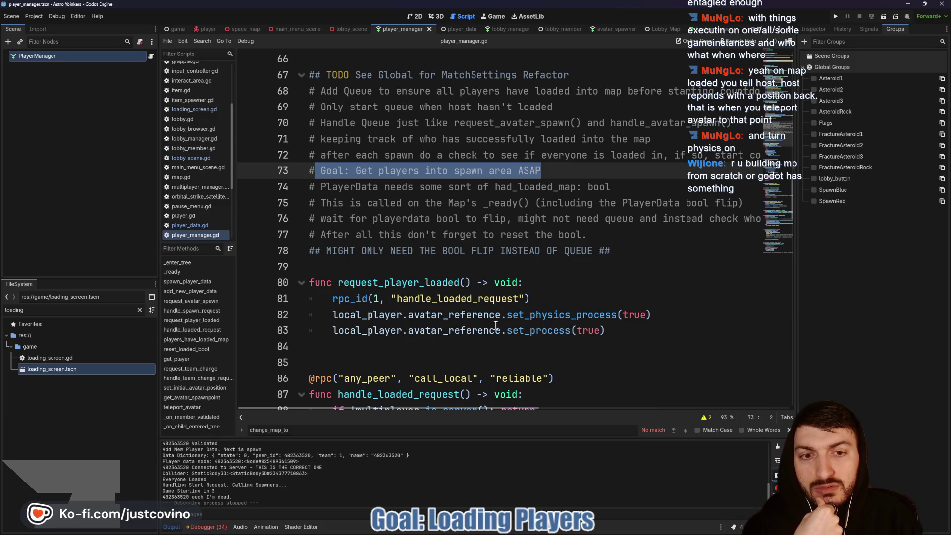
pyautogui.doubleClick(398, 283)
pyautogui.scroll(-1, 636, 309)
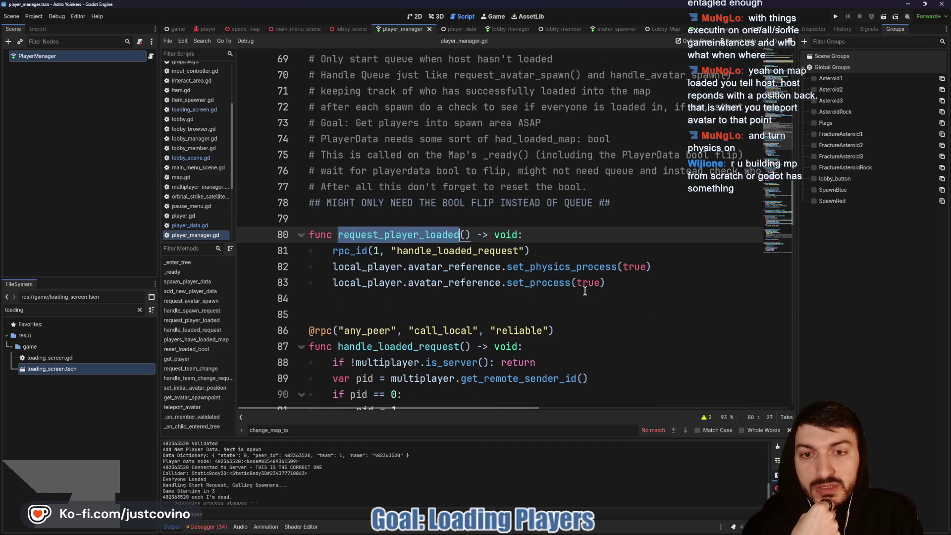
pyautogui.click(619, 285)
pyautogui.doubleClick(371, 282)
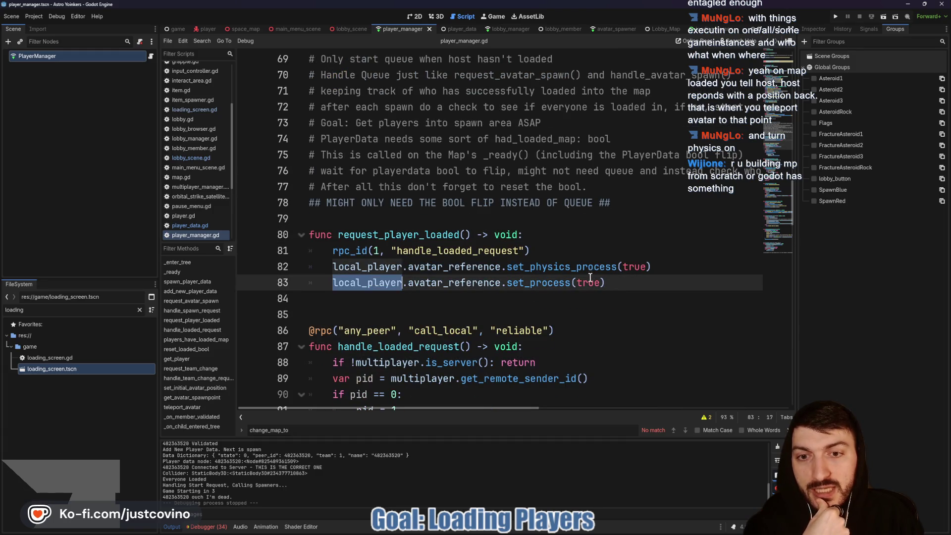
pyautogui.scroll(-8, 595, 276)
pyautogui.scroll(-5, 595, 276)
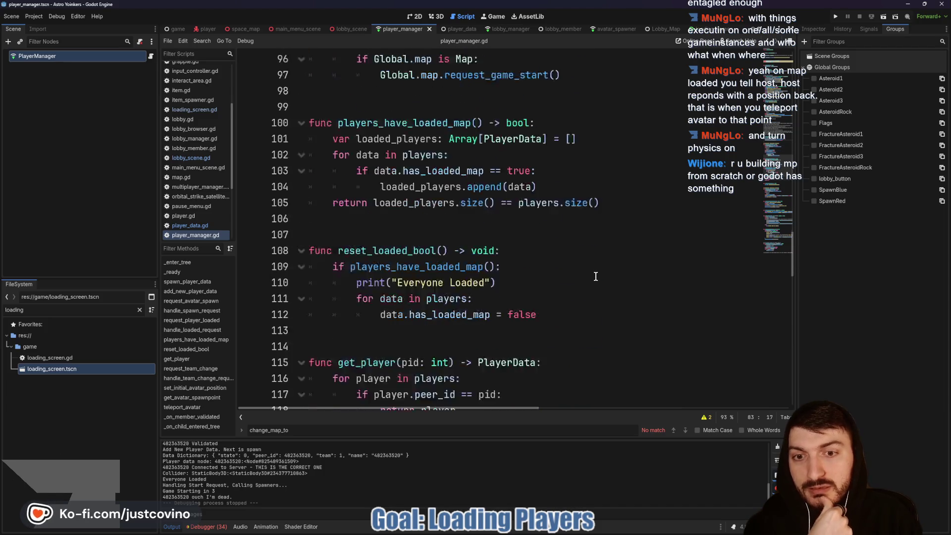
pyautogui.scroll(-7, 589, 275)
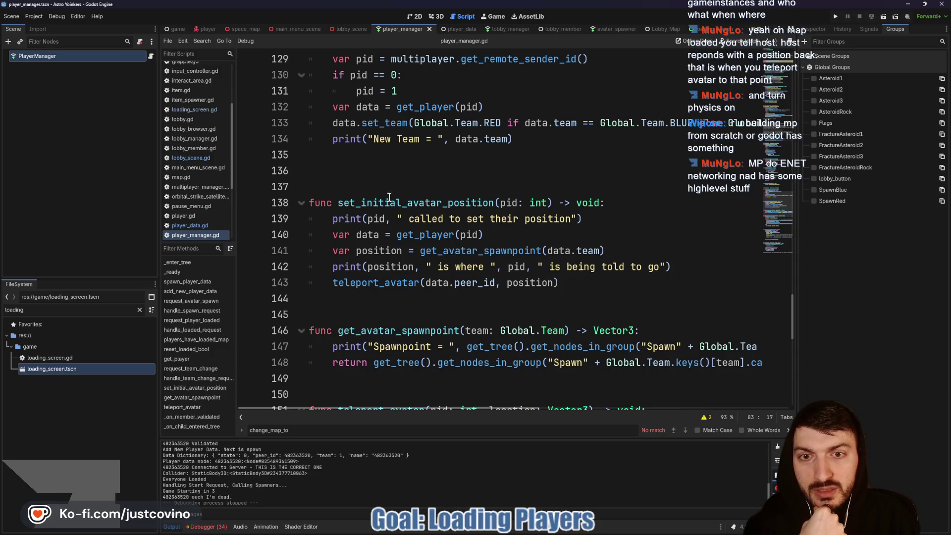
pyautogui.scroll(15, 587, 274)
pyautogui.scroll(4, 560, 252)
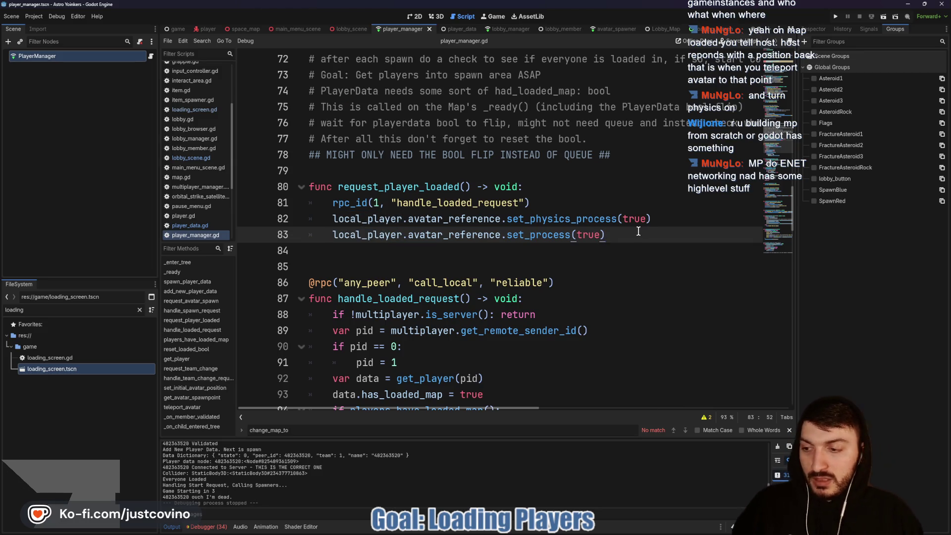
# Append set_initial_avatar_position(local_player.peer_id) after line 83 and save player_manager.gd.
pyautogui.press('Return')
pyautogui.write('set')
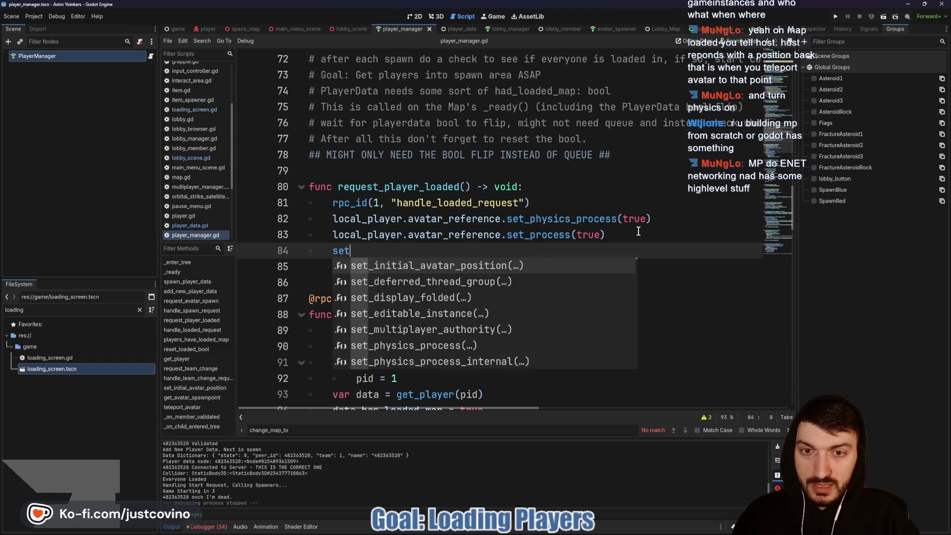
pyautogui.press('Return')
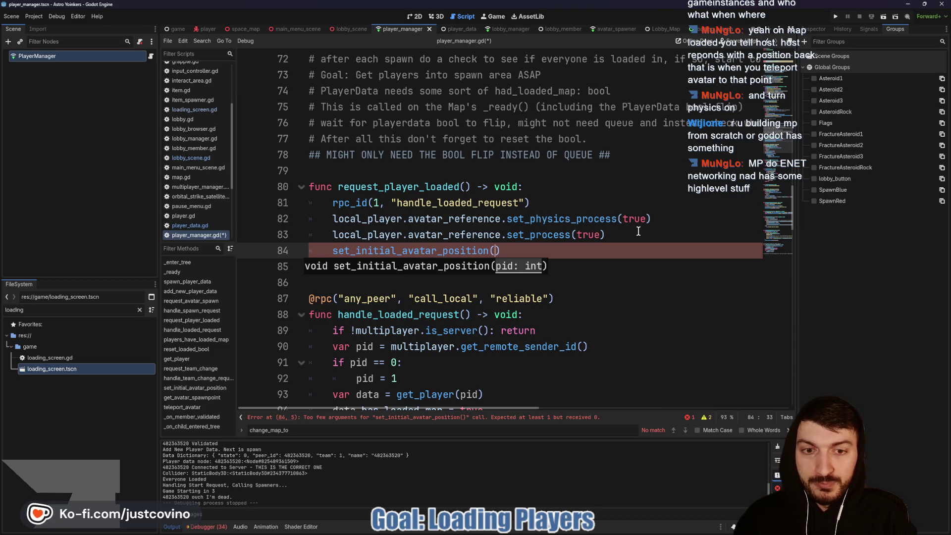
pyautogui.write('multiplayer')
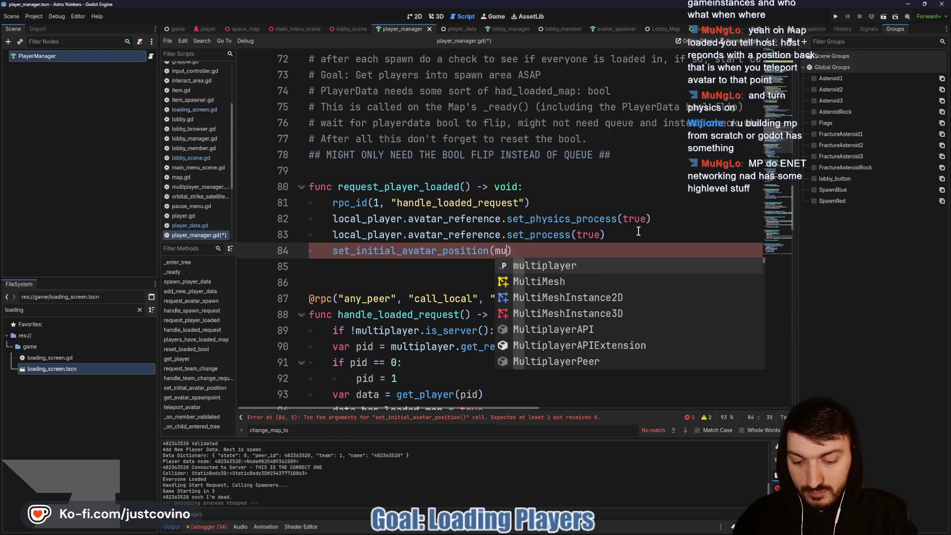
pyautogui.write('.')
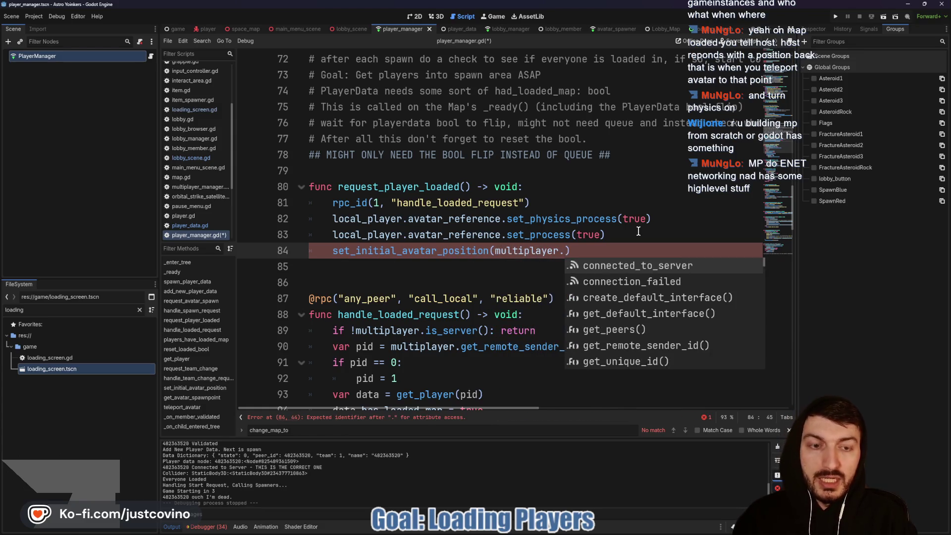
pyautogui.press('BackSpace')
pyautogui.press('BackSpace')
pyautogui.press('BackSpace')
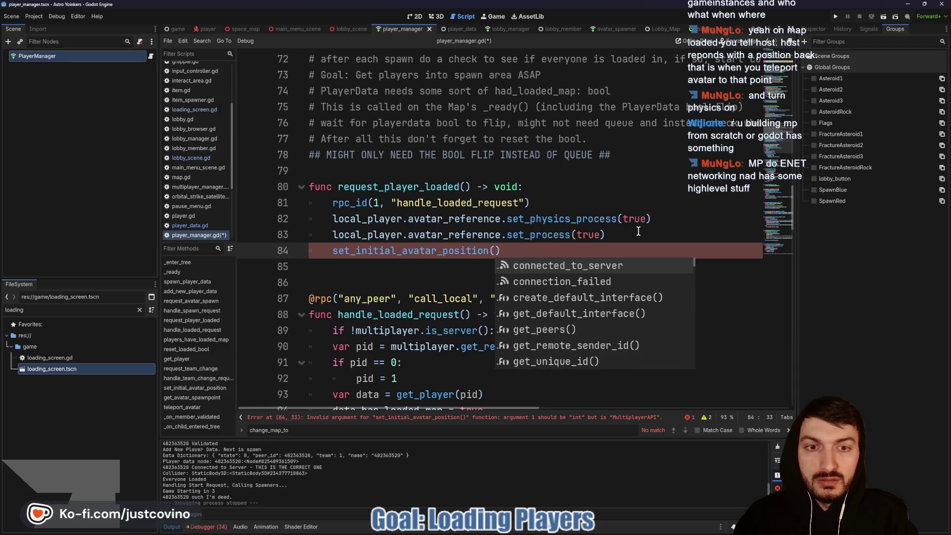
pyautogui.write('local_player.')
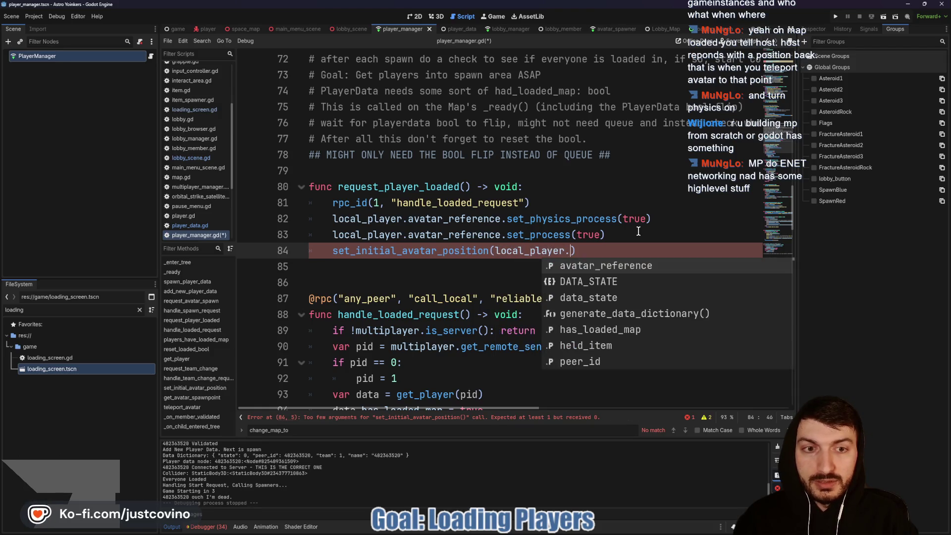
pyautogui.write('p')
pyautogui.press('Return')
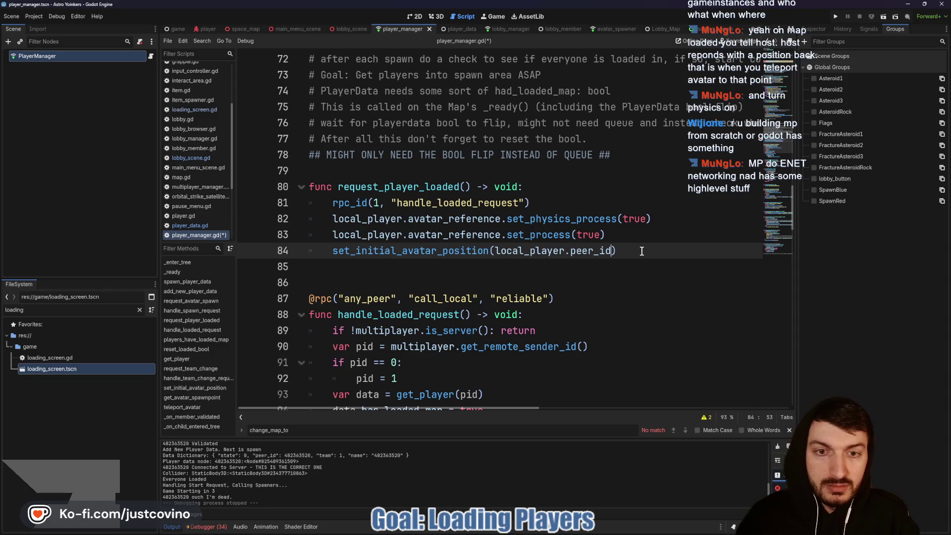
pyautogui.press('End')
pyautogui.hotkey('ctrl', 's')
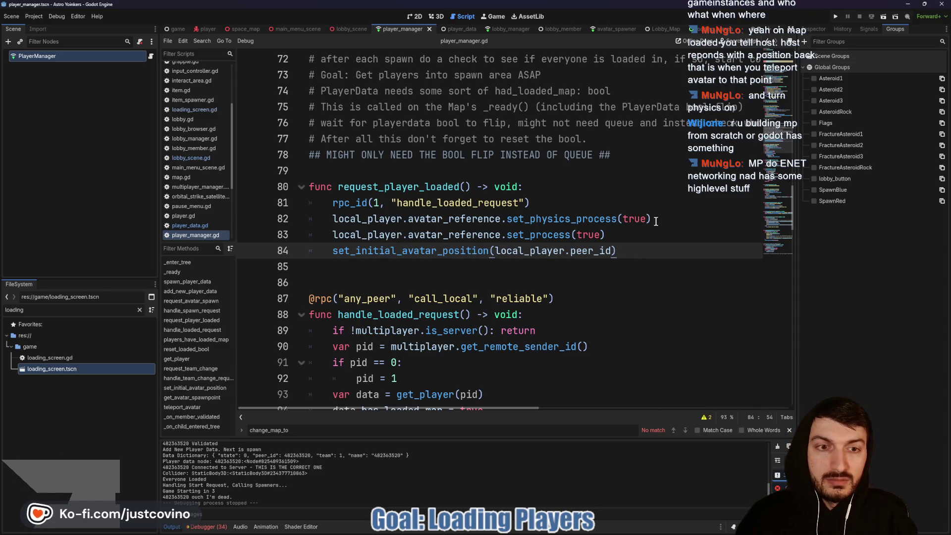
# Run the project, place the two game windows side by side, and host a lobby on the left.
pyautogui.click(836, 18)
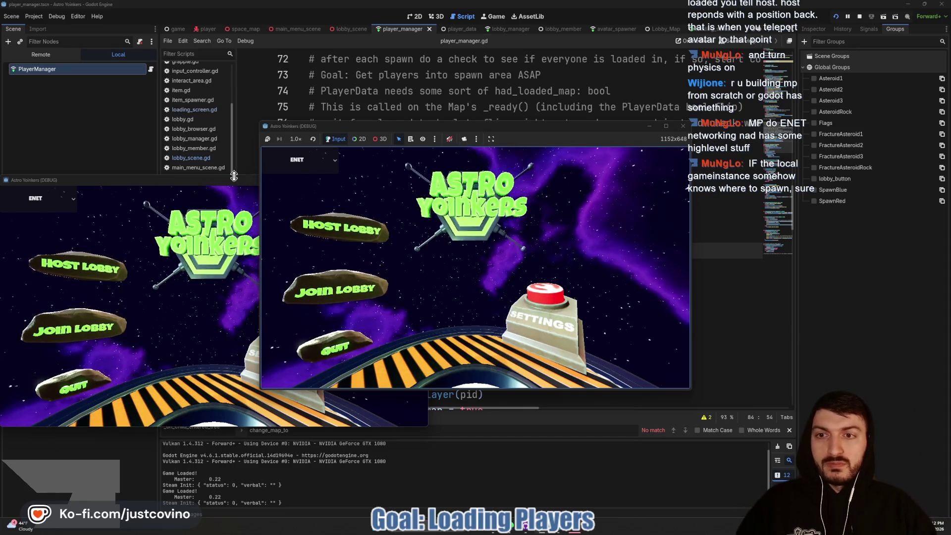
pyautogui.moveTo(232, 183)
pyautogui.mouseDown()
pyautogui.moveTo(659, 151)
pyautogui.moveTo(733, 133)
pyautogui.mouseUp()
pyautogui.moveTo(408, 126); pyautogui.dragTo(208, 126)
pyautogui.click(163, 218)
pyautogui.click(283, 226)
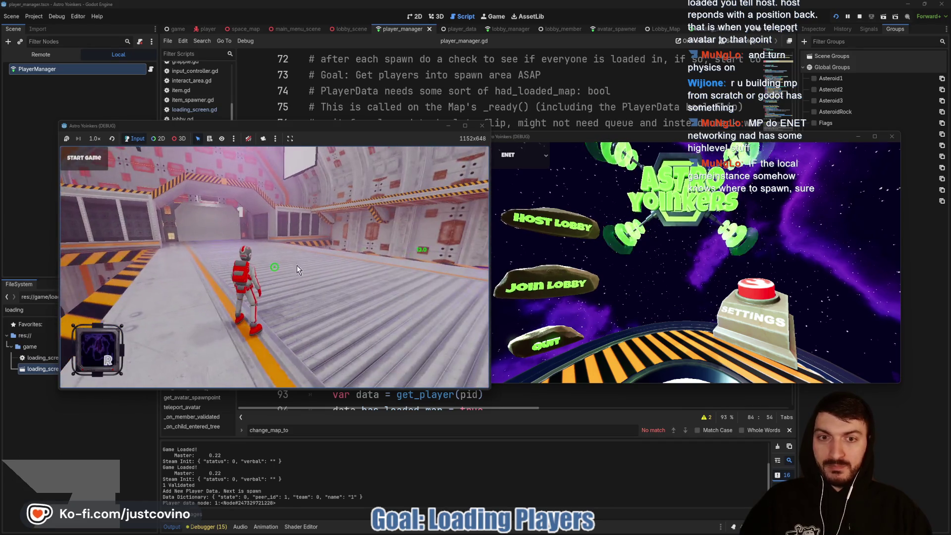
# Join the lobby from the right window, confirm both avatars are on their spawn pads, then stop.
pyautogui.click(555, 277)
pyautogui.click(555, 277)
pyautogui.click(703, 213)
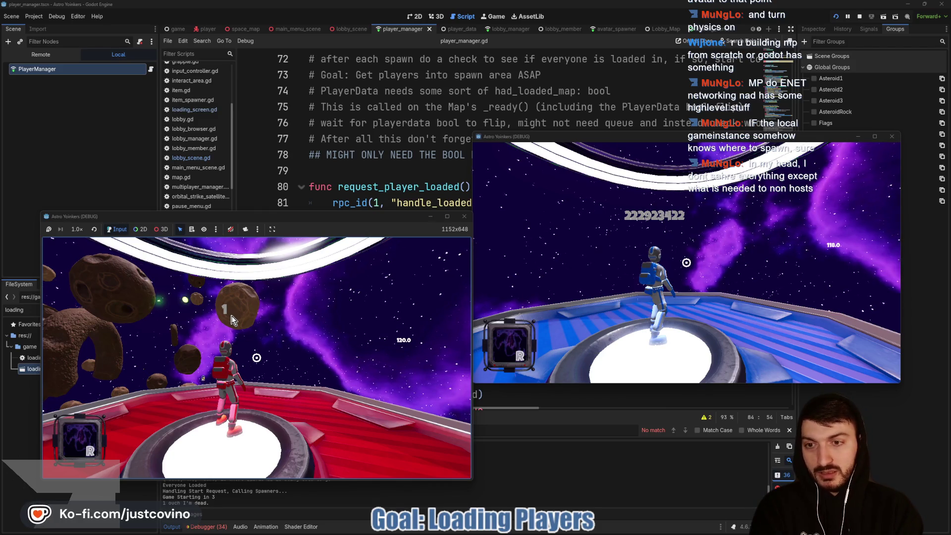
pyautogui.press('F8')
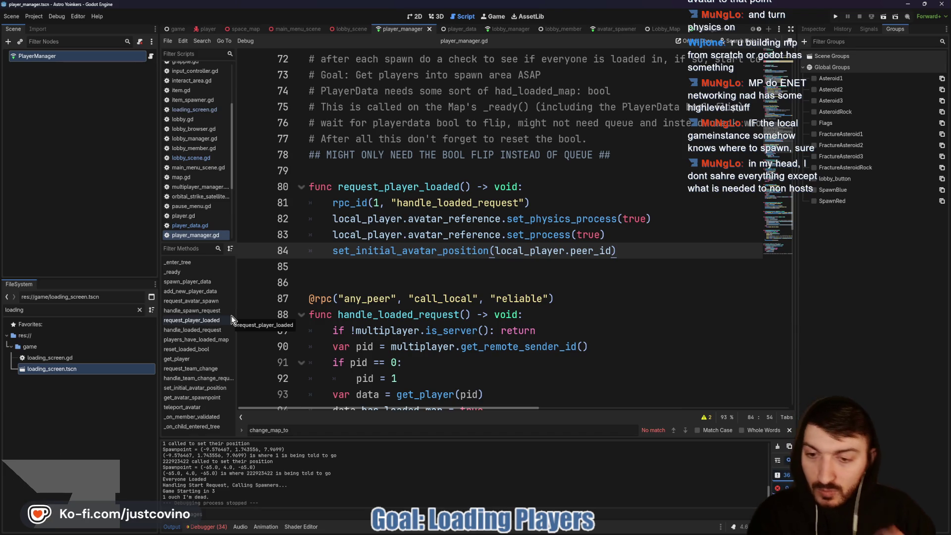
# Open the Debugger's Errors list and review Session 2's errors.
pyautogui.scroll(1, 228, 486)
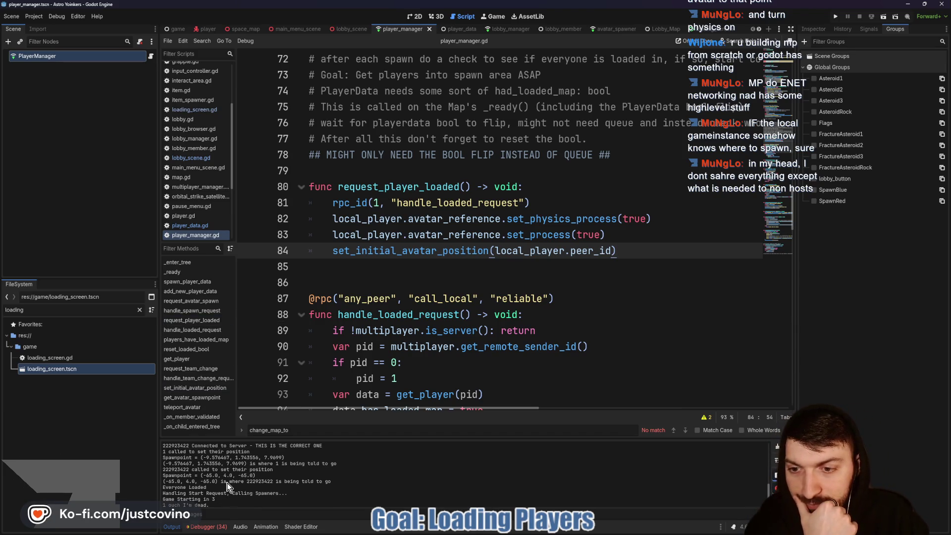
pyautogui.scroll(-1, 227, 486)
pyautogui.click(208, 527)
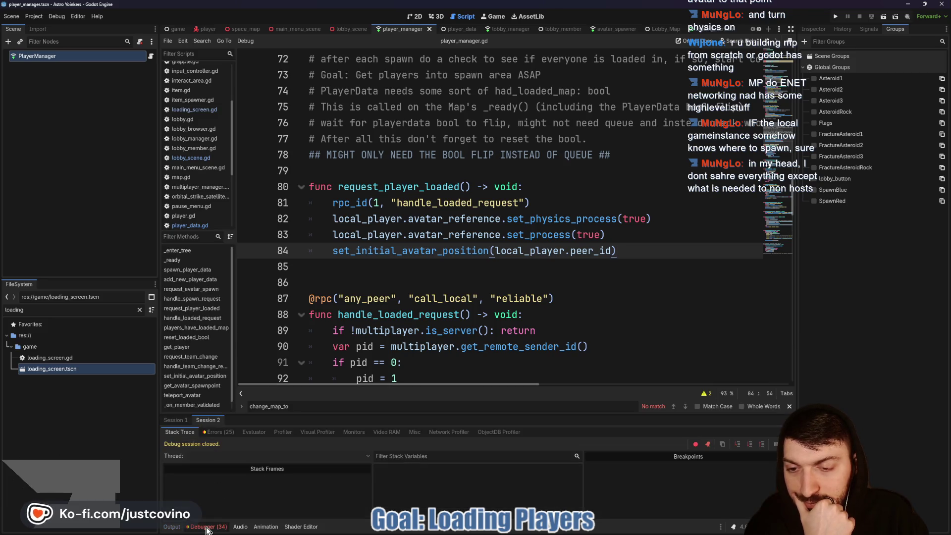
pyautogui.click(219, 431)
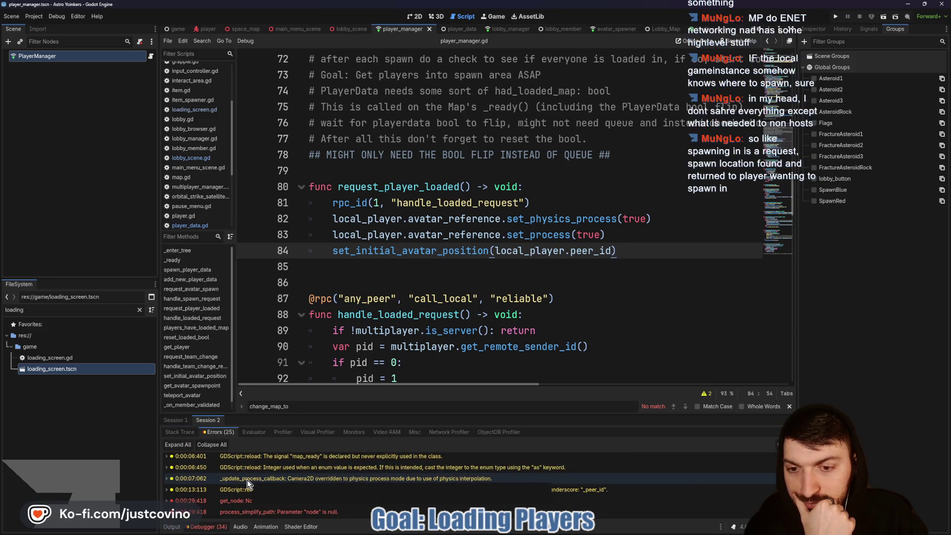
pyautogui.scroll(-1, 230, 483)
pyautogui.moveTo(230, 483)
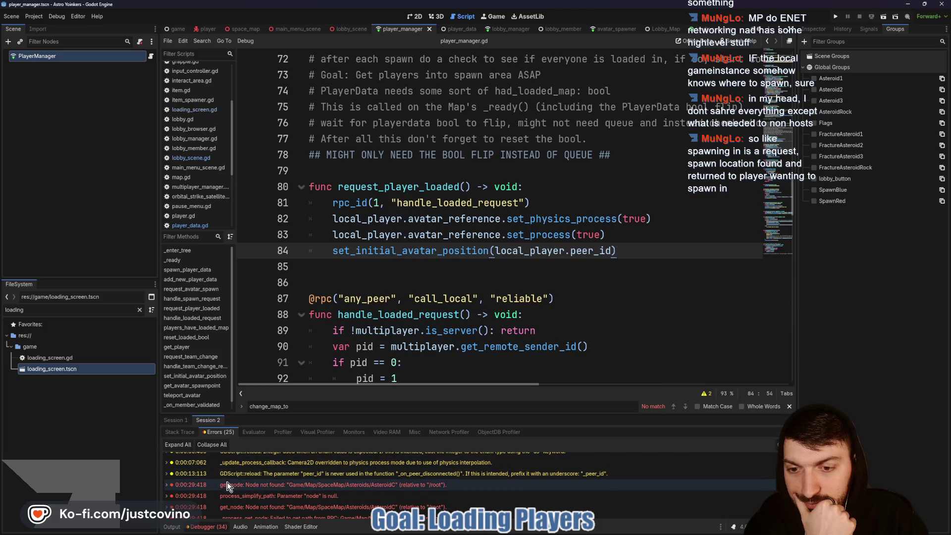
pyautogui.scroll(-2, 226, 482)
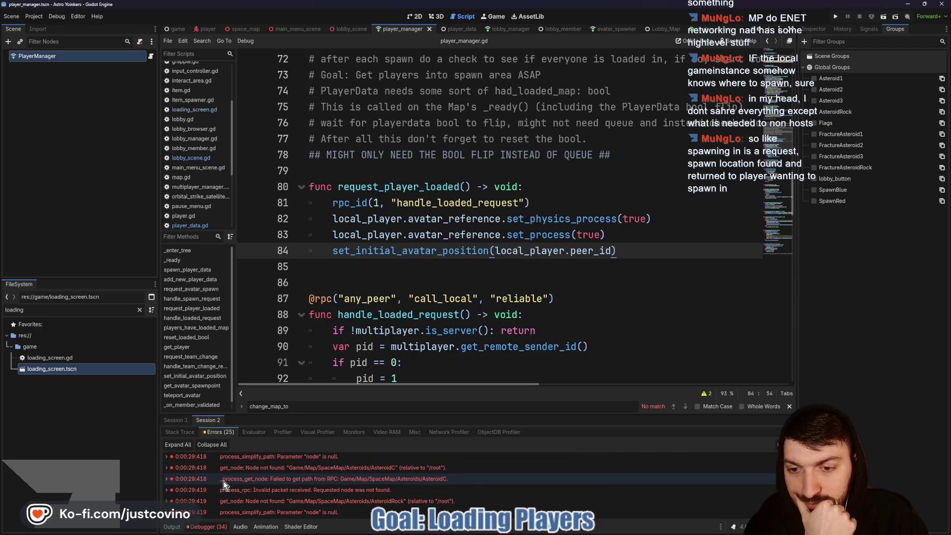
# Review Session 1's errors, then collapse the debugger and place the caret on empty line 86.
pyautogui.click(179, 420)
pyautogui.scroll(-1, 270, 471)
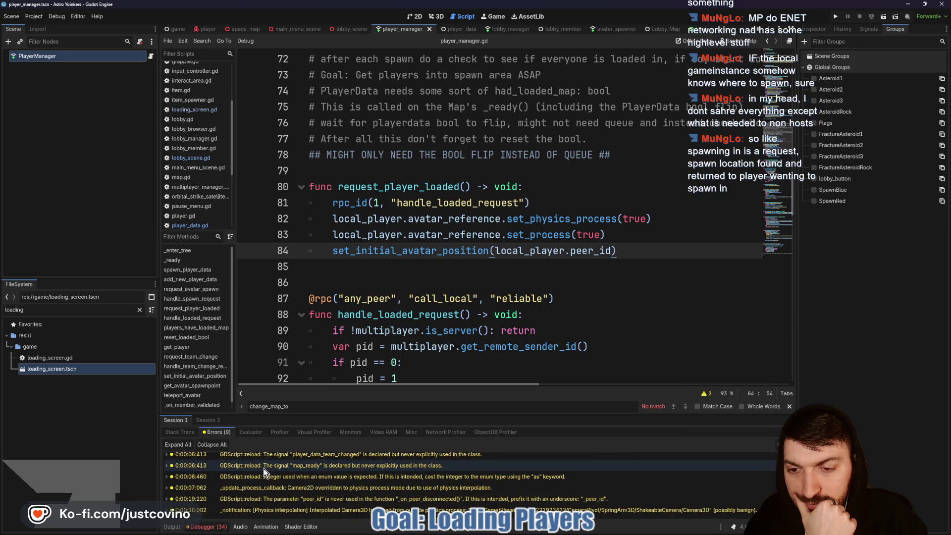
pyautogui.scroll(1, 254, 475)
pyautogui.scroll(1, 251, 493)
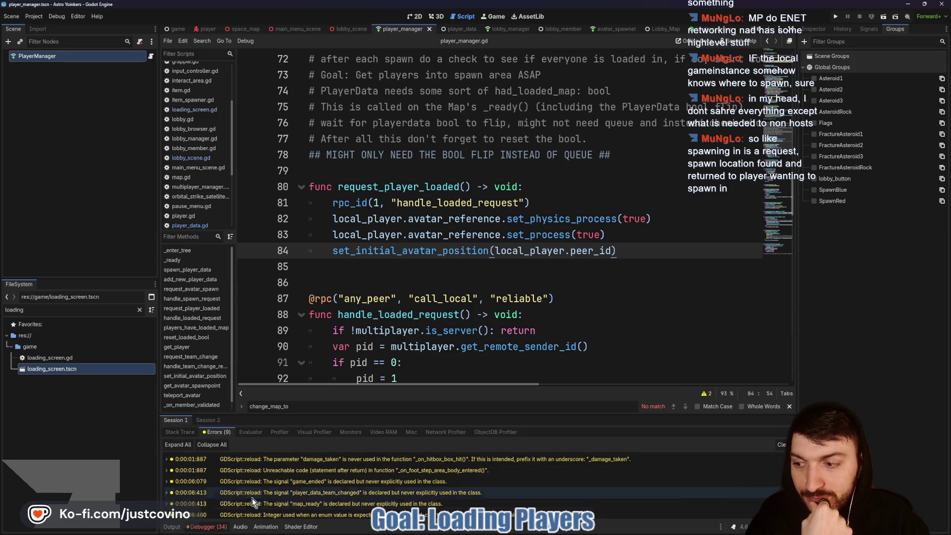
pyautogui.click(169, 528)
pyautogui.click(441, 281)
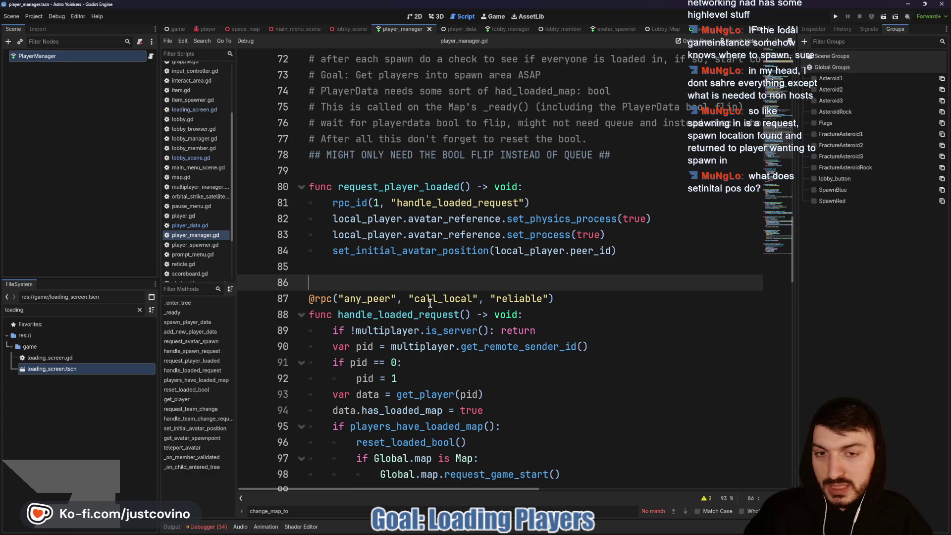
pyautogui.keyDown('ctrl'); pyautogui.click(383, 250); pyautogui.keyUp('ctrl')
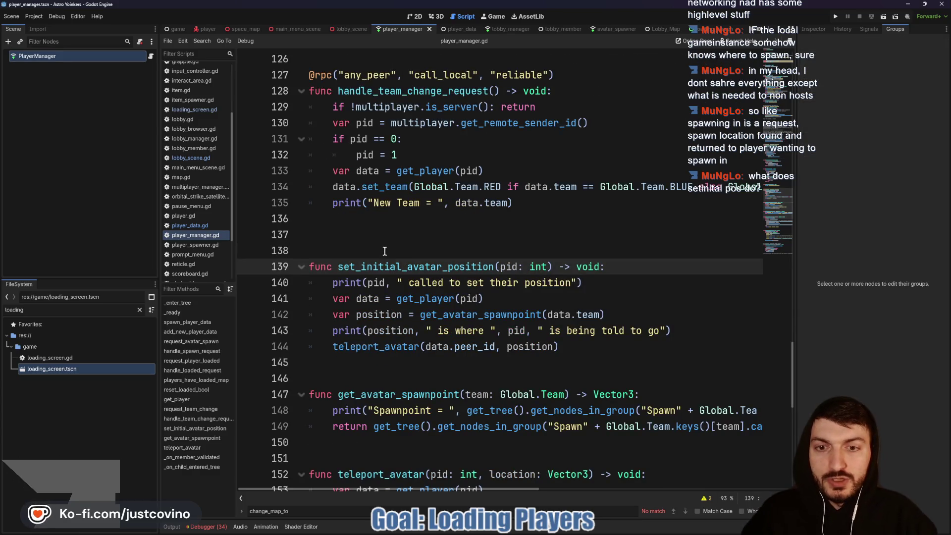
pyautogui.scroll(-1, 429, 251)
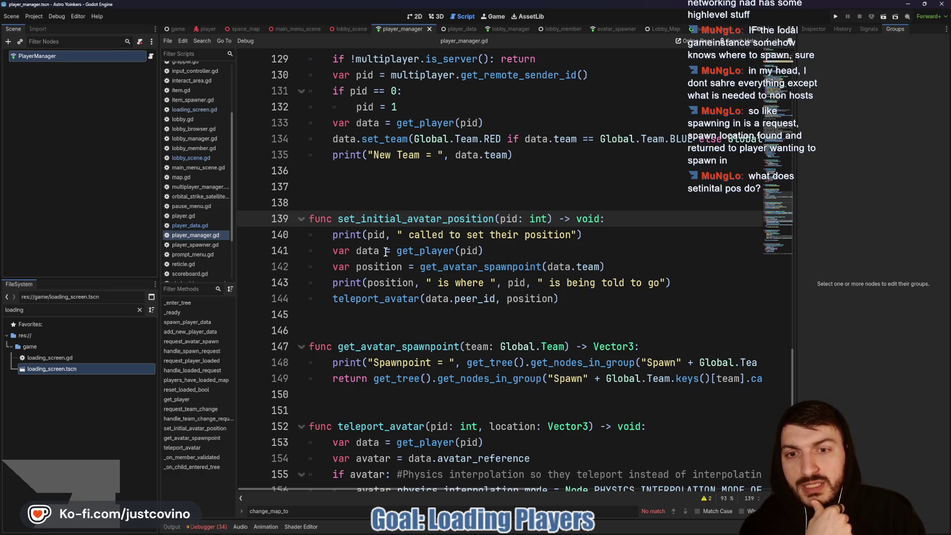
pyautogui.moveTo(588, 267); pyautogui.dragTo(313, 270)
pyautogui.doubleClick(490, 266)
pyautogui.scroll(-2, 484, 277)
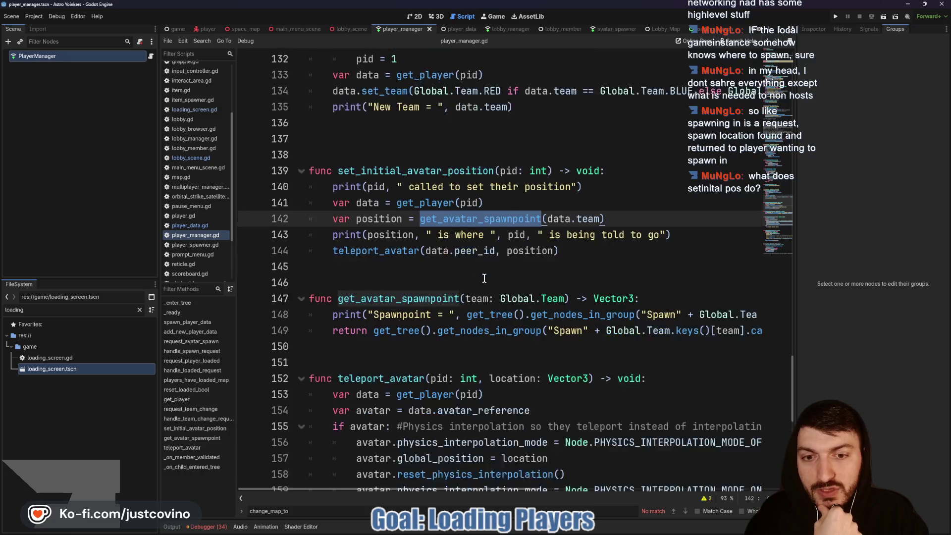
pyautogui.hscroll(3, 413, 280)
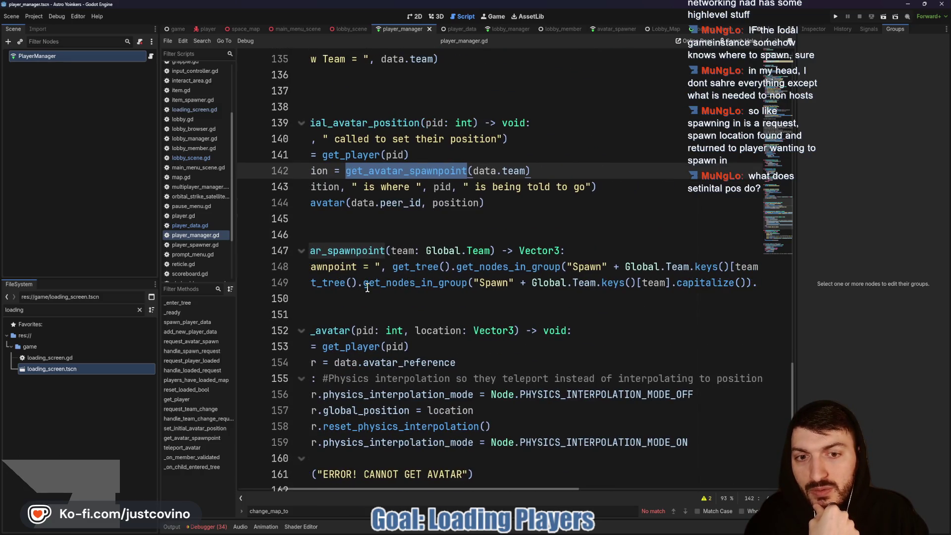
pyautogui.hscroll(-3, 414, 280)
pyautogui.click(375, 283)
pyautogui.moveTo(375, 283)
pyautogui.mouseDown()
pyautogui.moveTo(747, 283)
pyautogui.moveTo(724, 281)
pyautogui.mouseUp()
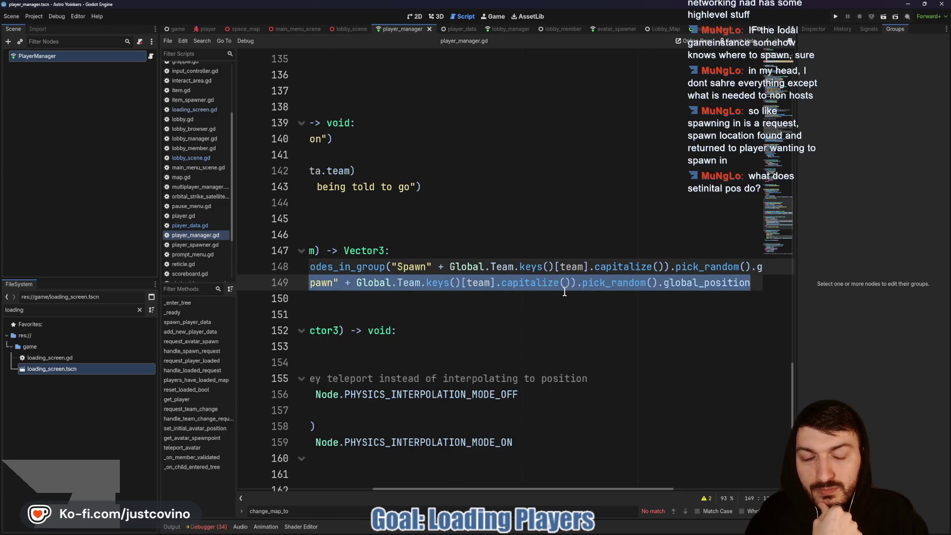
pyautogui.hscroll(-3, 568, 294)
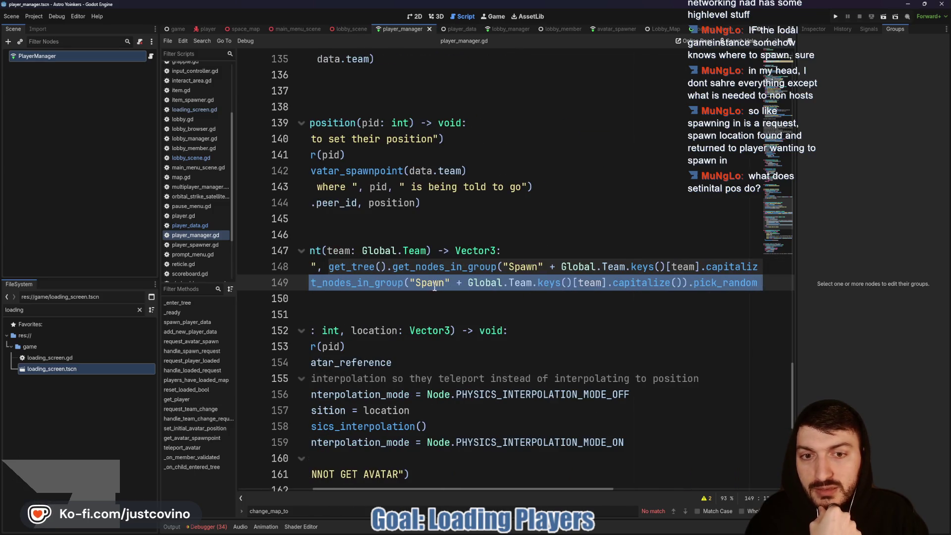
pyautogui.hscroll(-2, 435, 283)
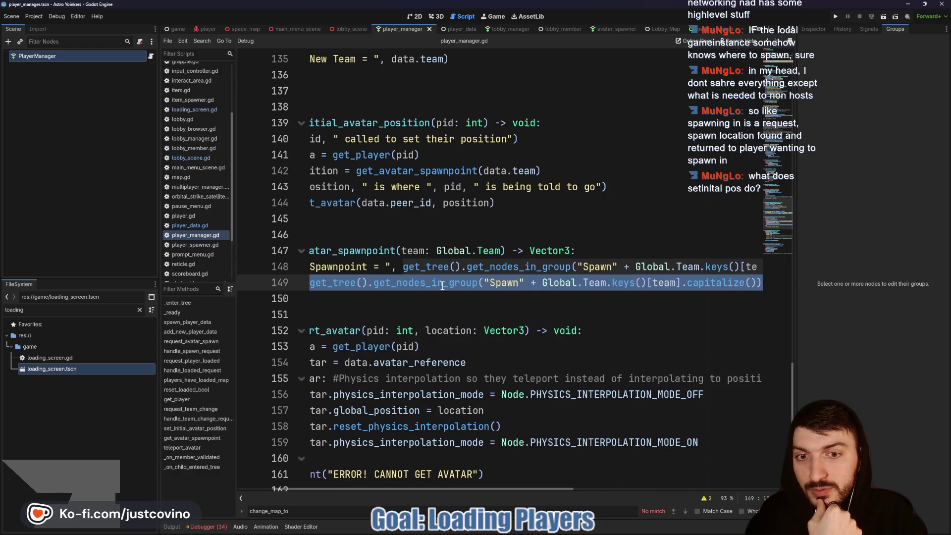
pyautogui.hscroll(-2, 443, 286)
pyautogui.hscroll(10, 488, 289)
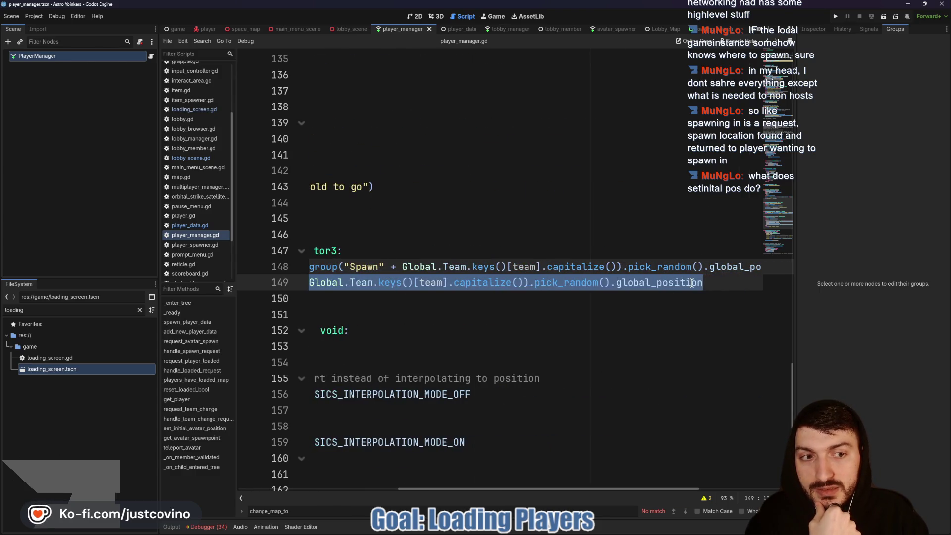
pyautogui.hscroll(-2, 687, 283)
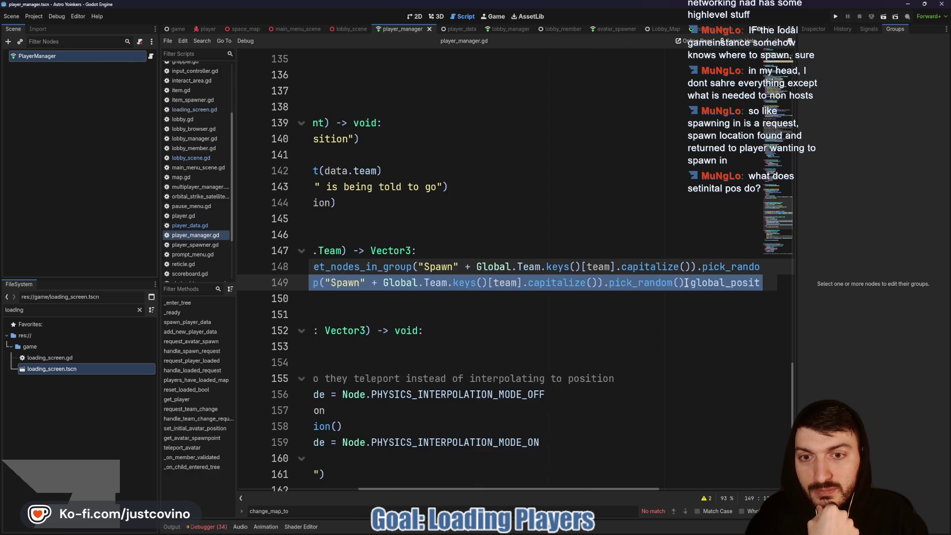
pyautogui.hscroll(3, 683, 285)
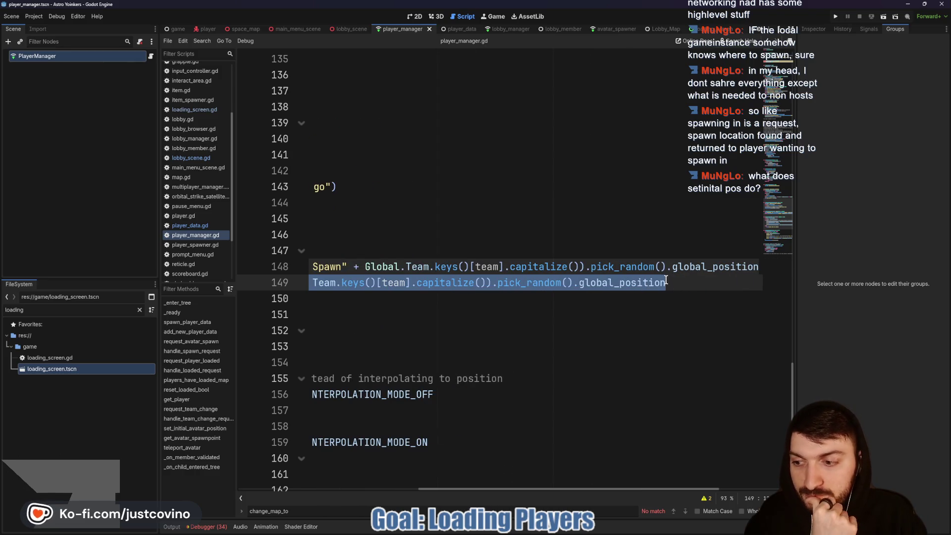
pyautogui.hscroll(-5, 659, 280)
pyautogui.hscroll(-4, 427, 280)
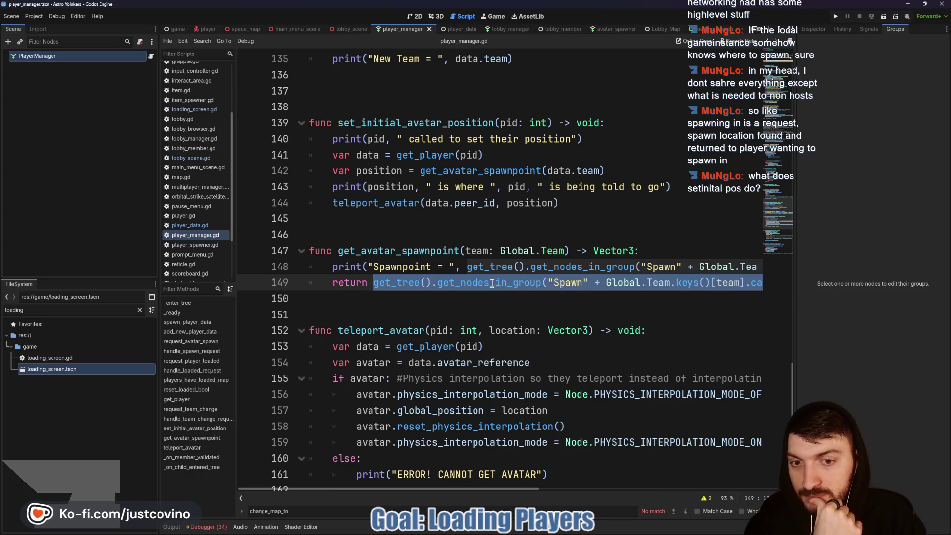
pyautogui.hscroll(6, 492, 284)
pyautogui.click(644, 283)
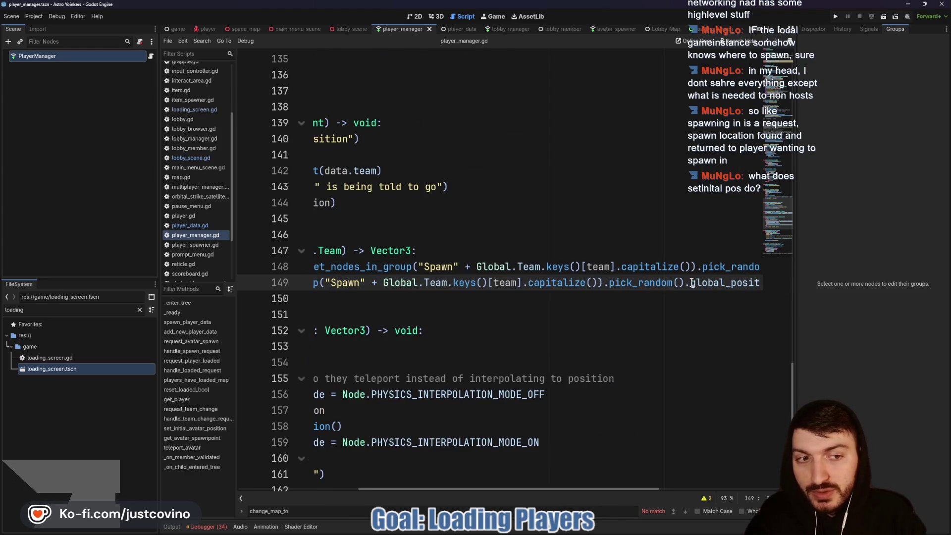
pyautogui.moveTo(684, 284); pyautogui.dragTo(609, 285)
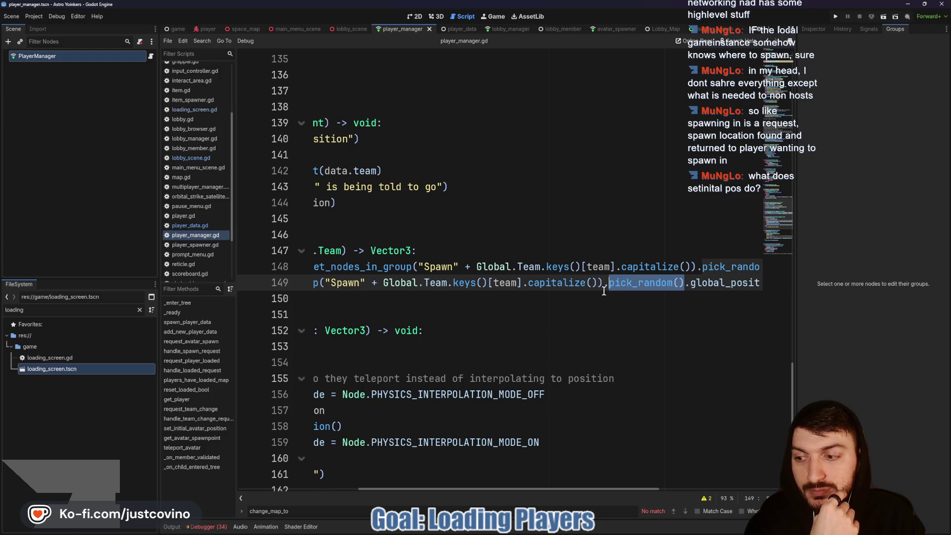
pyautogui.hscroll(-5, 600, 302)
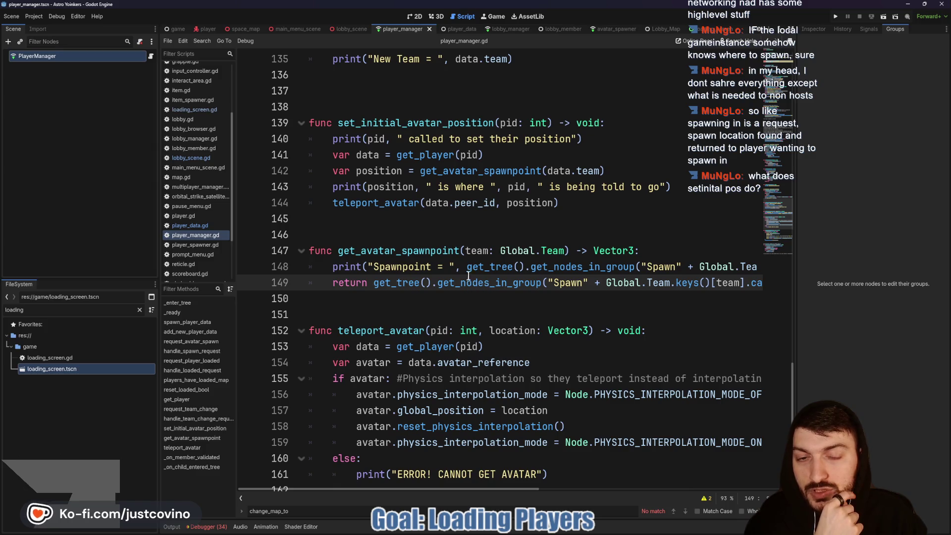
pyautogui.doubleClick(368, 251)
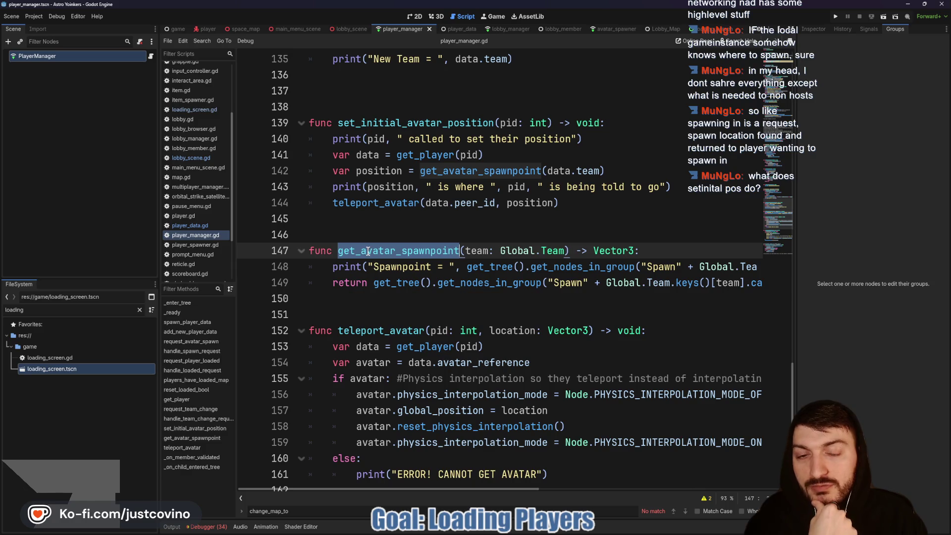
pyautogui.click(251, 28)
pyautogui.scroll(-3, 80, 229)
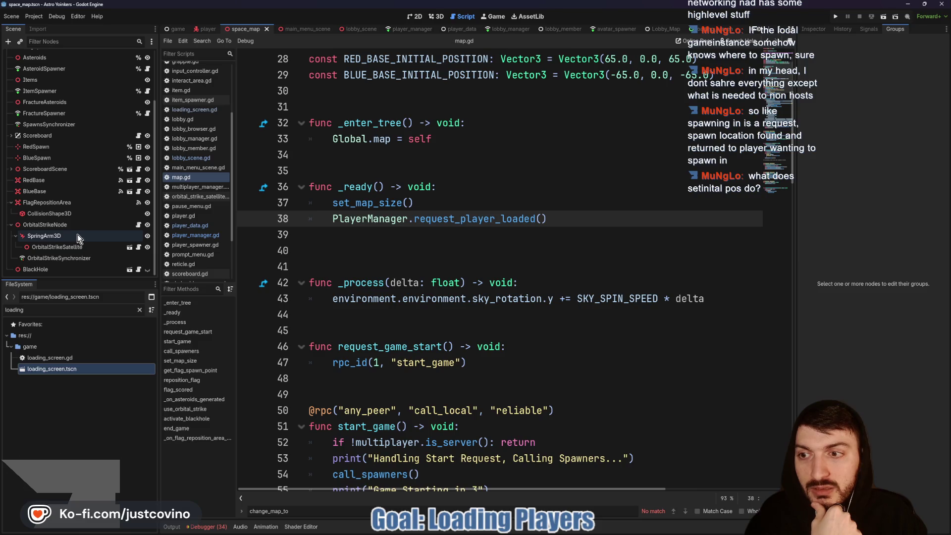
pyautogui.click(38, 149)
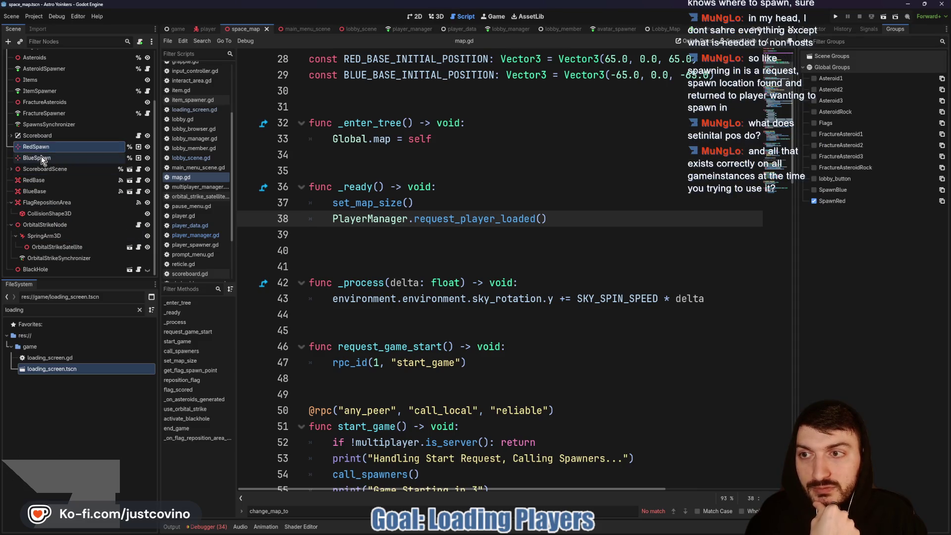
pyautogui.click(41, 157)
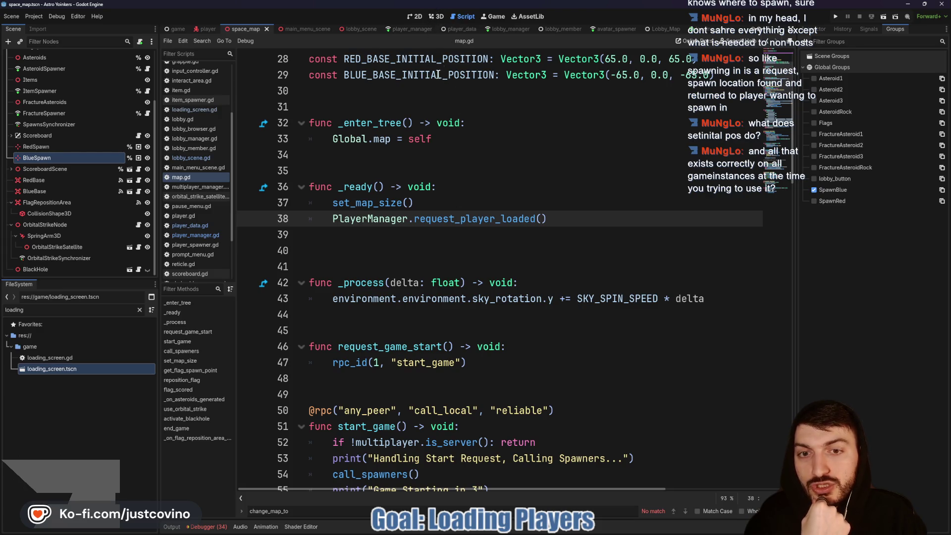
pyautogui.doubleClick(456, 219)
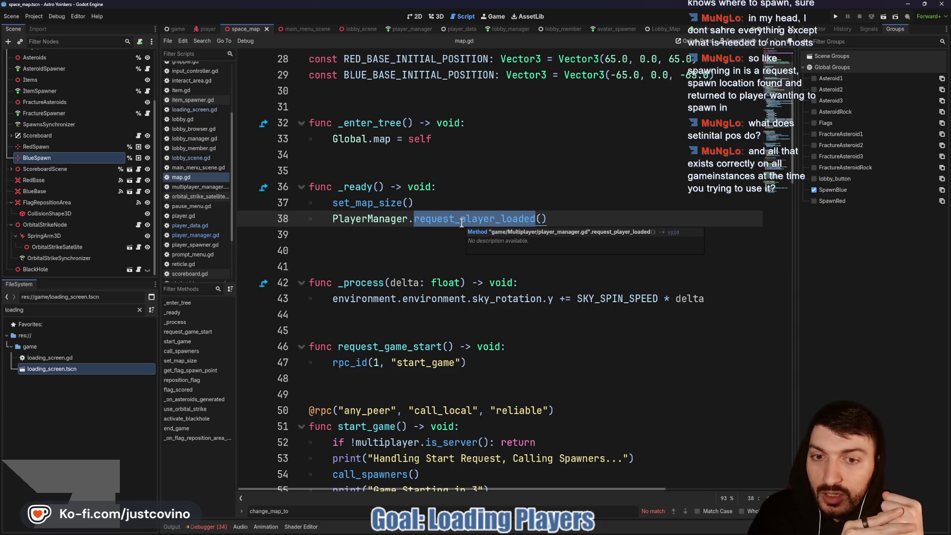
pyautogui.click(405, 29)
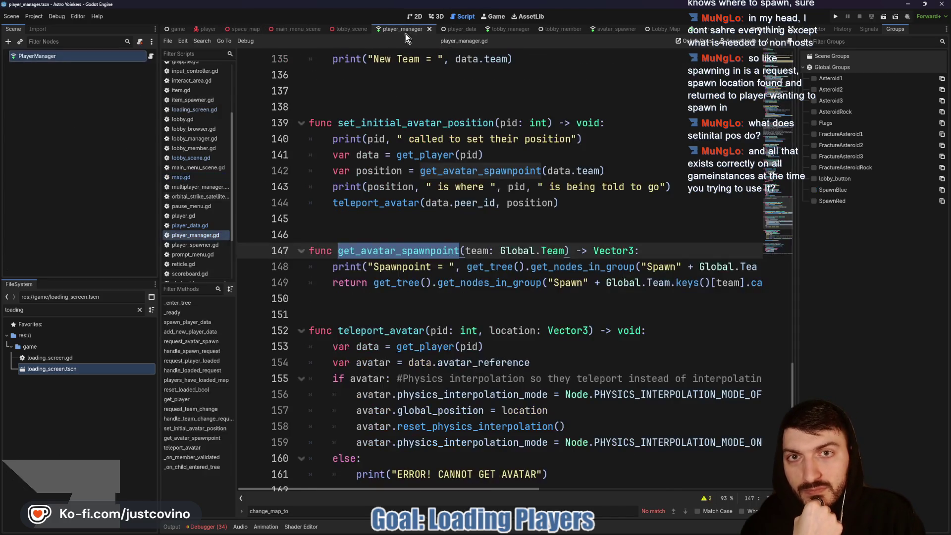
# In set_initial_avatar_position, select the teleport_avatar call on line 144.
pyautogui.scroll(2, 386, 218)
pyautogui.click(386, 218)
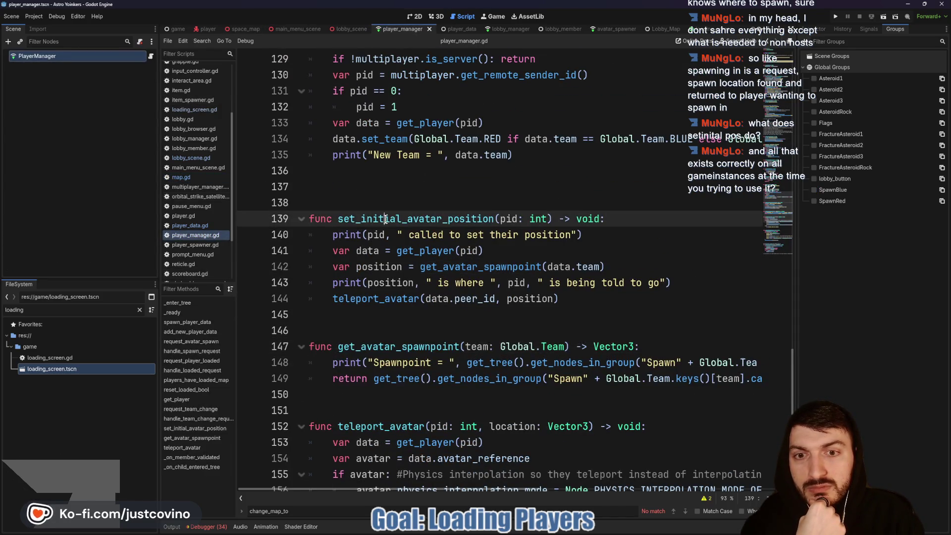
pyautogui.doubleClick(365, 299)
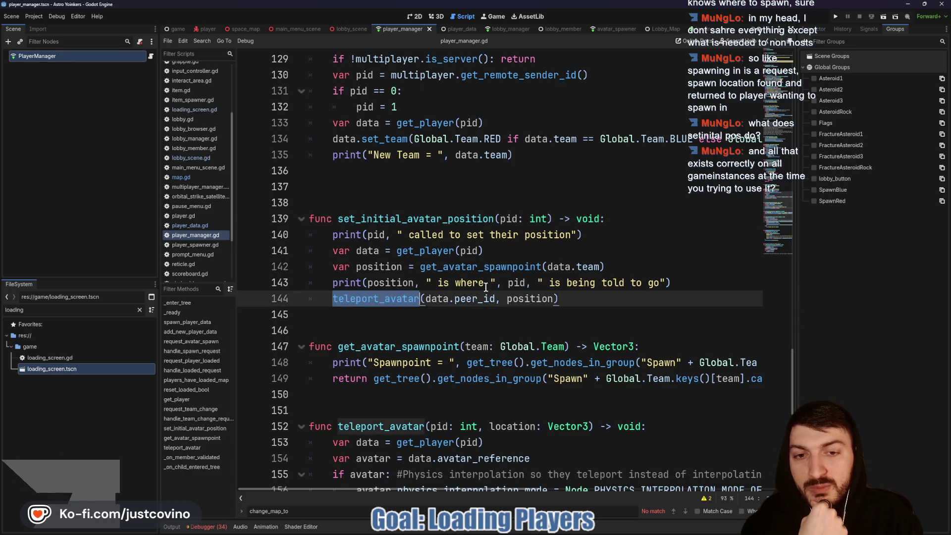
pyautogui.scroll(-4, 456, 267)
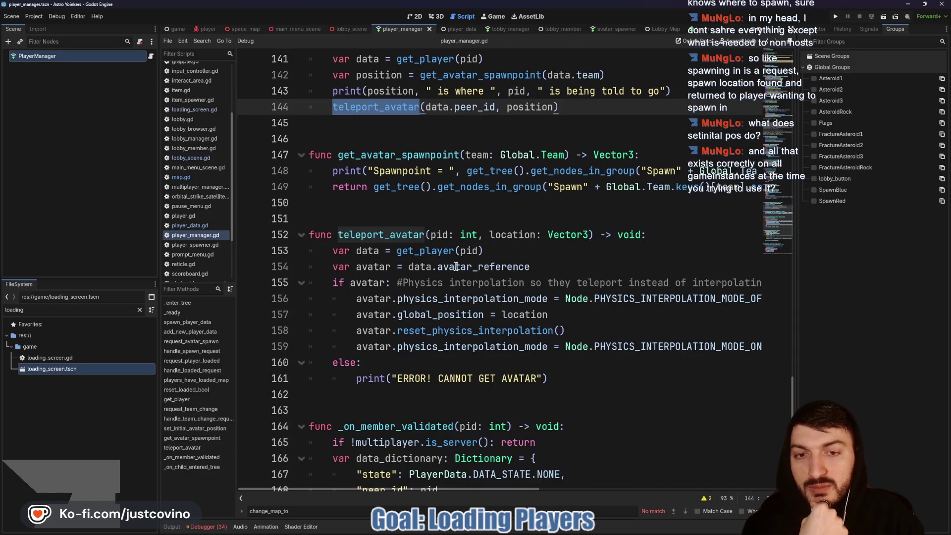
pyautogui.hscroll(3, 358, 304)
# Highlight teleport_avatar's reset_physics_interpolation() line, then show the debugger's 25 Session 2 errors.
pyautogui.click(410, 300)
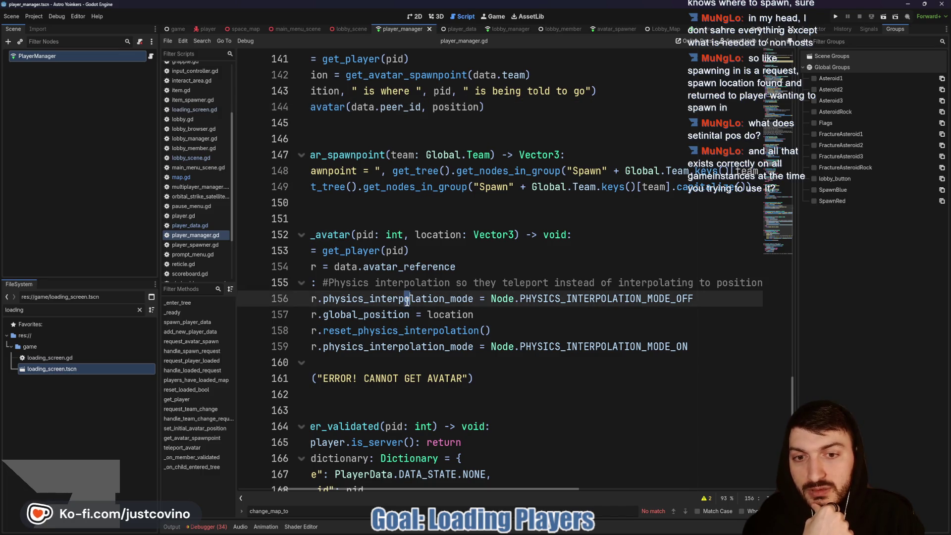
pyautogui.scroll(-1, 545, 294)
pyautogui.hscroll(-3, 545, 293)
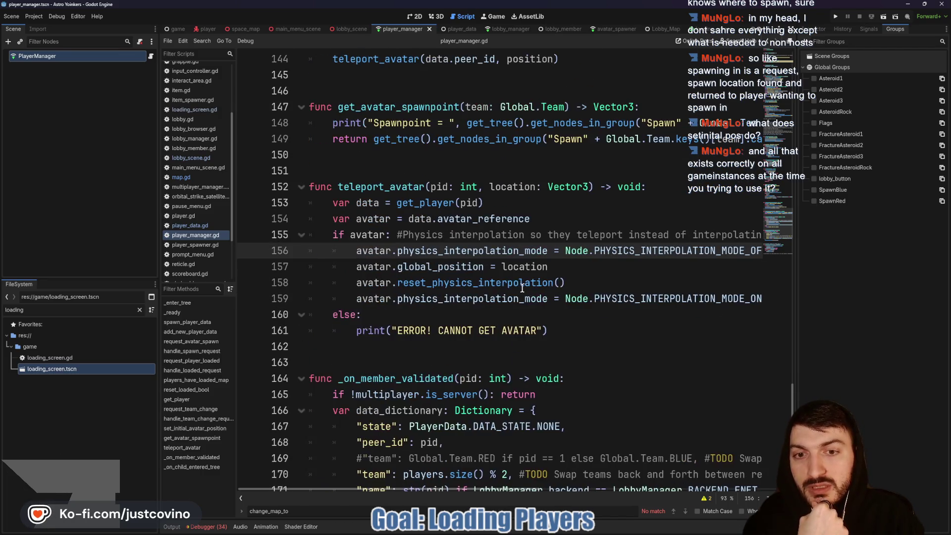
pyautogui.moveTo(354, 268); pyautogui.dragTo(538, 268)
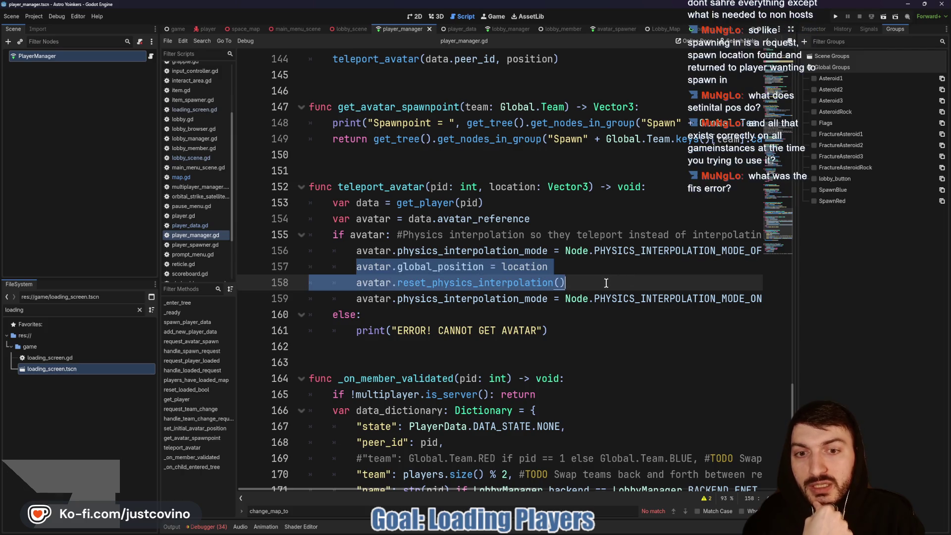
pyautogui.moveTo(565, 283); pyautogui.dragTo(356, 282)
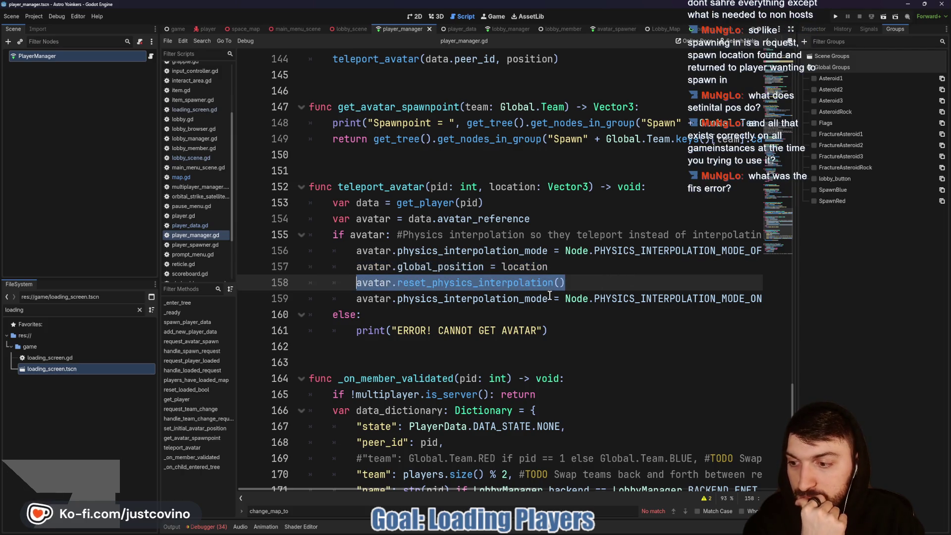
pyautogui.click(205, 526)
pyautogui.scroll(3, 470, 471)
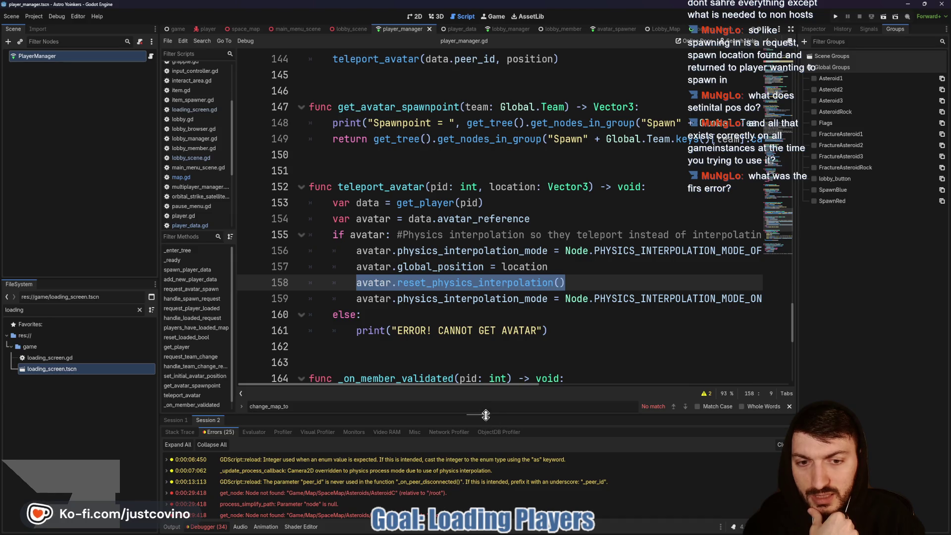
pyautogui.moveTo(491, 415); pyautogui.dragTo(476, 123)
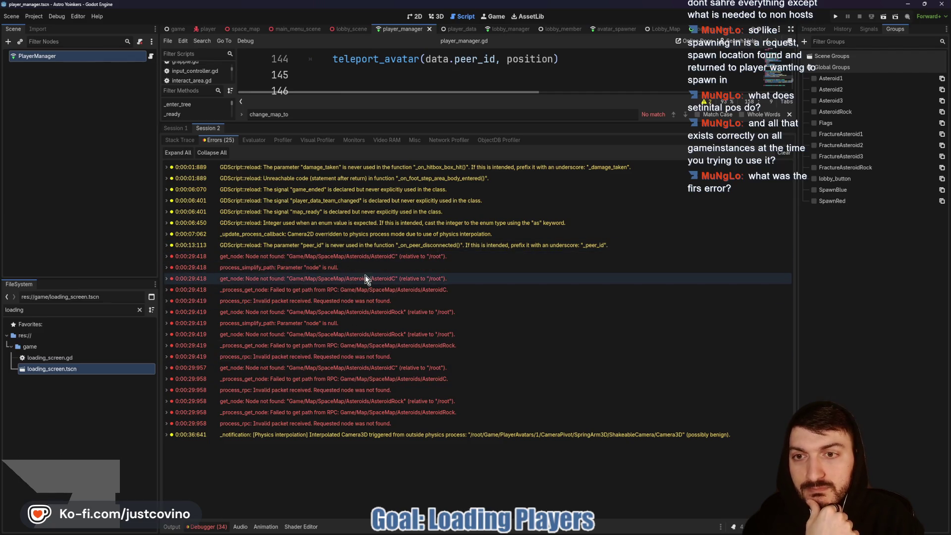
pyautogui.click(172, 129)
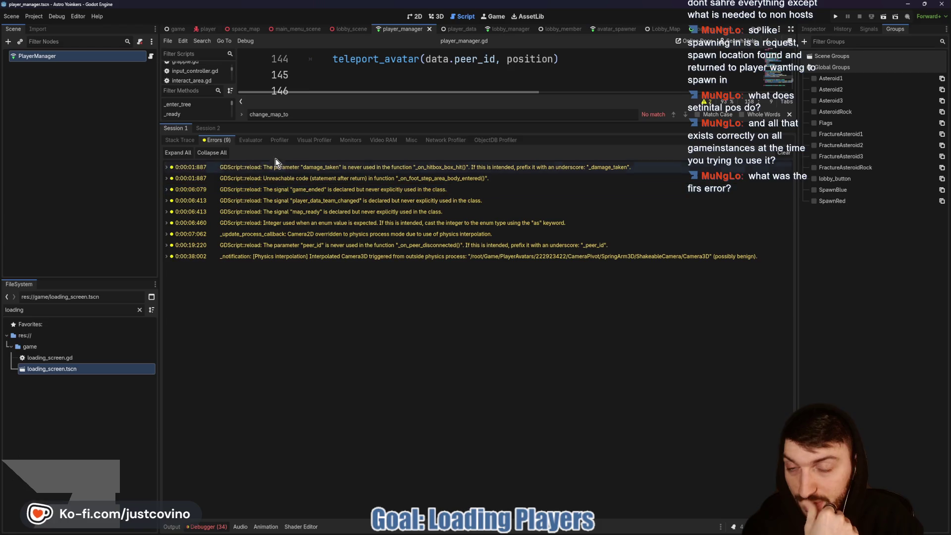
pyautogui.click(218, 128)
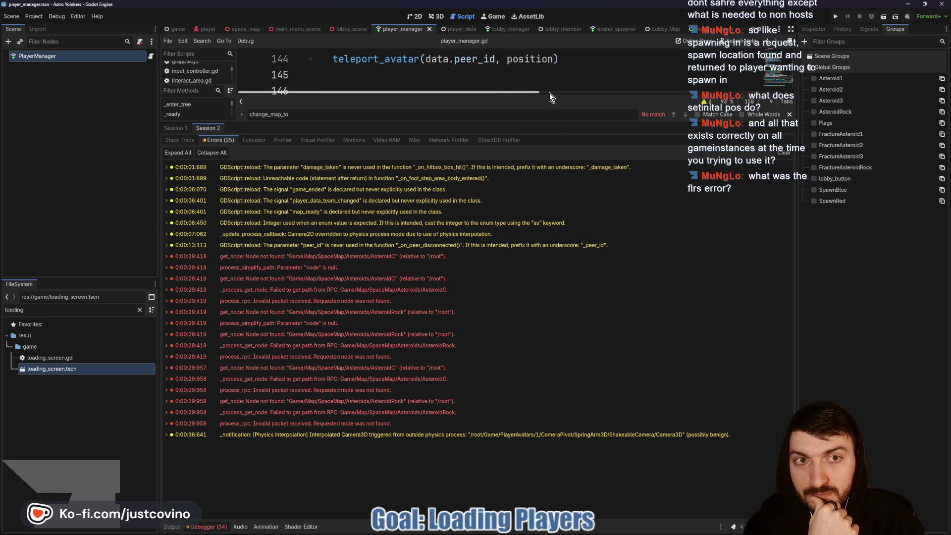
pyautogui.moveTo(539, 126)
pyautogui.mouseDown()
pyautogui.moveTo(570, 426)
pyautogui.moveTo(584, 414)
pyautogui.mouseUp()
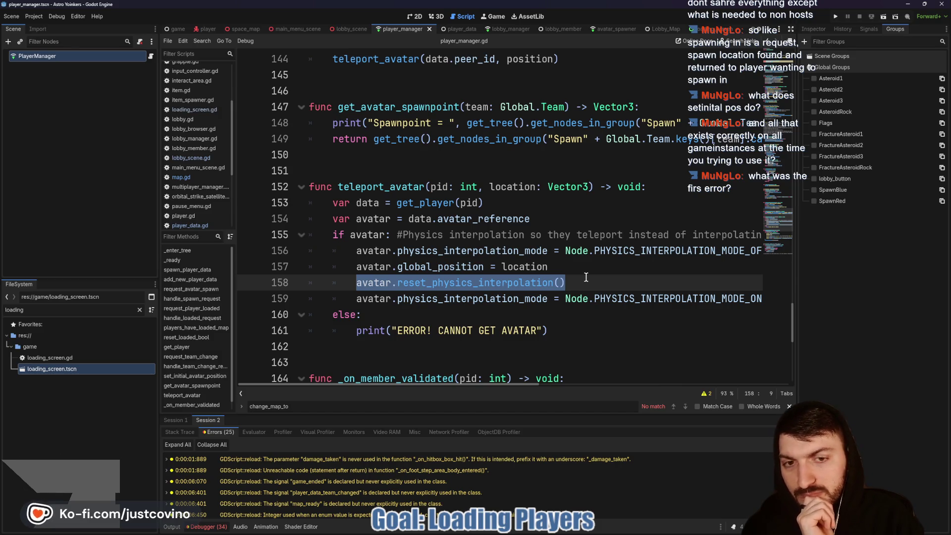
# Select the teleport_avatar name on line 152, then return to the space_map's map.gd script.
pyautogui.scroll(1, 586, 278)
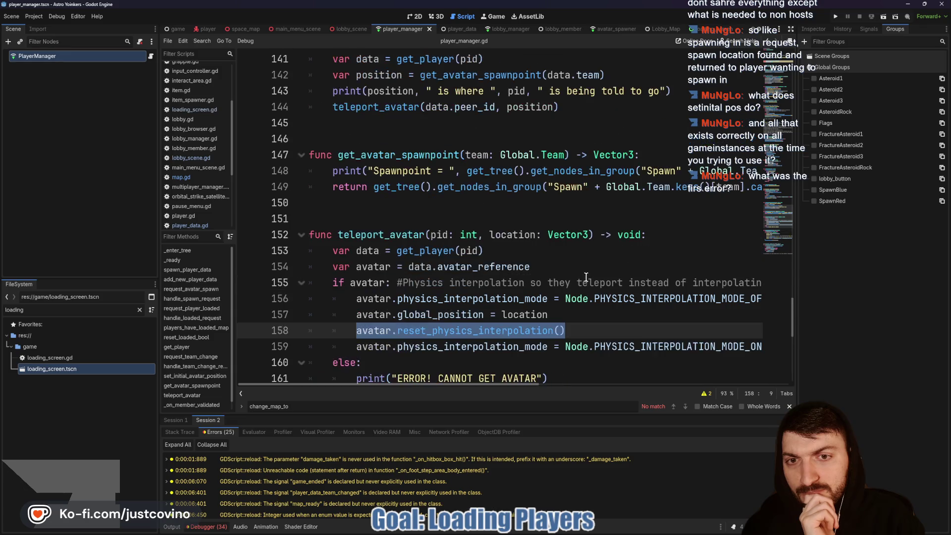
pyautogui.doubleClick(402, 236)
pyautogui.scroll(3, 564, 291)
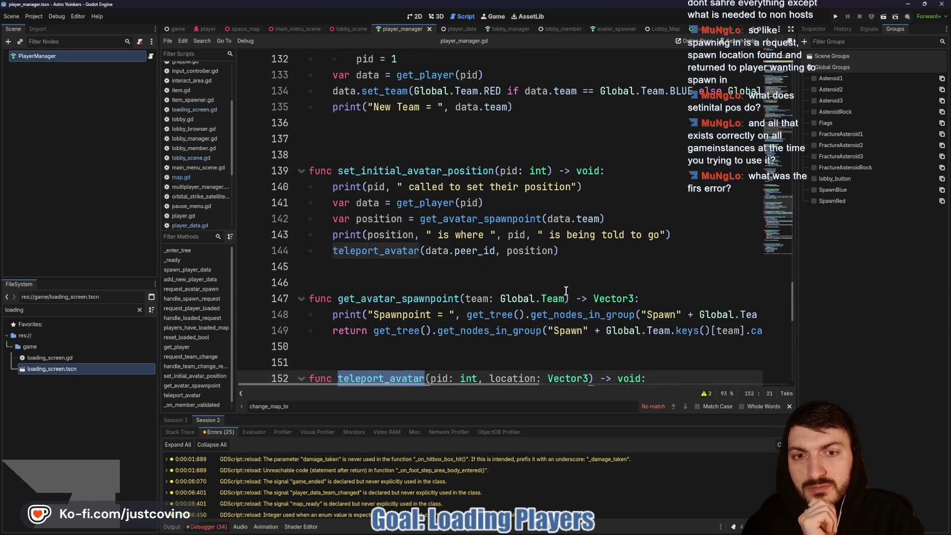
pyautogui.moveTo(567, 290)
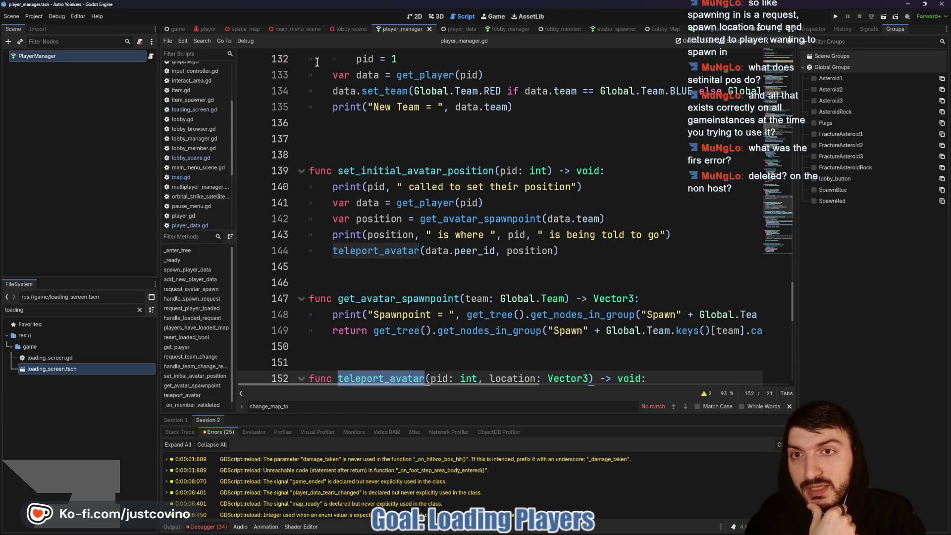
pyautogui.click(250, 30)
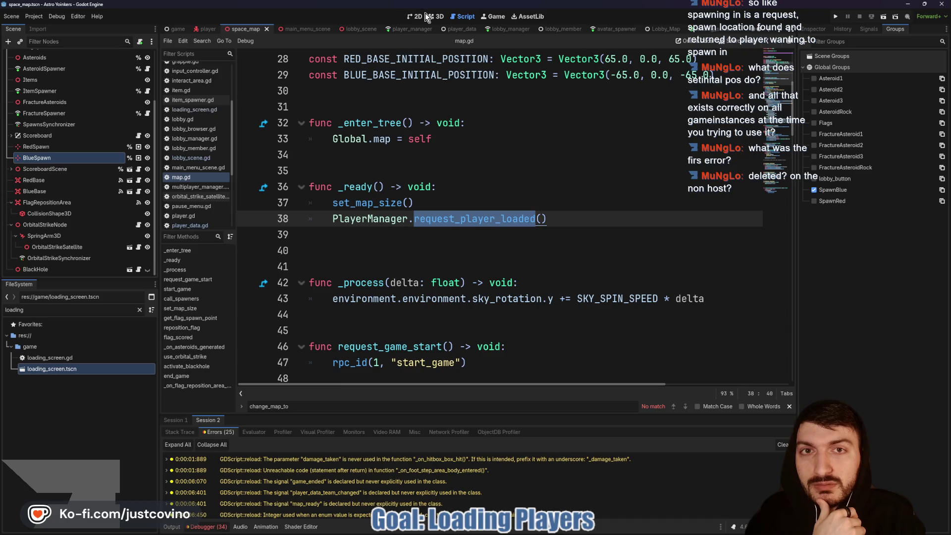
# Annotate both spawn platforms in the space map's 3D view, clear the marks, then open map.gd.
pyautogui.click(430, 17)
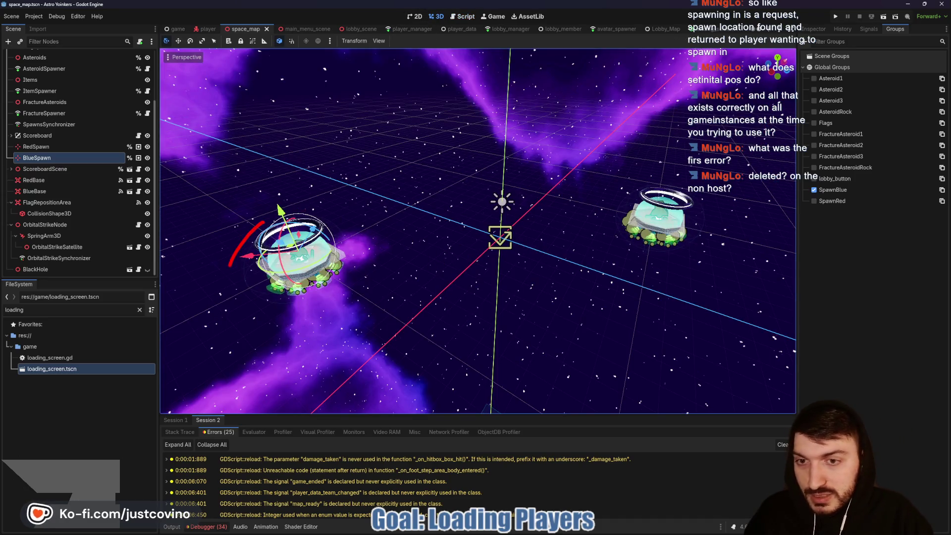
pyautogui.moveTo(229, 265)
pyautogui.mouseDown()
pyautogui.moveTo(339, 298)
pyautogui.moveTo(270, 221)
pyautogui.mouseUp()
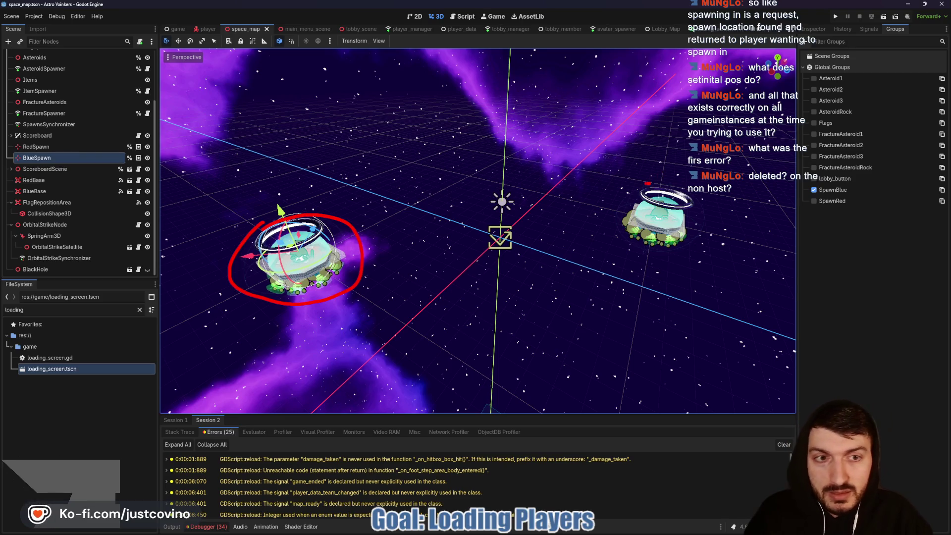
pyautogui.moveTo(647, 183)
pyautogui.mouseDown()
pyautogui.moveTo(693, 243)
pyautogui.moveTo(627, 187)
pyautogui.mouseUp()
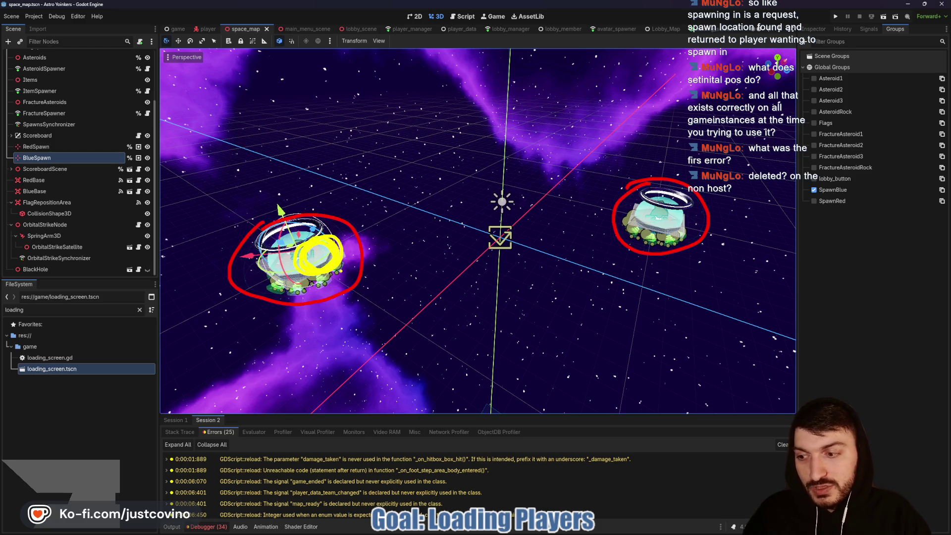
pyautogui.moveTo(317, 253)
pyautogui.mouseDown()
pyautogui.moveTo(353, 283)
pyautogui.moveTo(352, 228)
pyautogui.mouseUp()
pyautogui.moveTo(660, 212)
pyautogui.mouseDown()
pyautogui.moveTo(665, 239)
pyautogui.moveTo(623, 244)
pyautogui.mouseUp()
pyautogui.moveTo(674, 208); pyautogui.dragTo(671, 233)
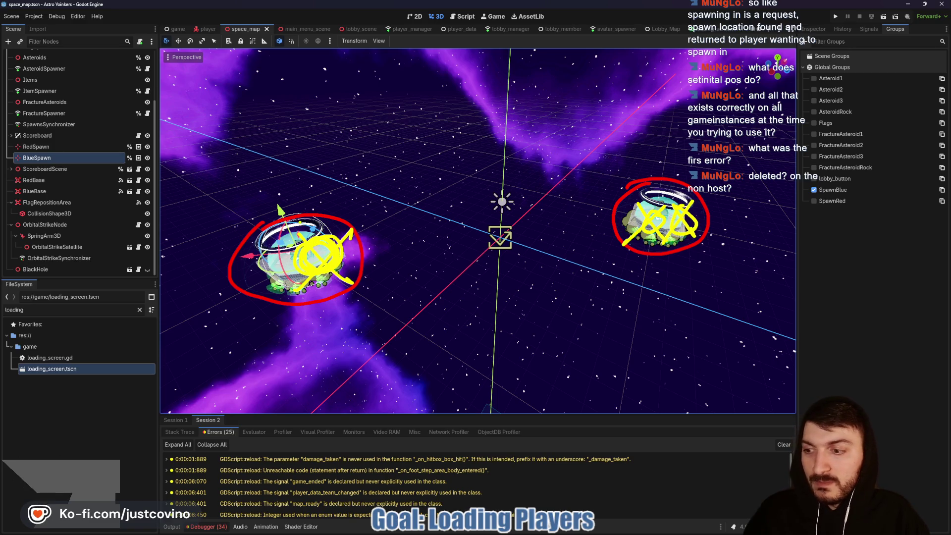
pyautogui.press('Escape')
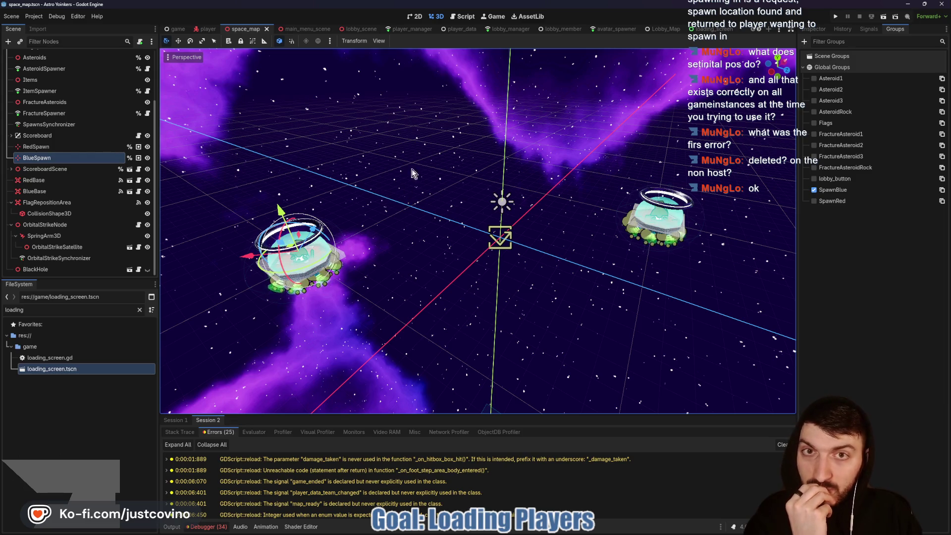
pyautogui.click(463, 17)
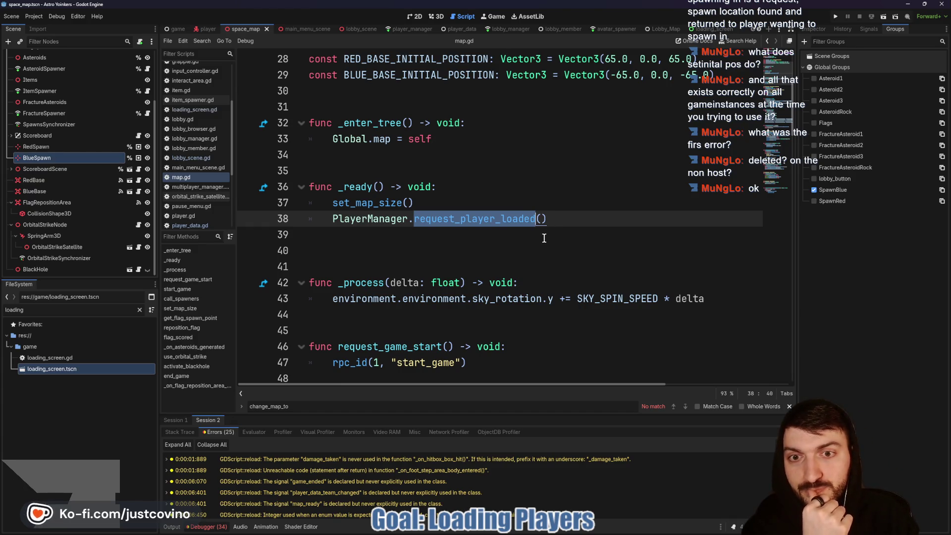
# Close the find bar in map.gd, look through the script, then switch to player_manager.gd.
pyautogui.scroll(-1, 481, 223)
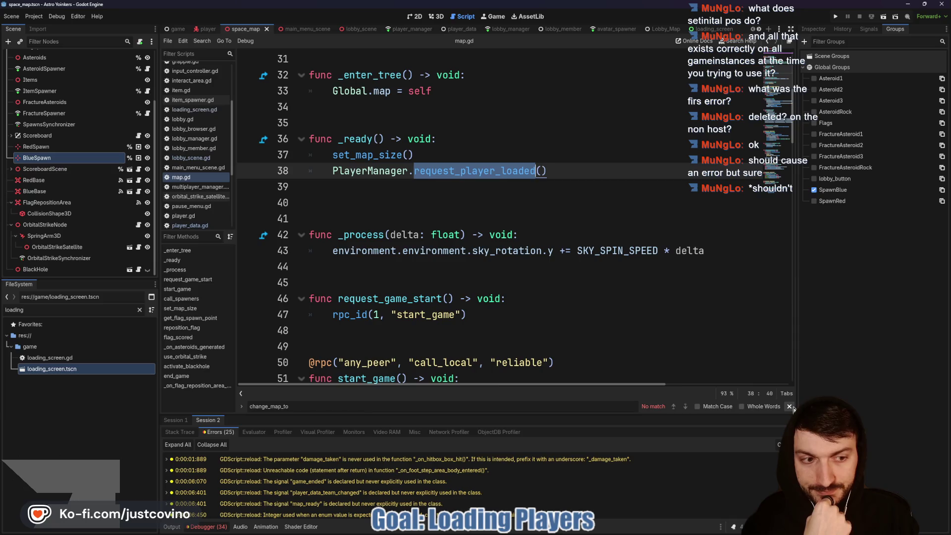
pyautogui.click(791, 407)
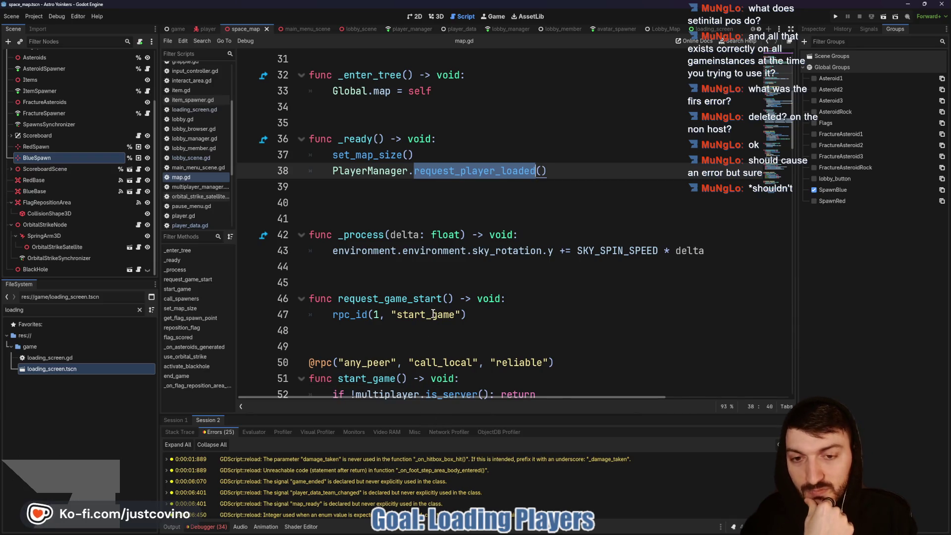
pyautogui.scroll(-1, 433, 313)
pyautogui.scroll(1, 433, 312)
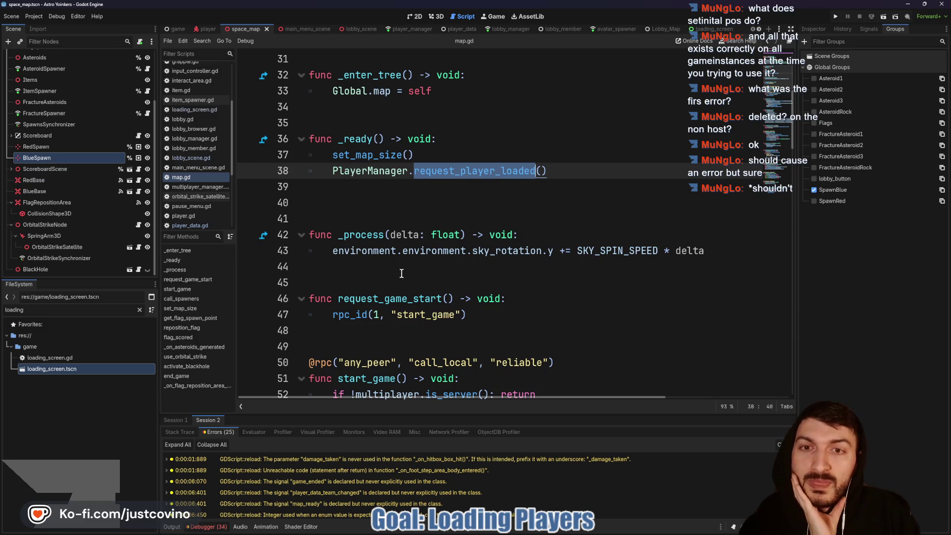
pyautogui.scroll(-1, 429, 277)
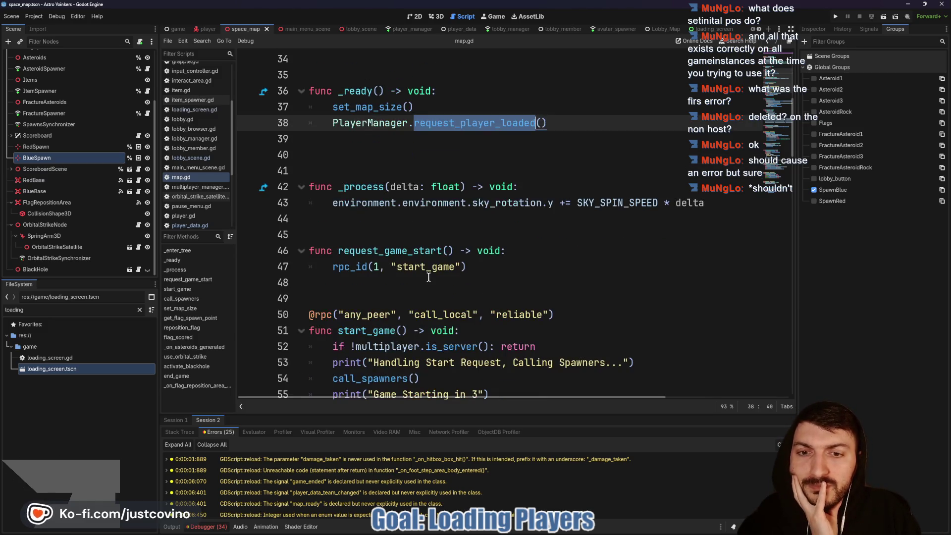
pyautogui.scroll(-5, 429, 277)
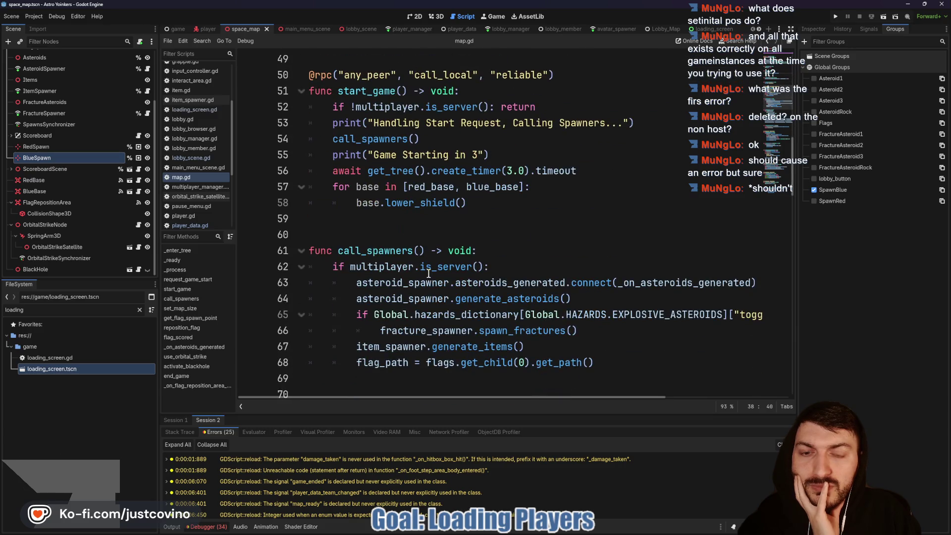
pyautogui.scroll(6, 429, 273)
pyautogui.click(405, 29)
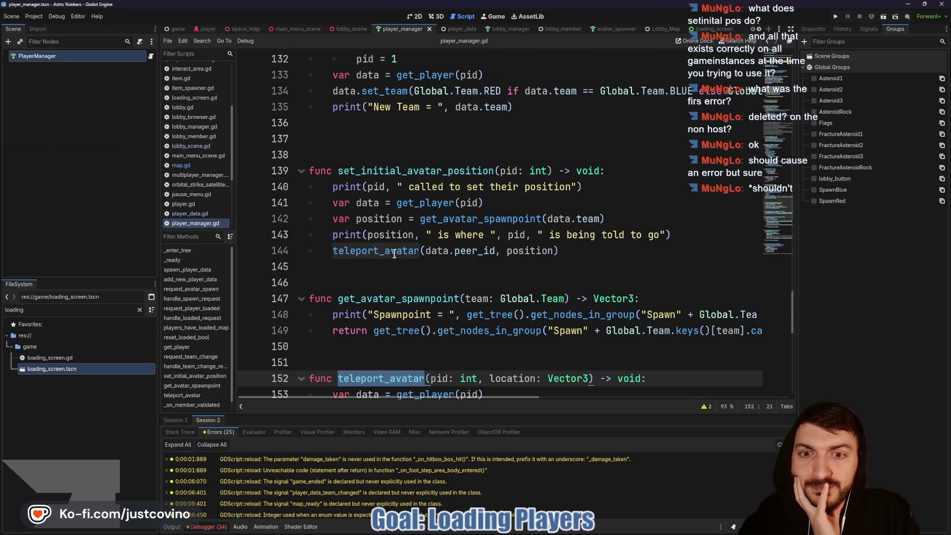
# Select set_initial_avatar_position and enlarge the Output log to read the spawn-position prints.
pyautogui.click(394, 254)
pyautogui.moveTo(559, 251)
pyautogui.mouseDown()
pyautogui.moveTo(332, 187)
pyautogui.moveTo(309, 171)
pyautogui.mouseUp()
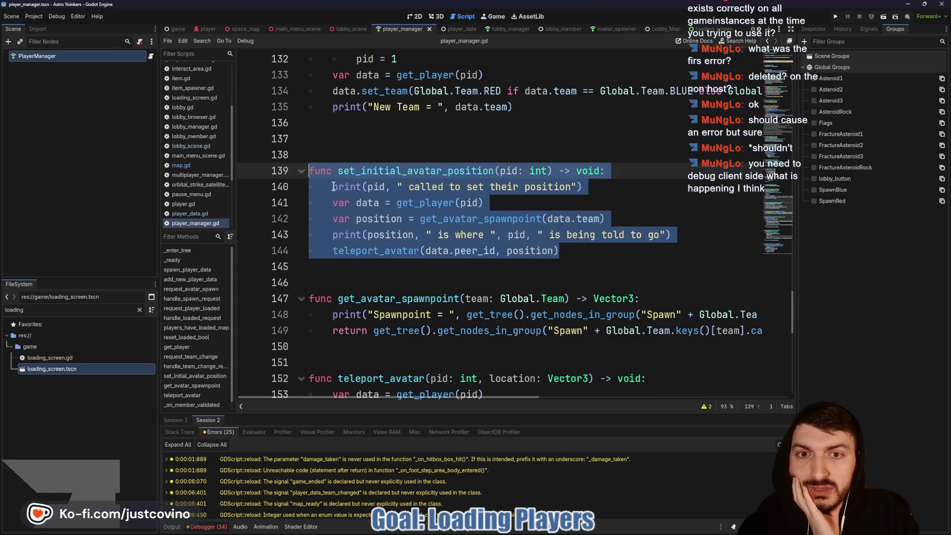
pyautogui.scroll(5, 333, 187)
pyautogui.scroll(-4, 498, 233)
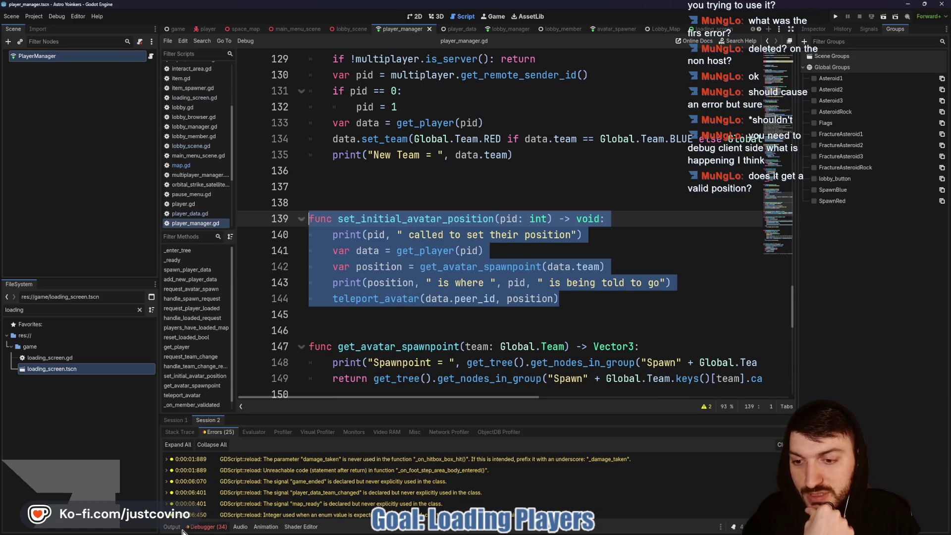
pyautogui.moveTo(405, 440); pyautogui.dragTo(377, 119)
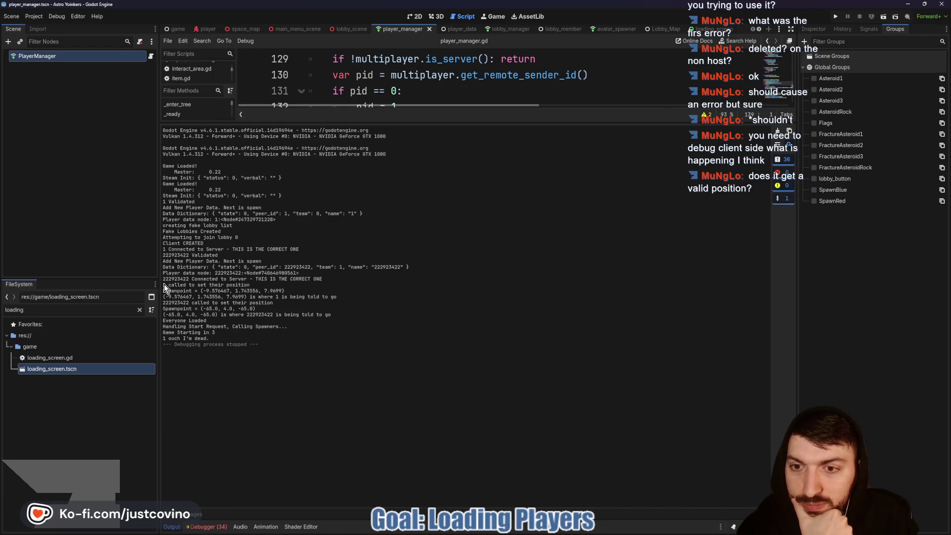
# Highlight the host's position request and spawnpoint lines in the log, then shrink the Output panel.
pyautogui.moveTo(165, 285); pyautogui.dragTo(326, 292)
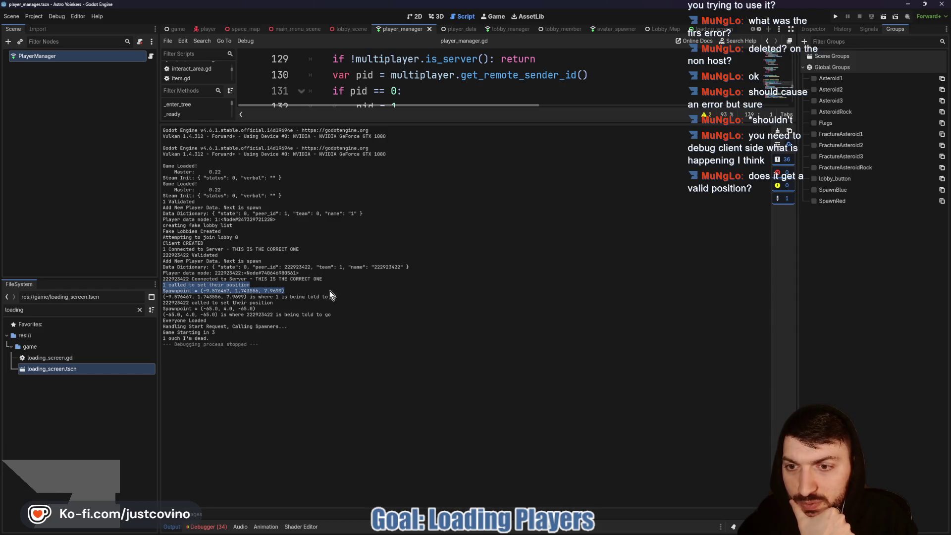
pyautogui.moveTo(338, 296); pyautogui.dragTo(163, 292)
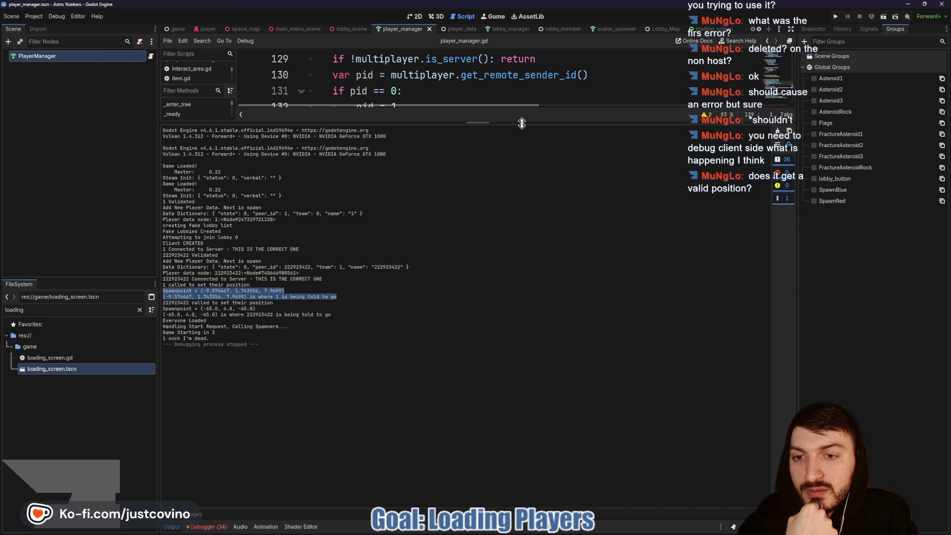
pyautogui.moveTo(521, 123); pyautogui.dragTo(518, 440)
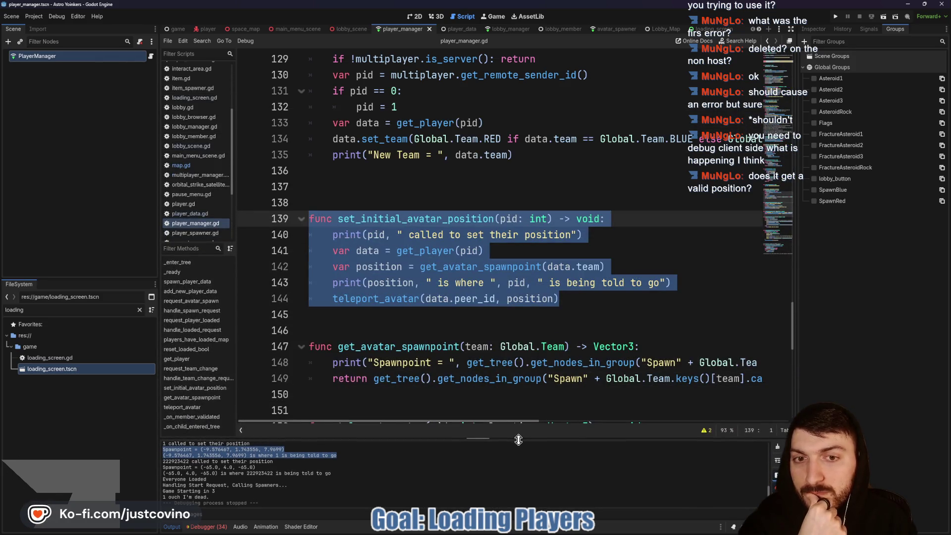
# Look through player_manager.gd, clear the code selection, and return to the space_map scene's map.gd.
pyautogui.scroll(4, 480, 283)
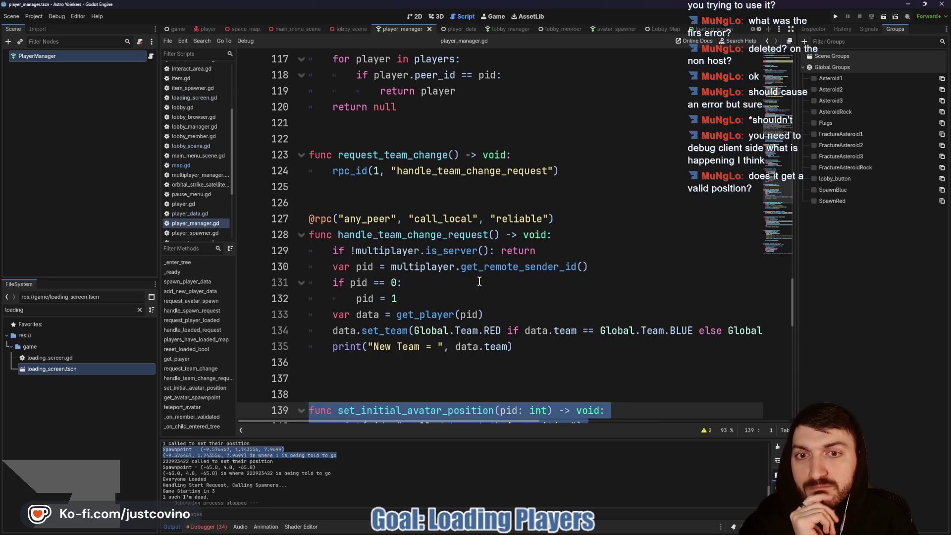
pyautogui.scroll(3, 479, 282)
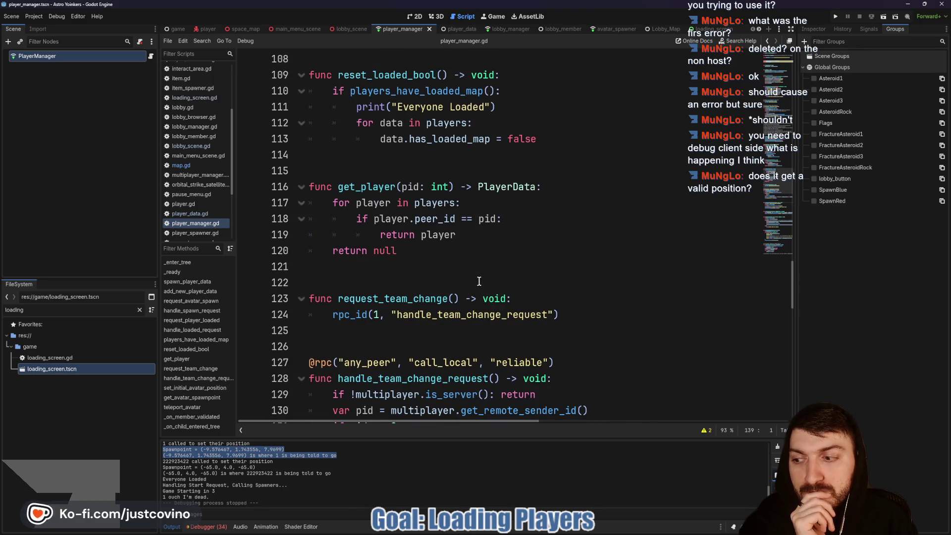
pyautogui.scroll(2, 479, 282)
pyautogui.scroll(1, 480, 281)
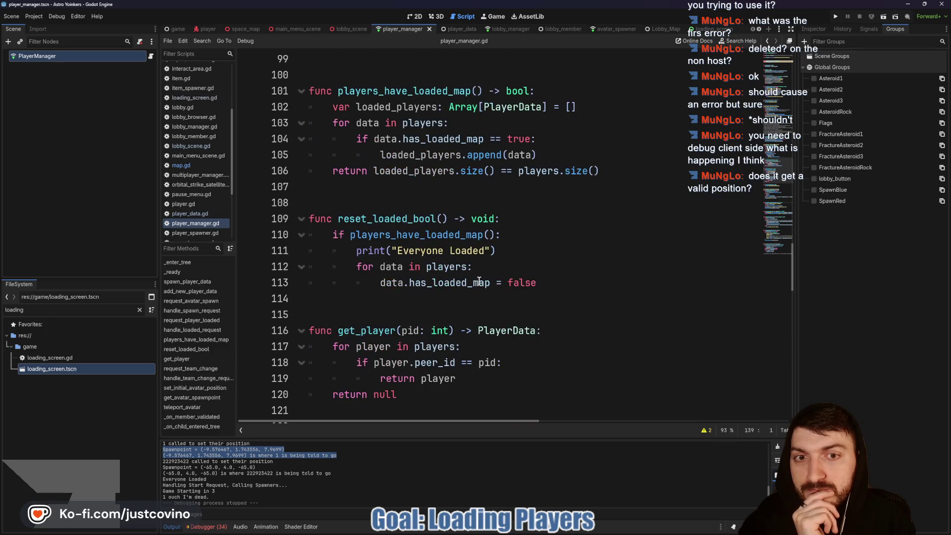
pyautogui.scroll(1, 479, 282)
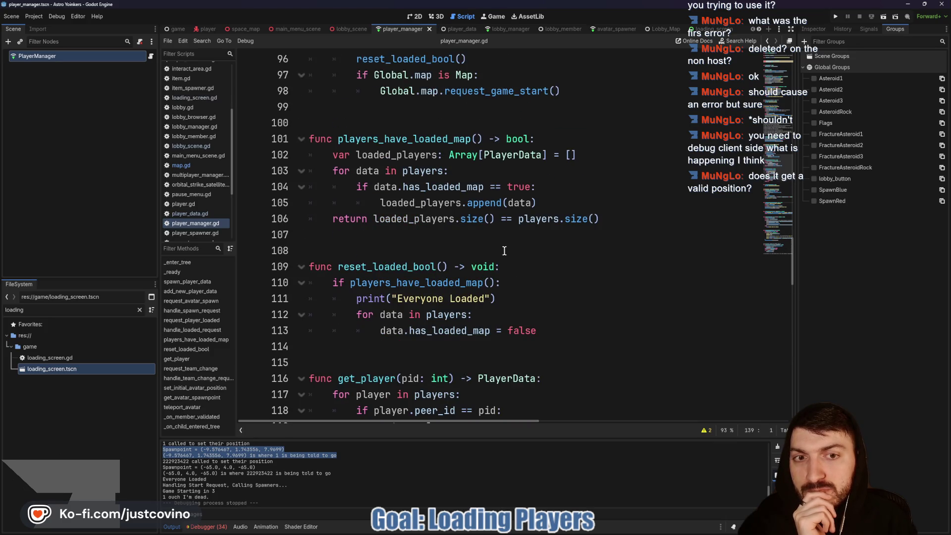
pyautogui.scroll(-4, 508, 240)
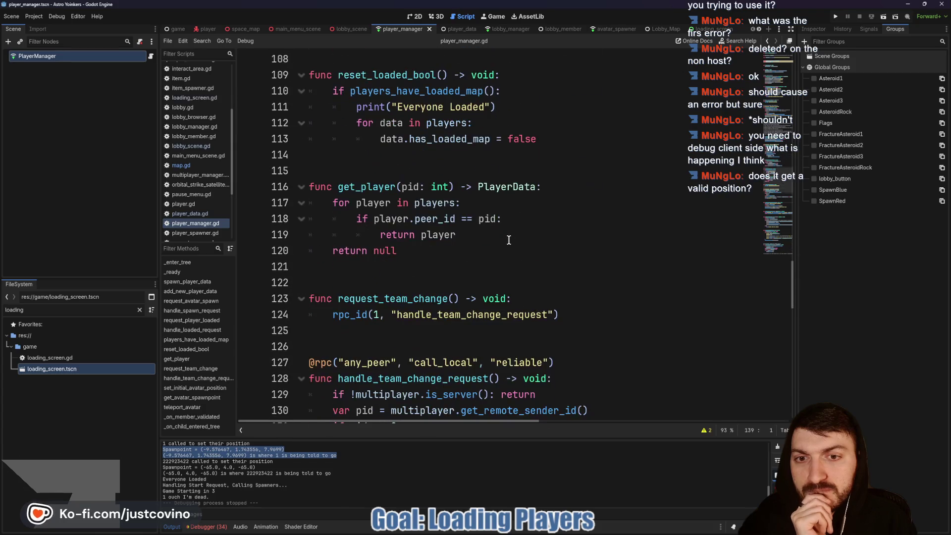
pyautogui.scroll(-2, 509, 239)
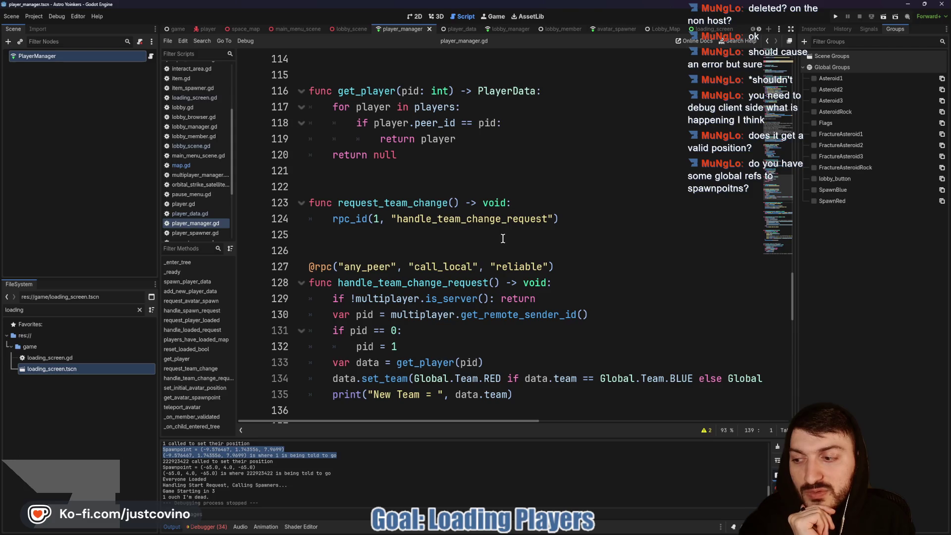
pyautogui.scroll(-2, 503, 239)
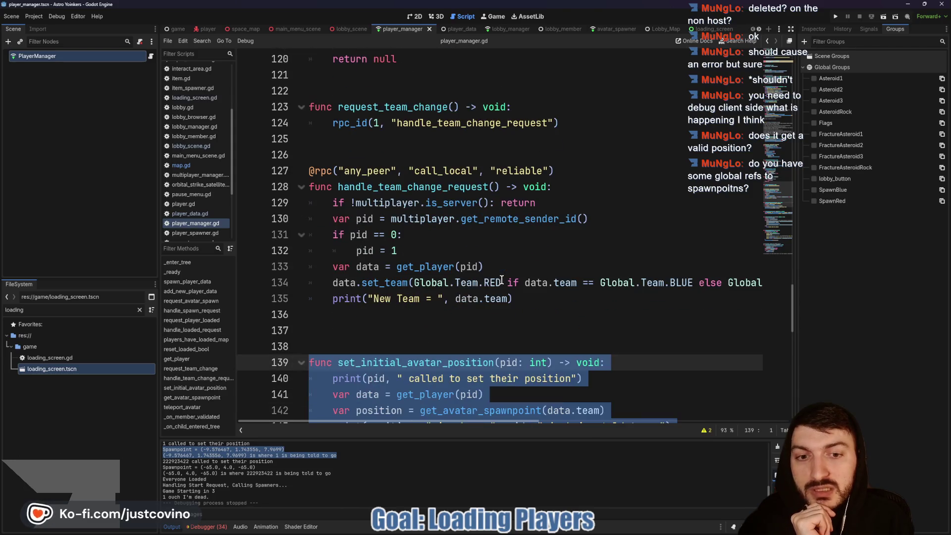
pyautogui.scroll(-3, 515, 267)
pyautogui.click(312, 207)
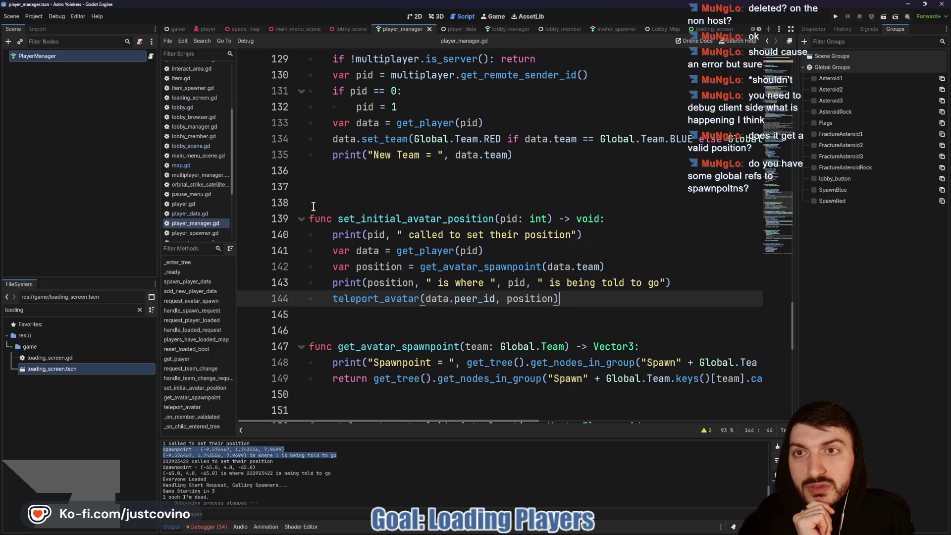
pyautogui.click(246, 29)
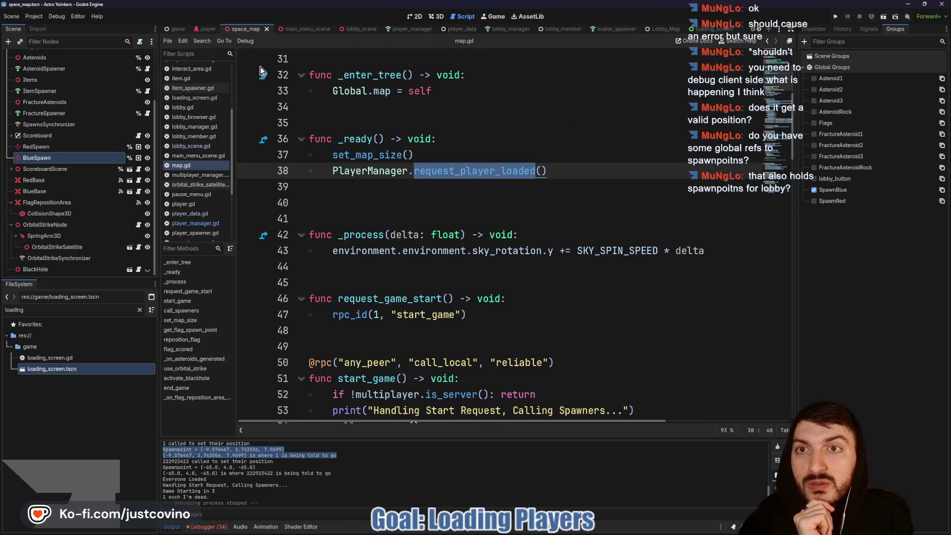
# Check the groups of space_map's RedSpawn and the lobby's BlueSpawn and RedSpawn, then run the game in two windows.
pyautogui.click(40, 148)
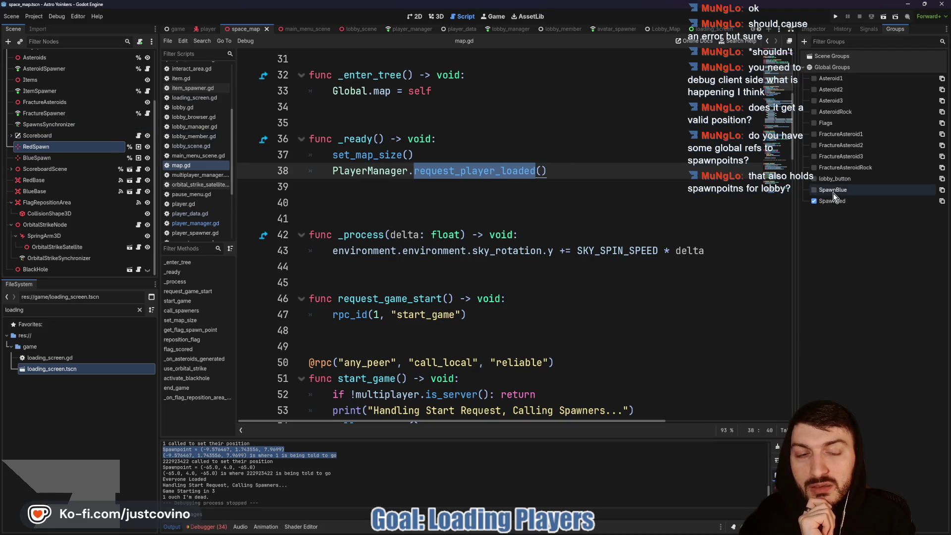
pyautogui.click(346, 31)
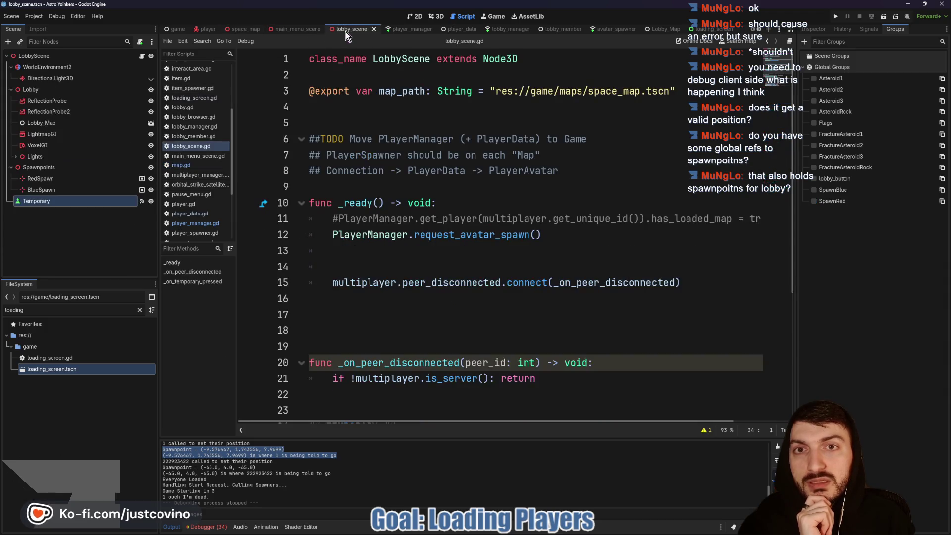
pyautogui.click(59, 190)
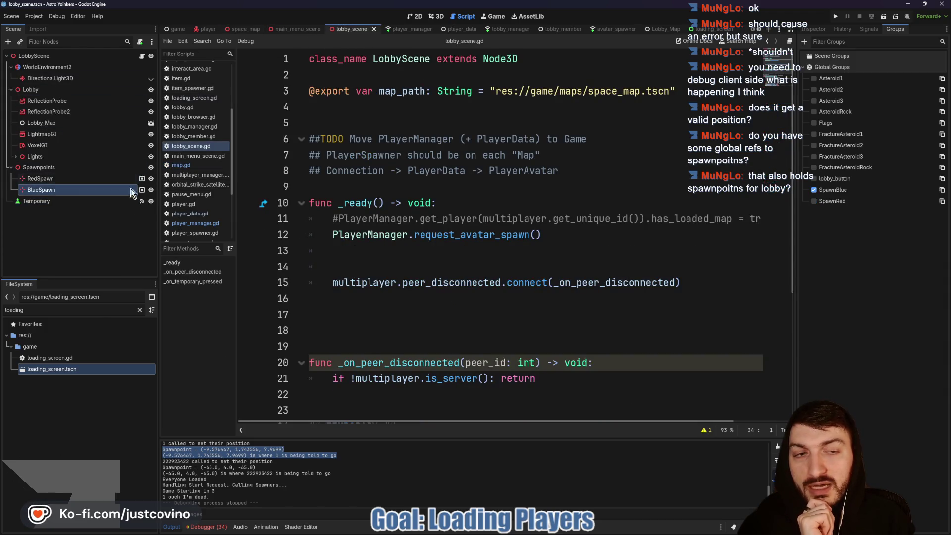
pyautogui.click(38, 180)
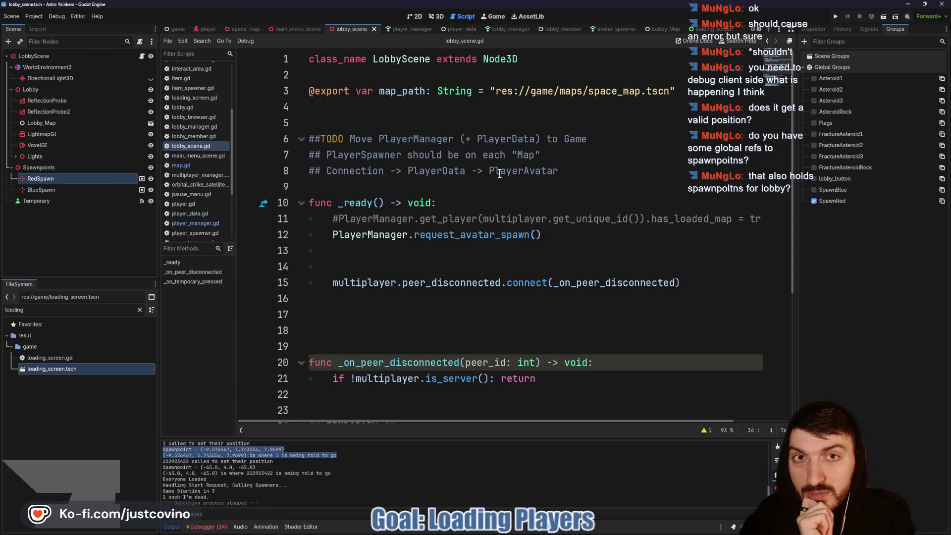
pyautogui.click(835, 16)
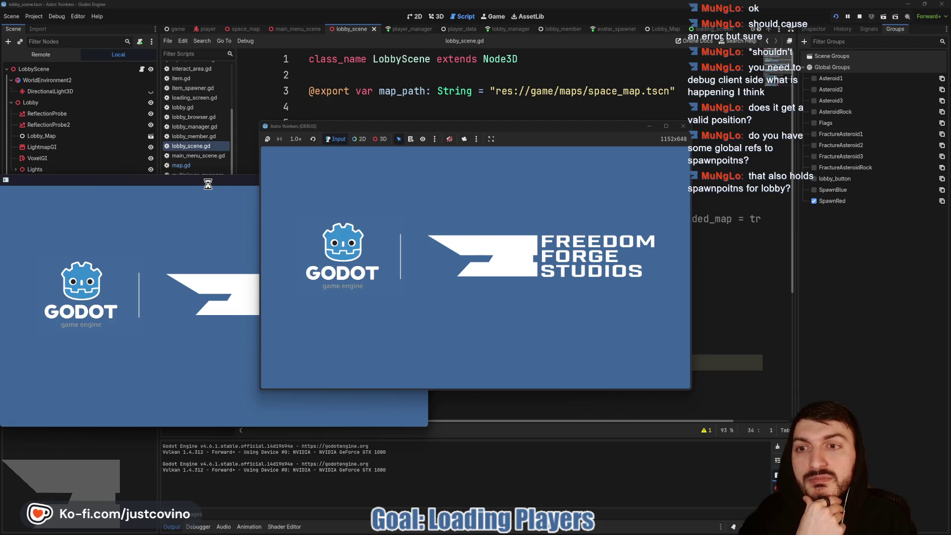
pyautogui.moveTo(207, 184)
pyautogui.mouseDown()
pyautogui.moveTo(412, 179)
pyautogui.moveTo(663, 140)
pyautogui.mouseUp()
# Host a private lobby in one game window and join the first fake lobby in the other.
pyautogui.moveTo(510, 127)
pyautogui.mouseDown()
pyautogui.moveTo(320, 94)
pyautogui.moveTo(265, 95)
pyautogui.mouseUp()
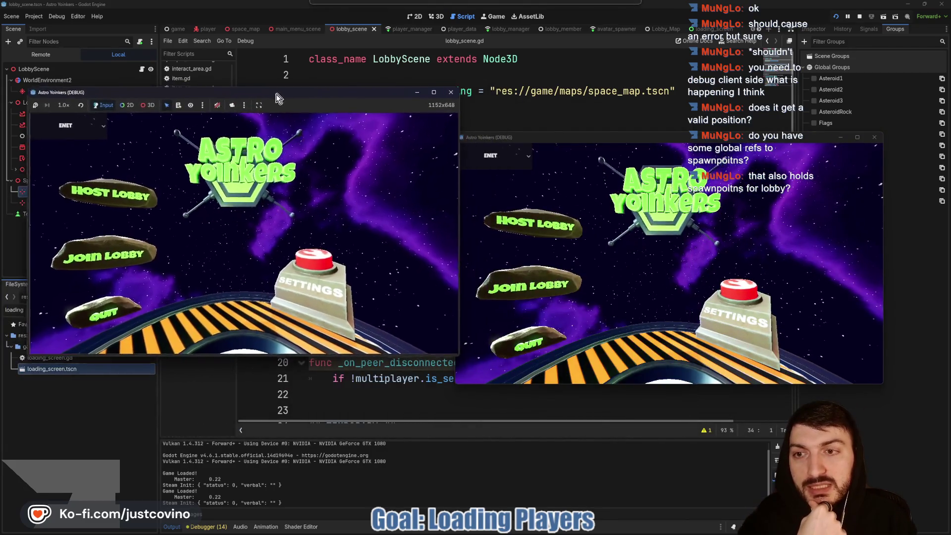
pyautogui.click(109, 191)
pyautogui.click(221, 194)
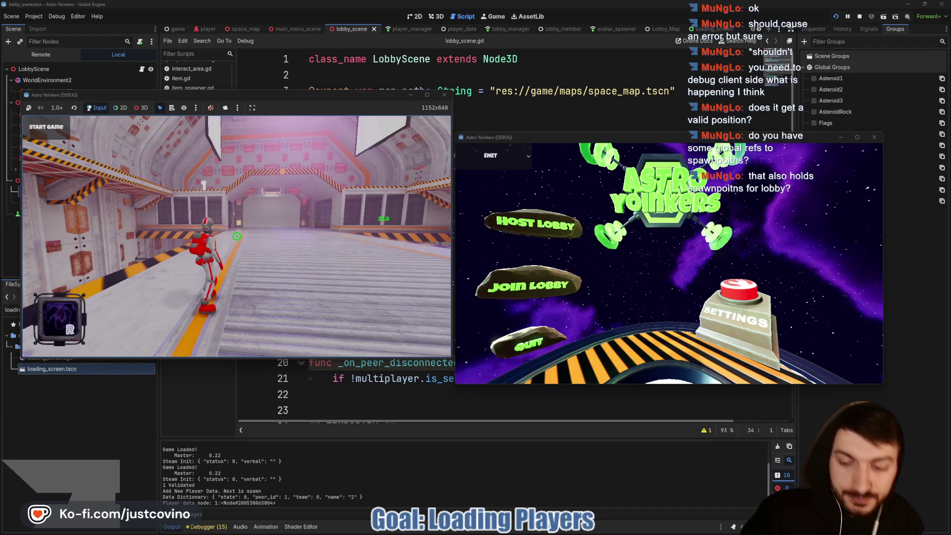
pyautogui.click(546, 286)
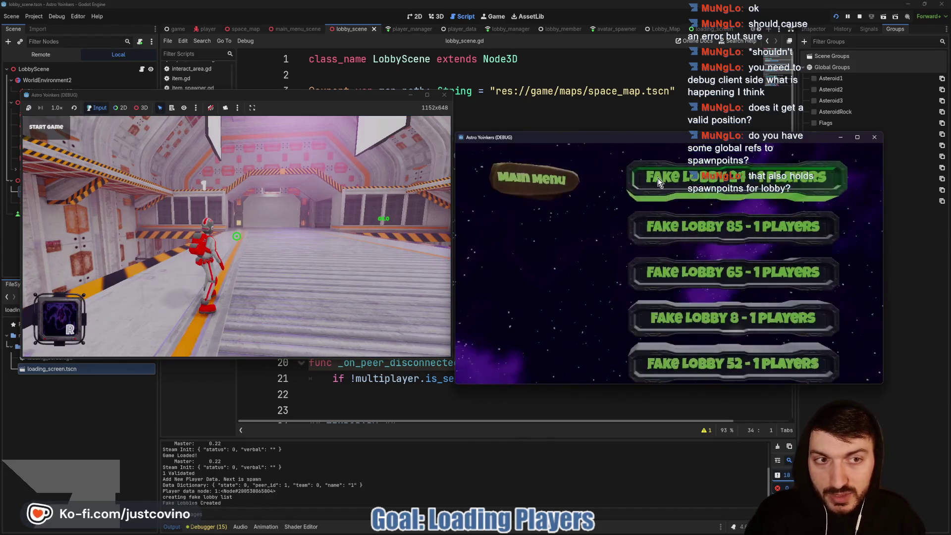
pyautogui.click(658, 177)
pyautogui.moveTo(653, 136); pyautogui.dragTo(668, 99)
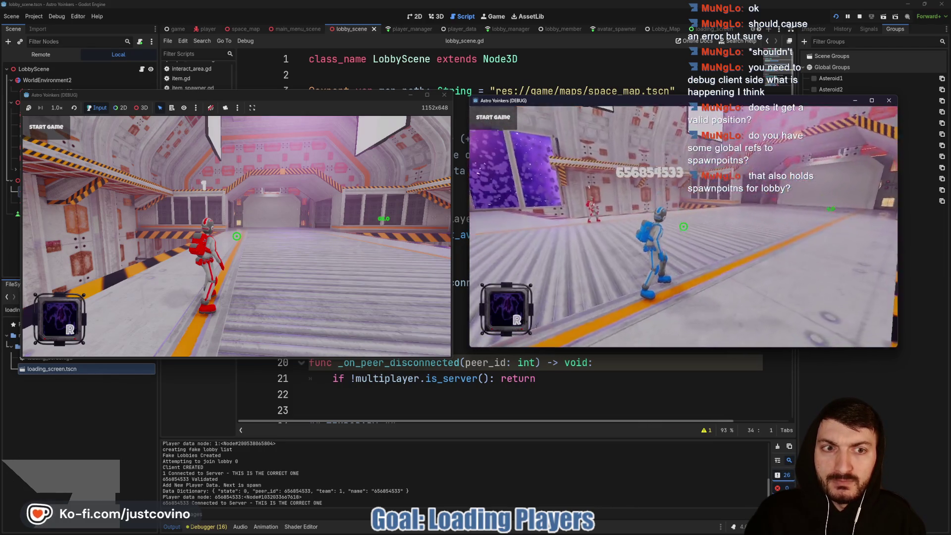
# Start the game so both avatars spawn, stop it with F8, and enlarge the Output log.
pyautogui.press('w')
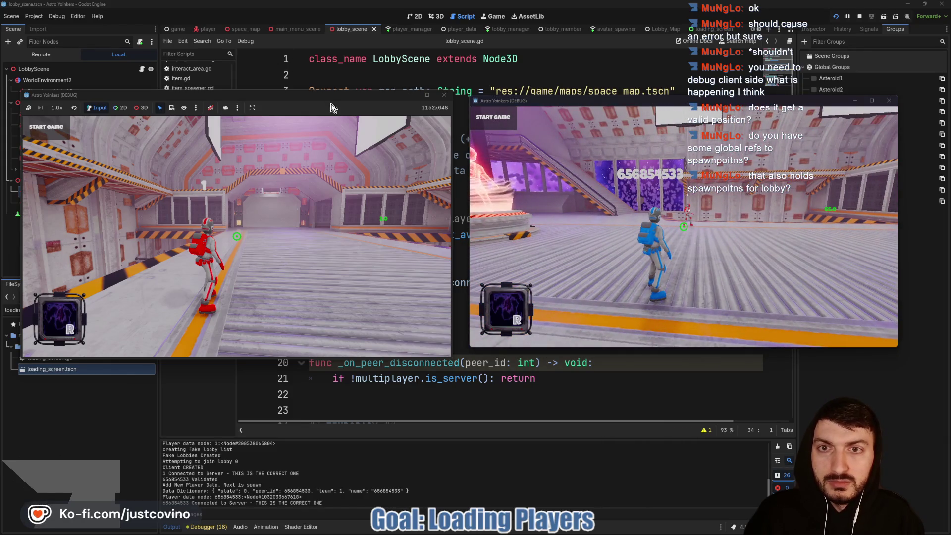
pyautogui.click(220, 222)
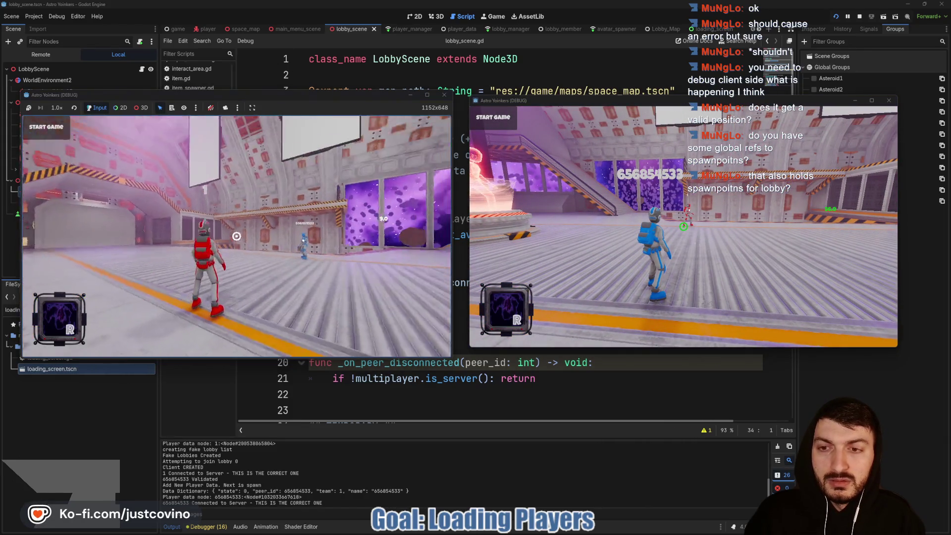
pyautogui.click(48, 130)
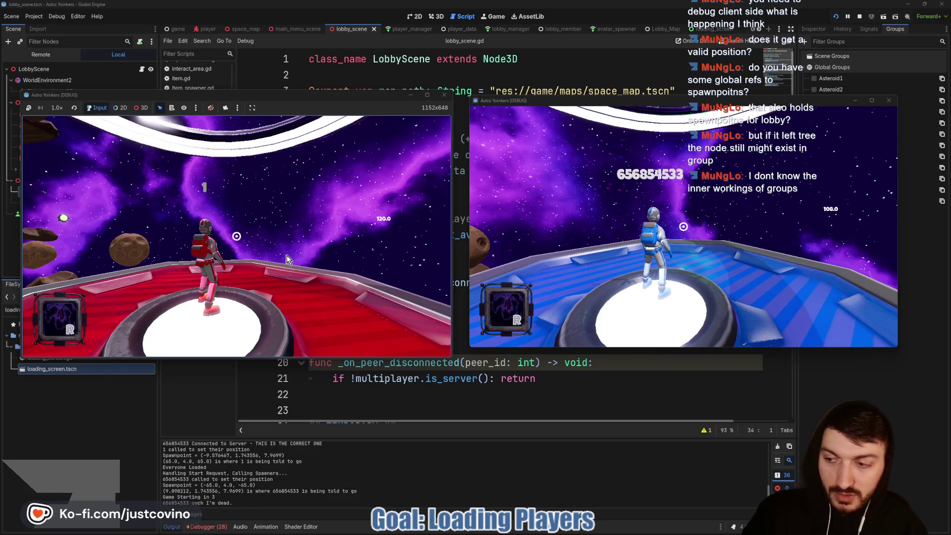
pyautogui.press('F8')
pyautogui.moveTo(378, 438); pyautogui.dragTo(401, 85)
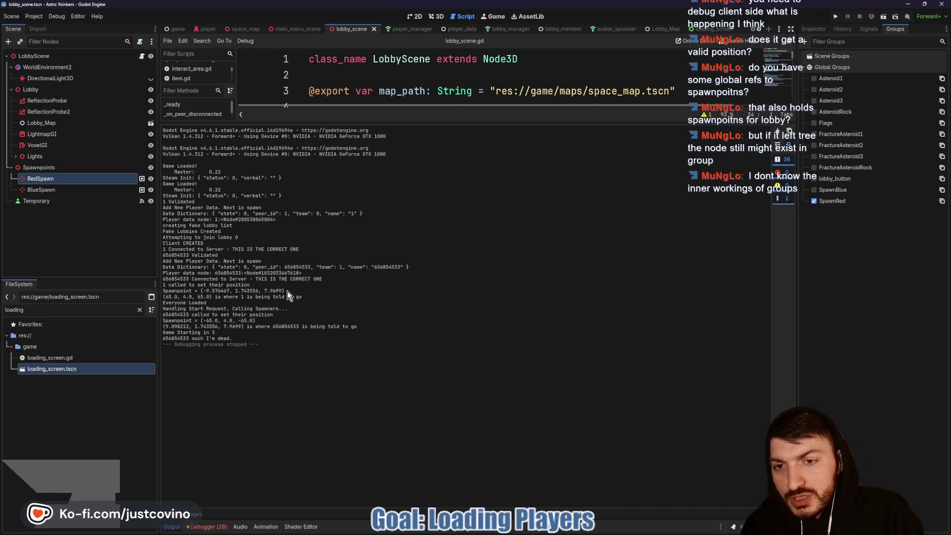
# Review the host and client spawnpoint logs, client at (-65.0, 4.0, -65.0), then shrink the Output panel.
pyautogui.moveTo(288, 291)
pyautogui.mouseDown()
pyautogui.moveTo(213, 278)
pyautogui.moveTo(158, 285)
pyautogui.mouseUp()
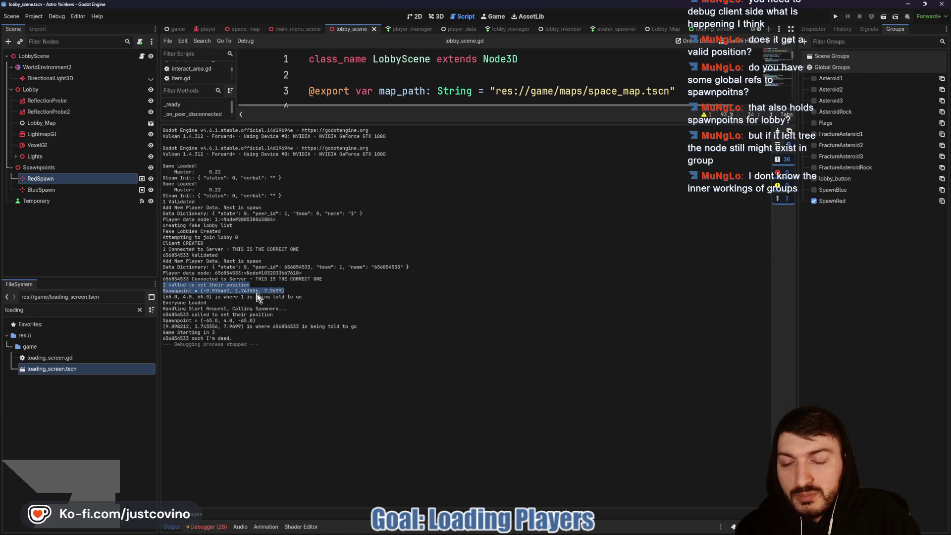
pyautogui.moveTo(308, 297); pyautogui.dragTo(160, 296)
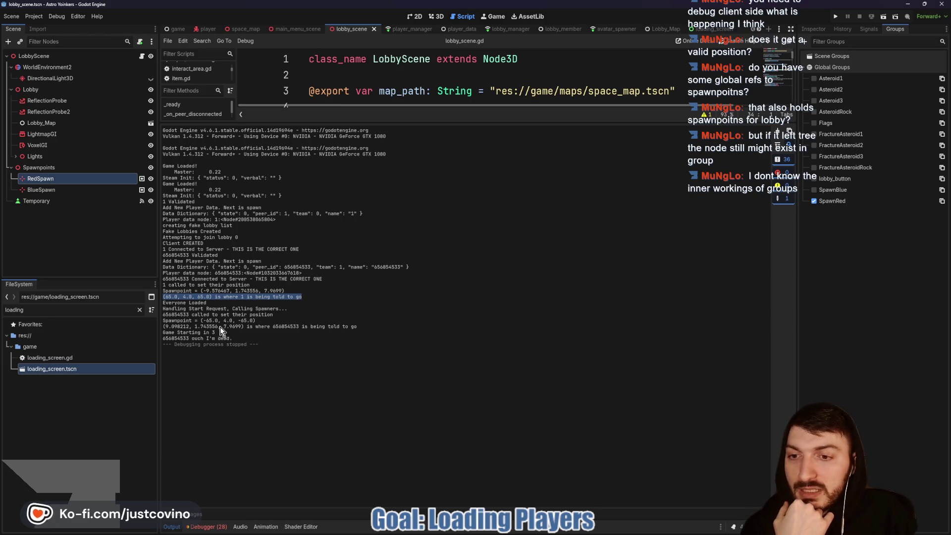
pyautogui.moveTo(255, 321); pyautogui.dragTo(183, 320)
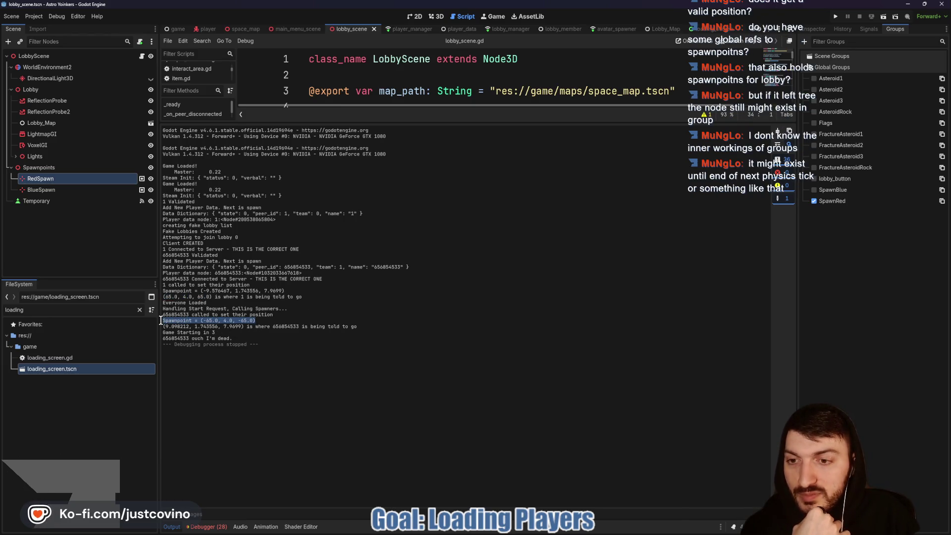
pyautogui.moveTo(371, 327); pyautogui.dragTo(170, 328)
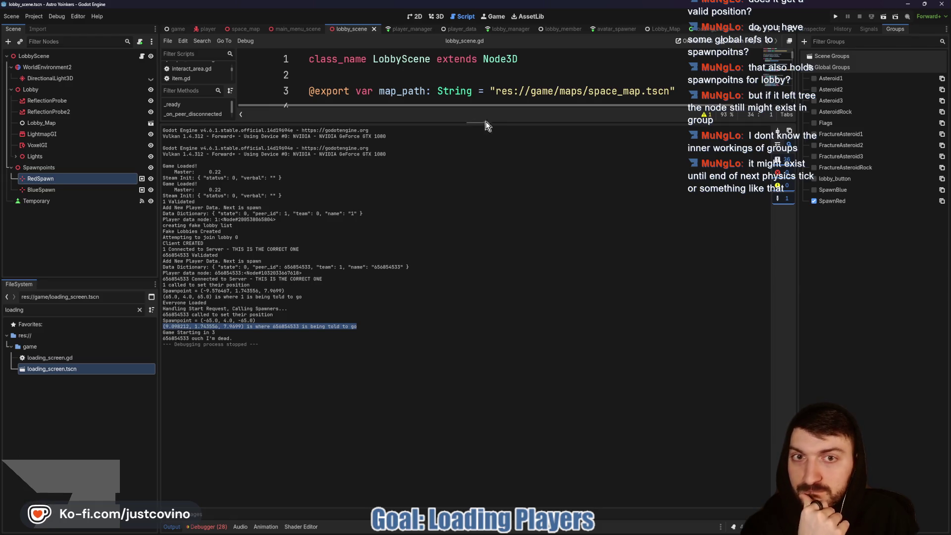
pyautogui.moveTo(482, 123); pyautogui.dragTo(494, 464)
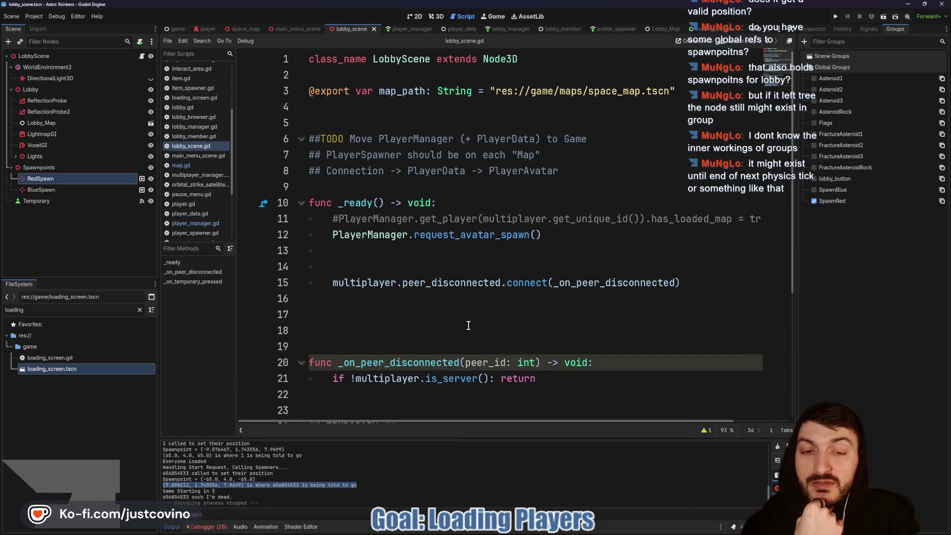
# Switch the script editor from main_menu_scene to player_manager.gd.
pyautogui.scroll(-3, 463, 322)
pyautogui.scroll(-1, 450, 313)
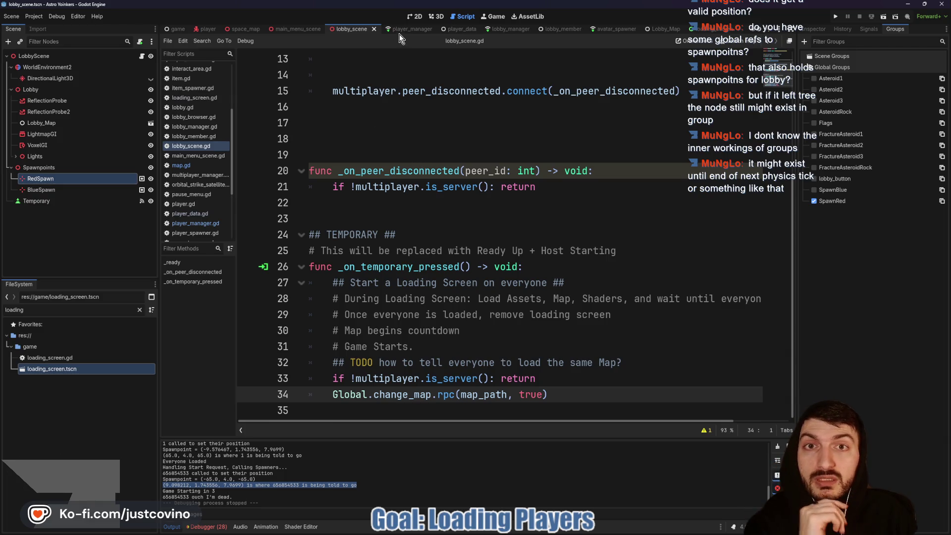
pyautogui.click(307, 29)
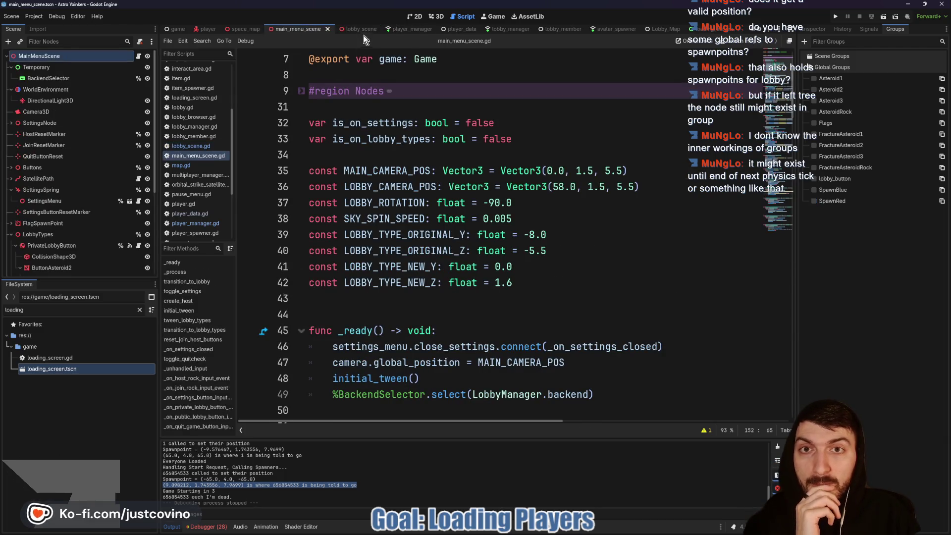
pyautogui.click(403, 29)
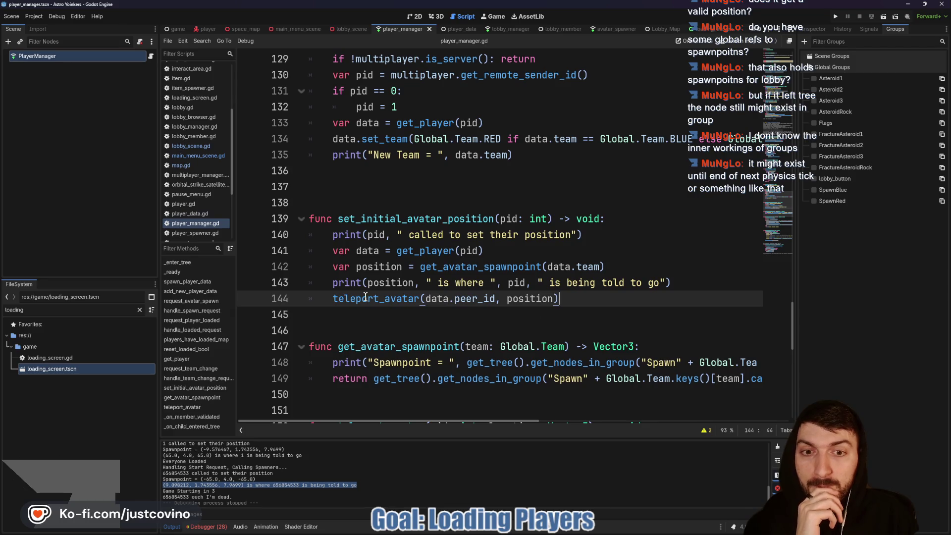
# Locate set_initial_avatar_position and its call on line 84 in request_player_loaded.
pyautogui.scroll(2, 367, 297)
pyautogui.click(382, 314)
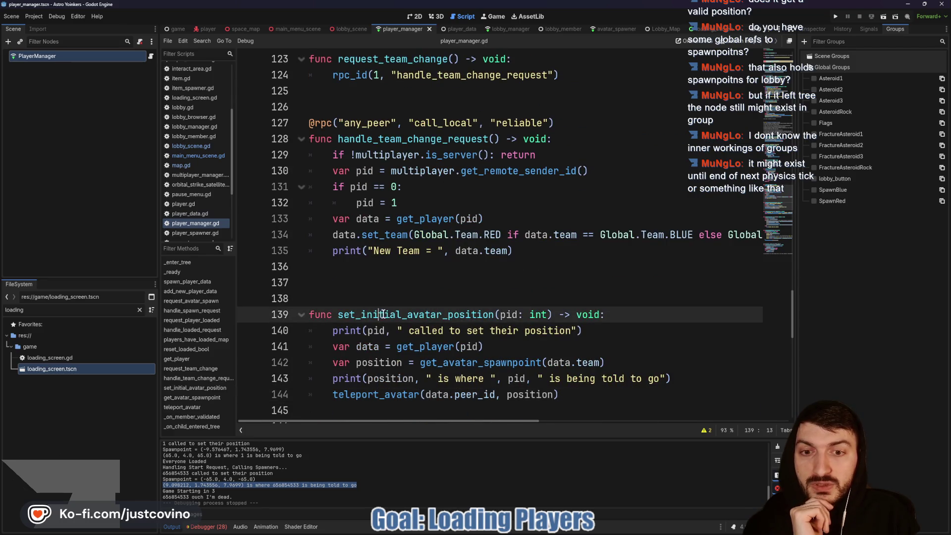
pyautogui.doubleClick(439, 313)
pyautogui.scroll(8, 461, 304)
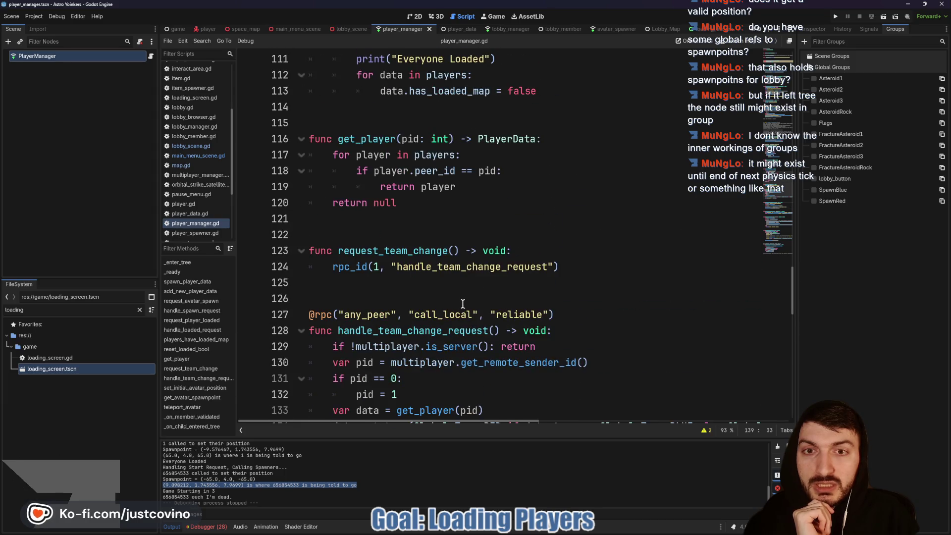
pyautogui.scroll(10, 471, 304)
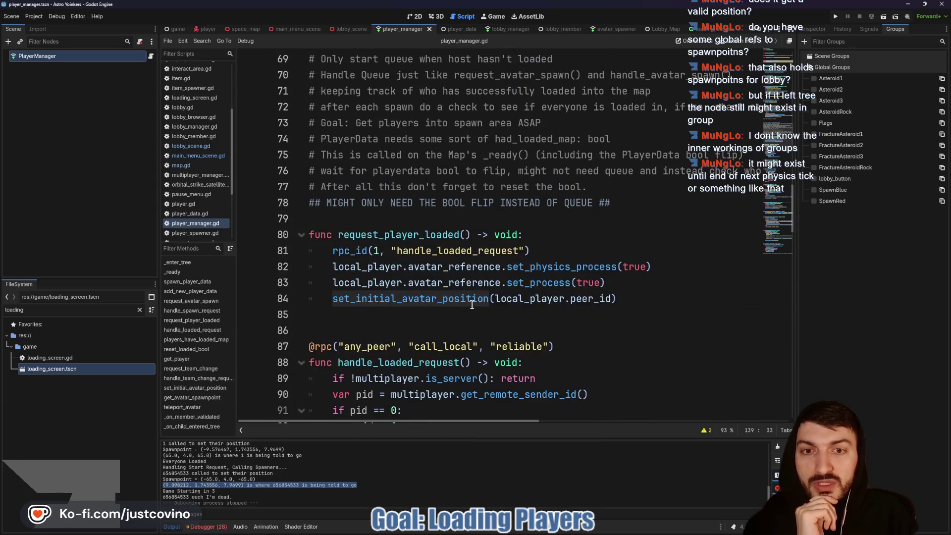
pyautogui.click(332, 300)
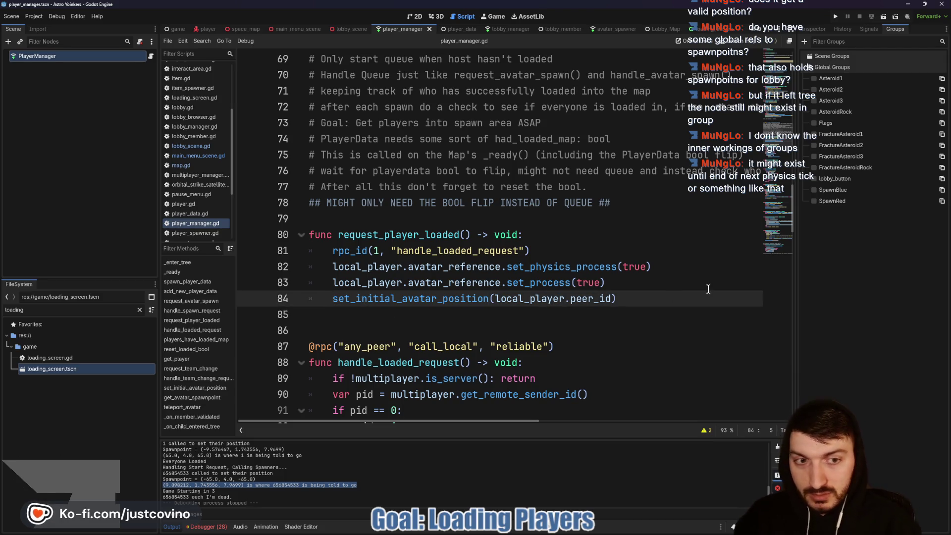
pyautogui.click(671, 298)
# Move call_deferred() to the start of line 84 and comment out the old call.
pyautogui.write('all_deferred')
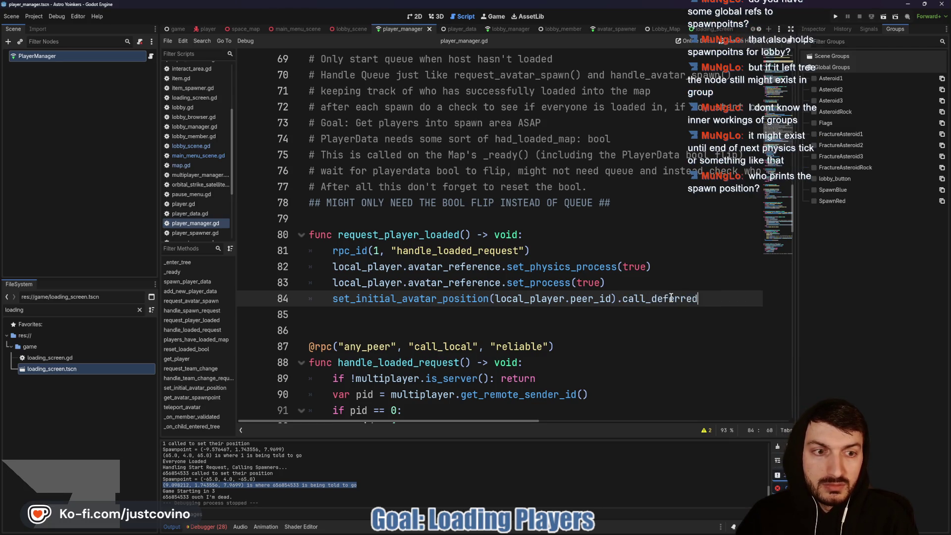
pyautogui.write('()')
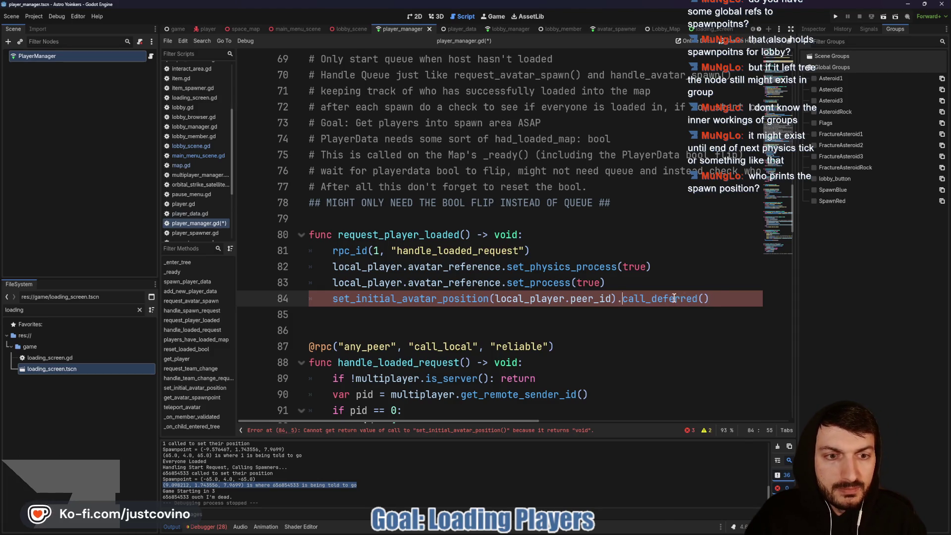
pyautogui.press('BackSpace')
pyautogui.moveTo(711, 297); pyautogui.dragTo(618, 296)
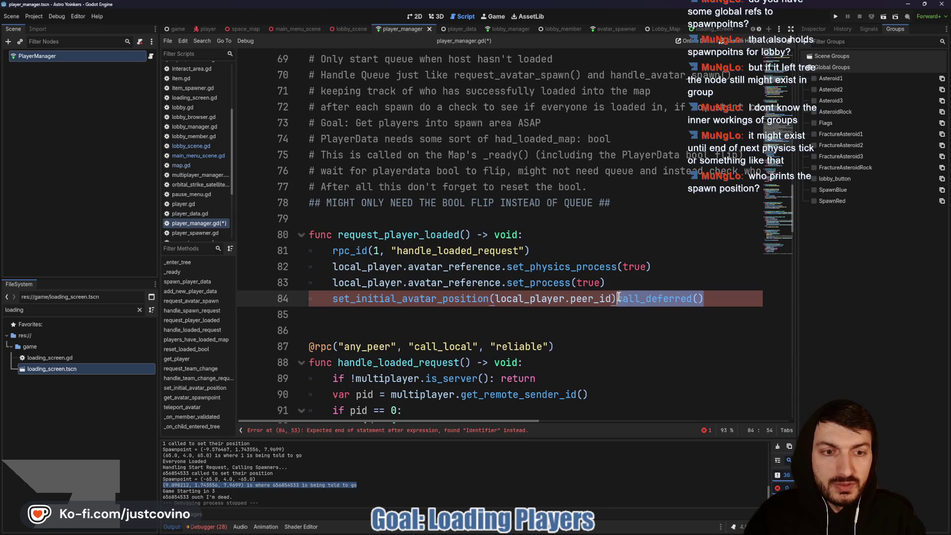
pyautogui.hotkey('ctrl', 'x')
pyautogui.click(333, 298)
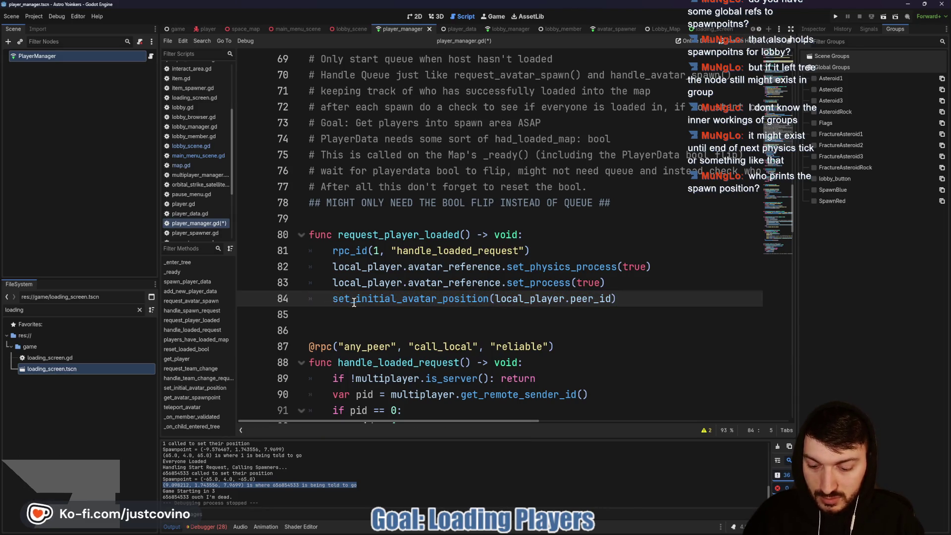
pyautogui.hotkey('ctrl', 'v')
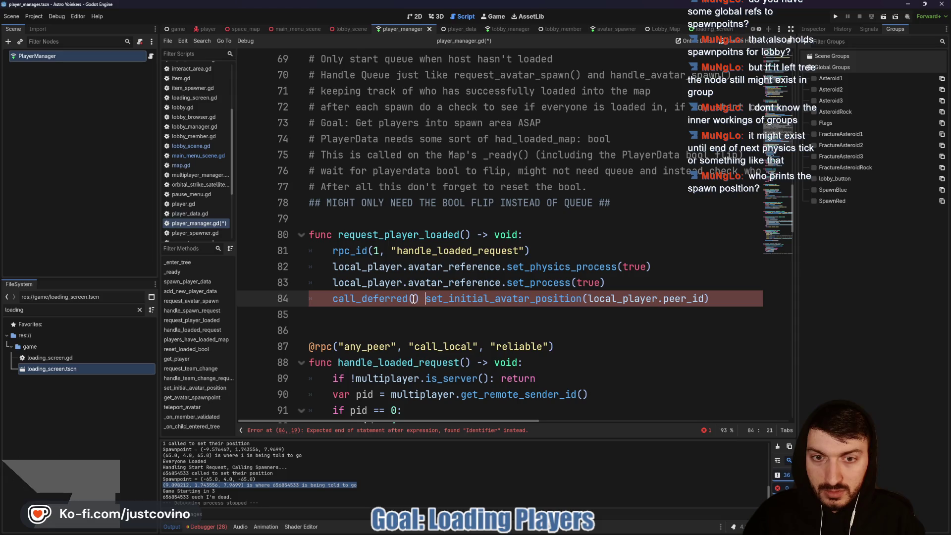
pyautogui.write('#')
# Fill the call as call_deferred("set_initial_avatar_position", [local_player.peer_id]).
pyautogui.press('Left')
pyautogui.press('Left')
pyautogui.press('Left')
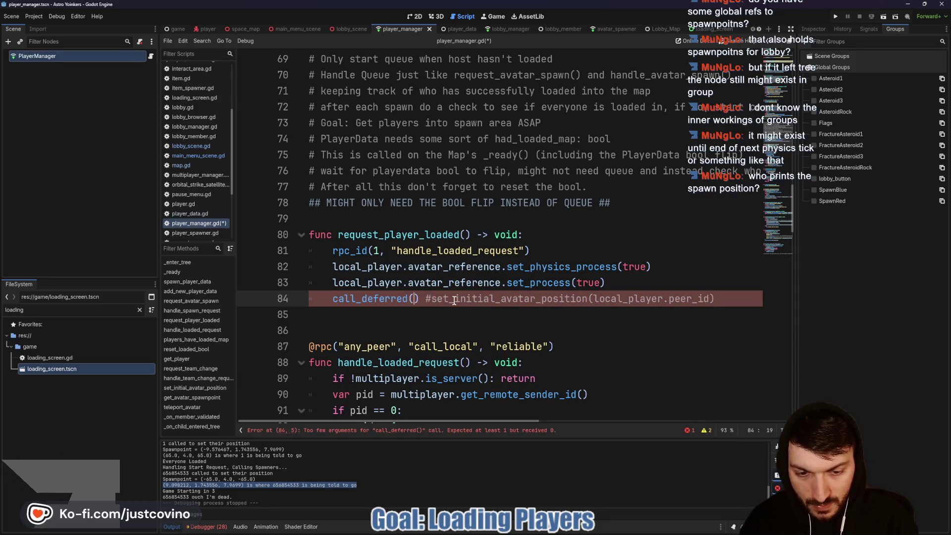
pyautogui.write('"')
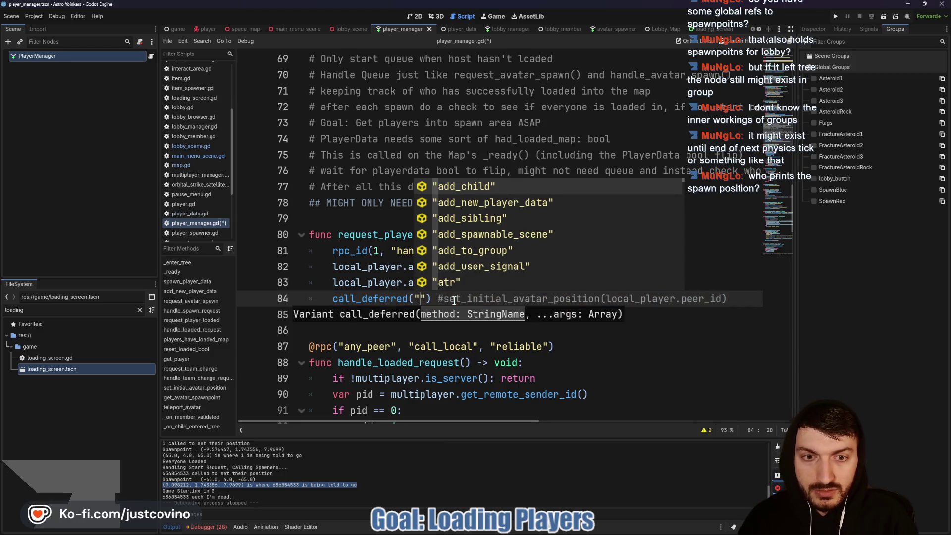
pyautogui.write('set_init')
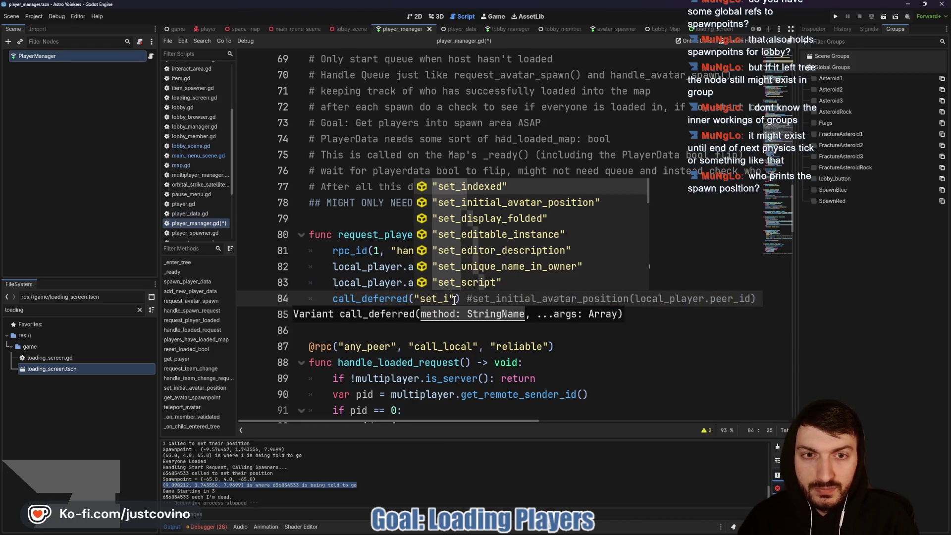
pyautogui.press('Return')
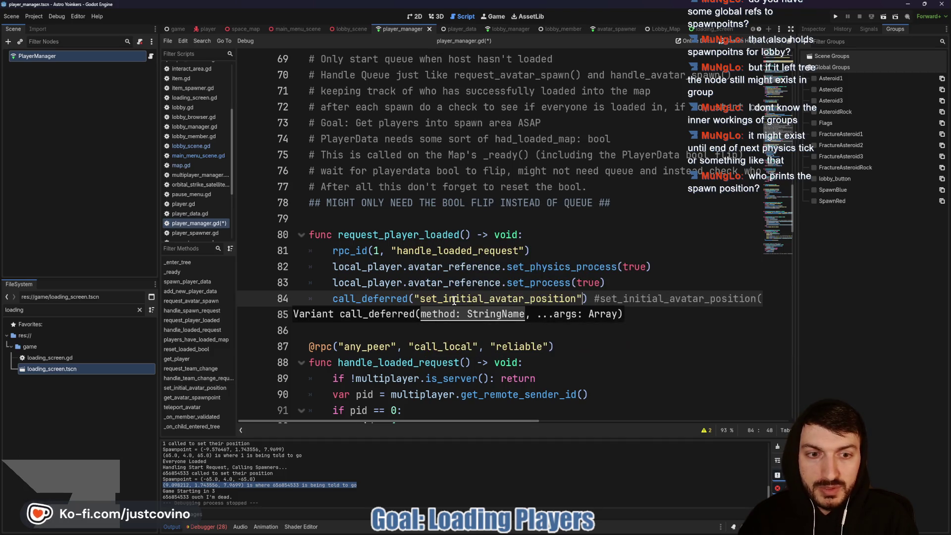
pyautogui.write(',')
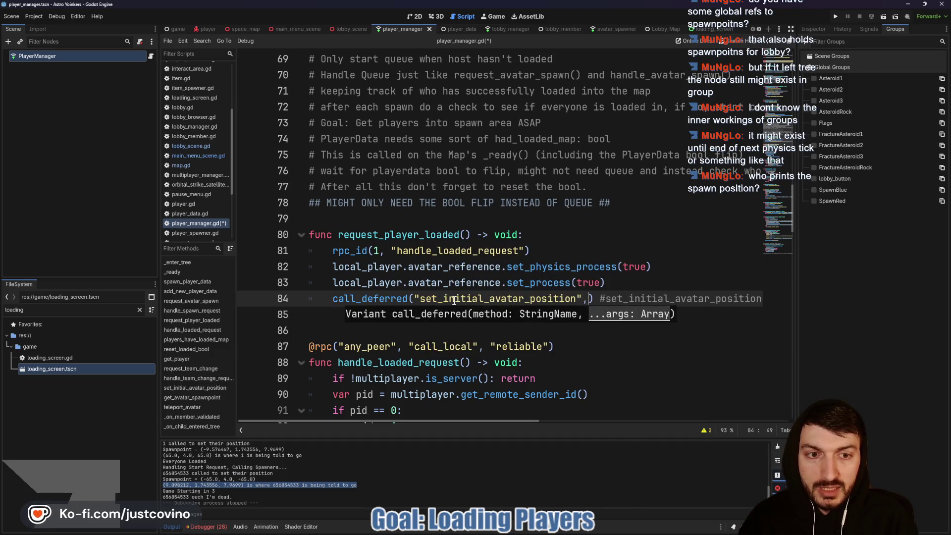
pyautogui.write(' [')
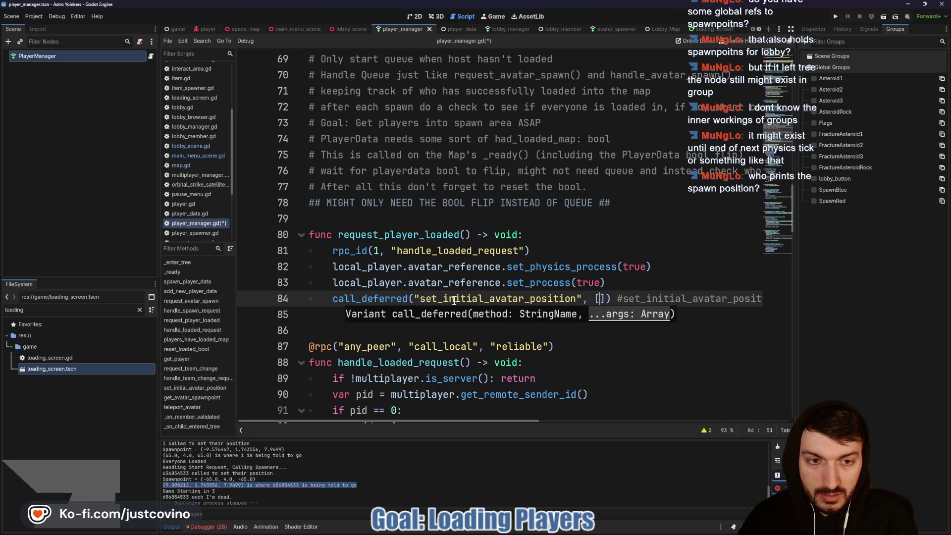
pyautogui.hscroll(5, 696, 282)
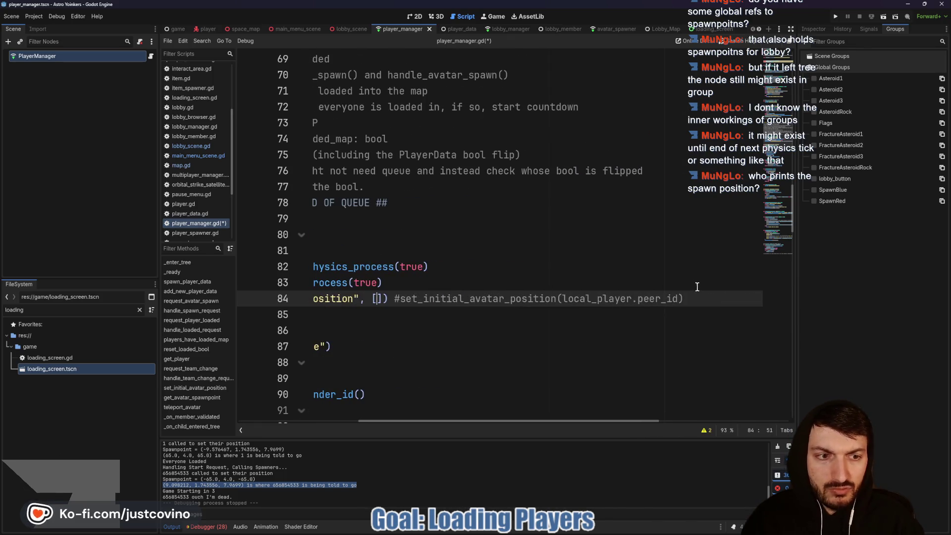
pyautogui.hscroll(-4, 673, 285)
pyautogui.hscroll(3, 659, 285)
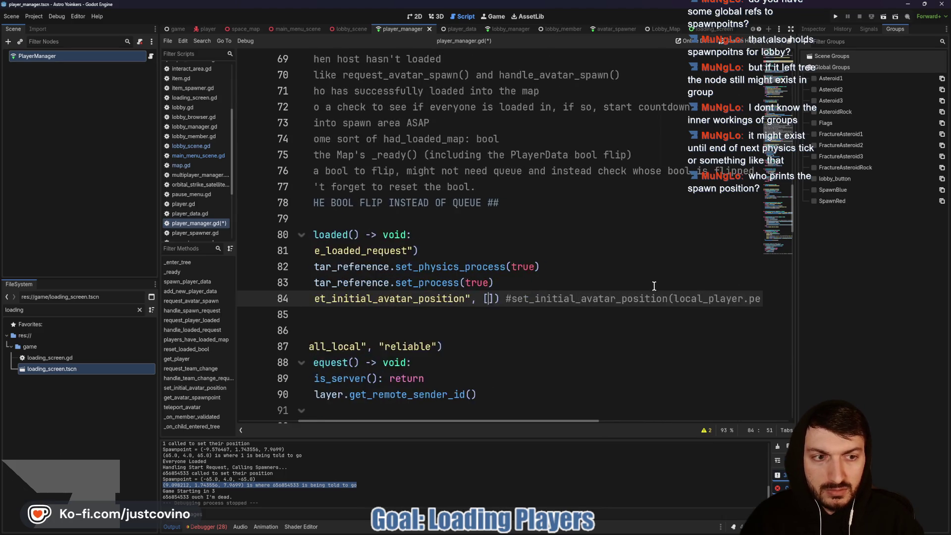
pyautogui.hscroll(-3, 649, 277)
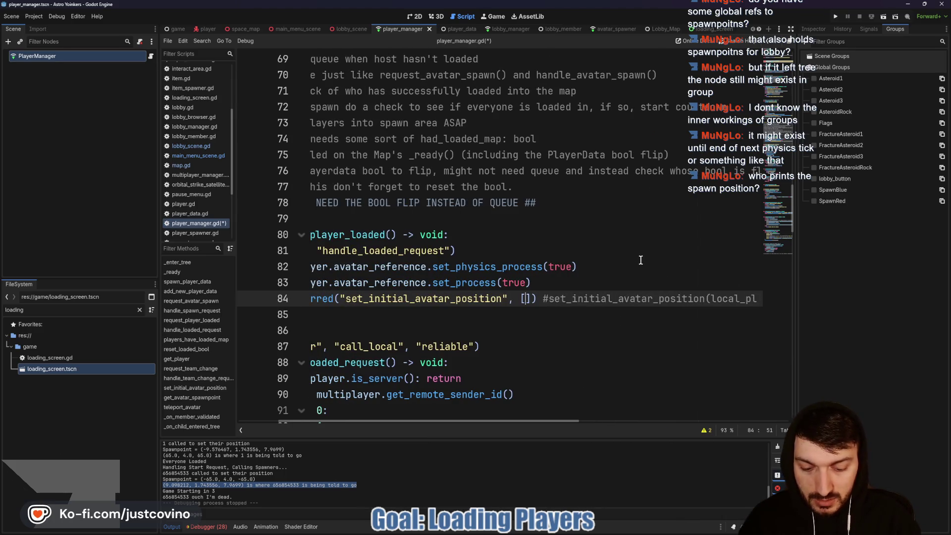
pyautogui.write('local_player.')
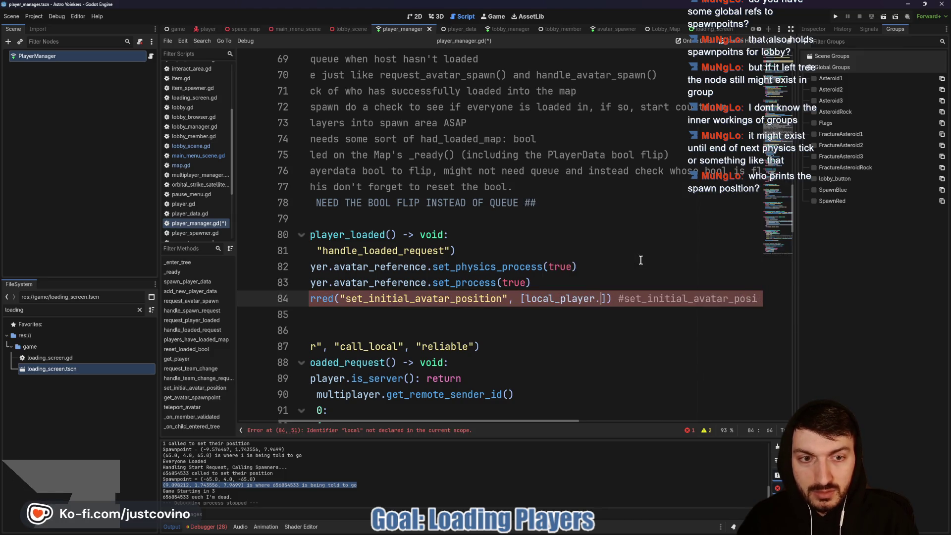
pyautogui.write('peer_id')
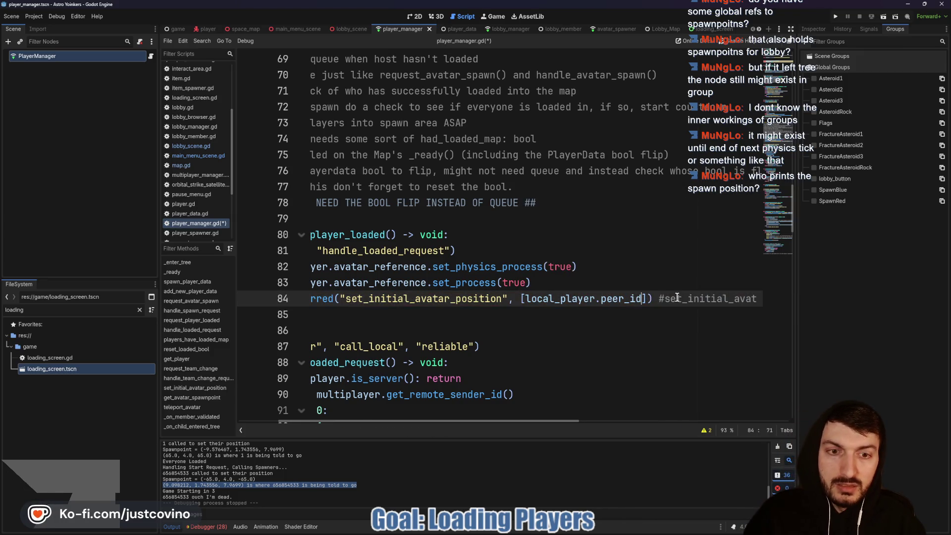
pyautogui.hscroll(-2, 677, 298)
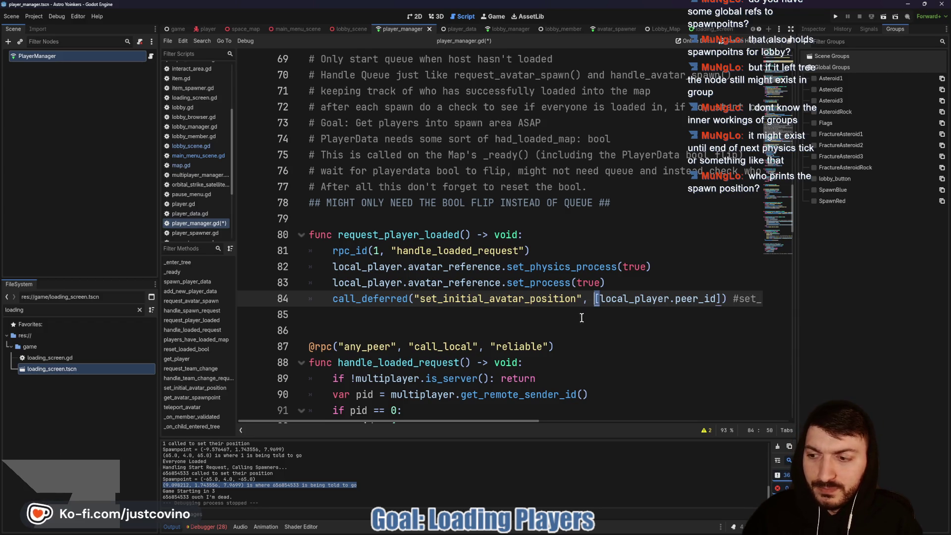
pyautogui.scroll(-4, 474, 328)
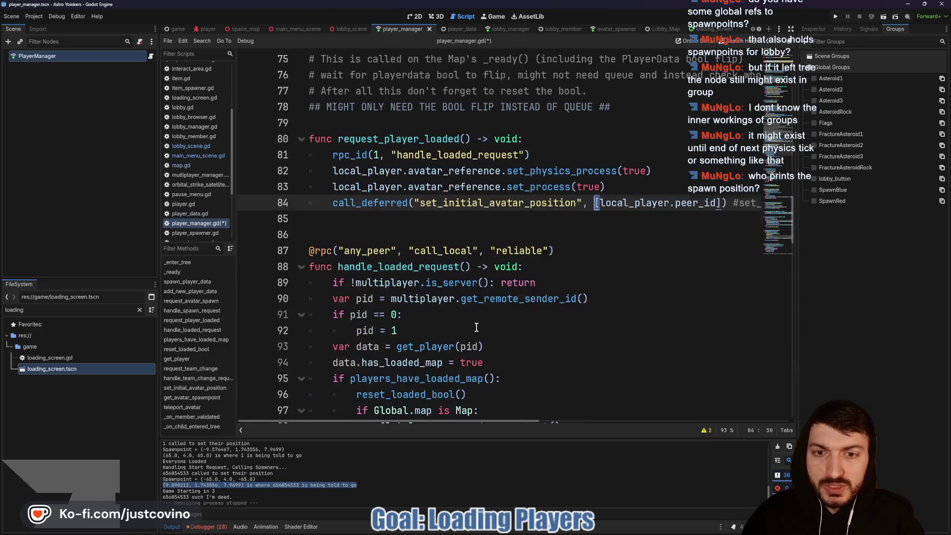
pyautogui.scroll(-7, 475, 311)
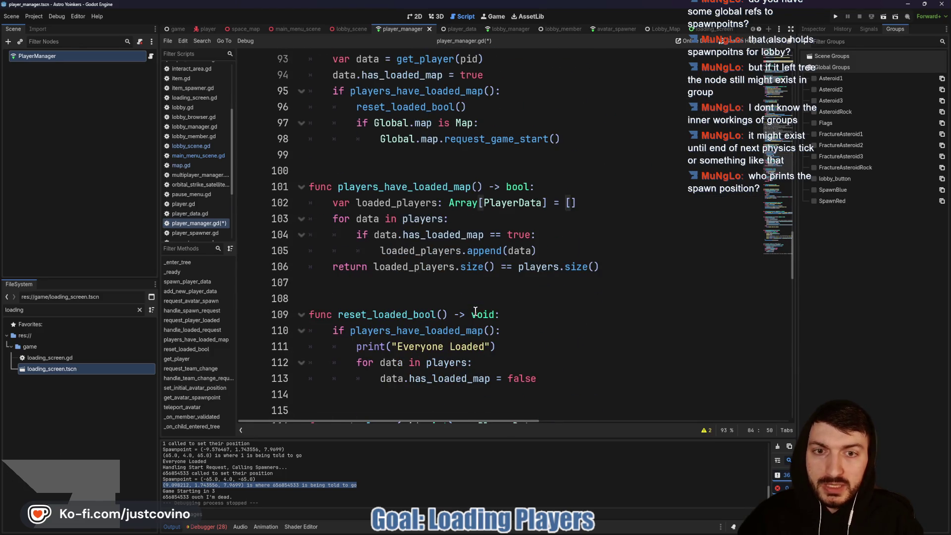
pyautogui.scroll(-6, 455, 315)
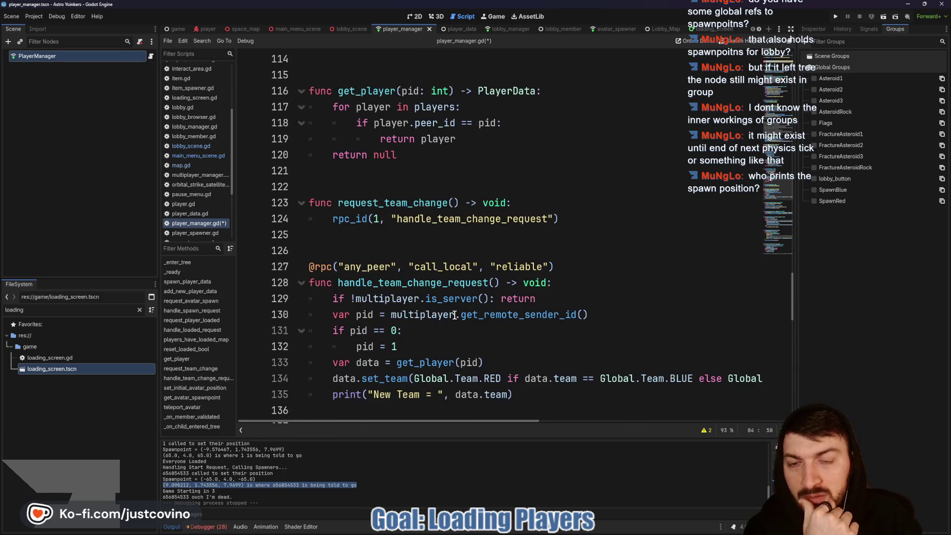
pyautogui.scroll(-4, 473, 296)
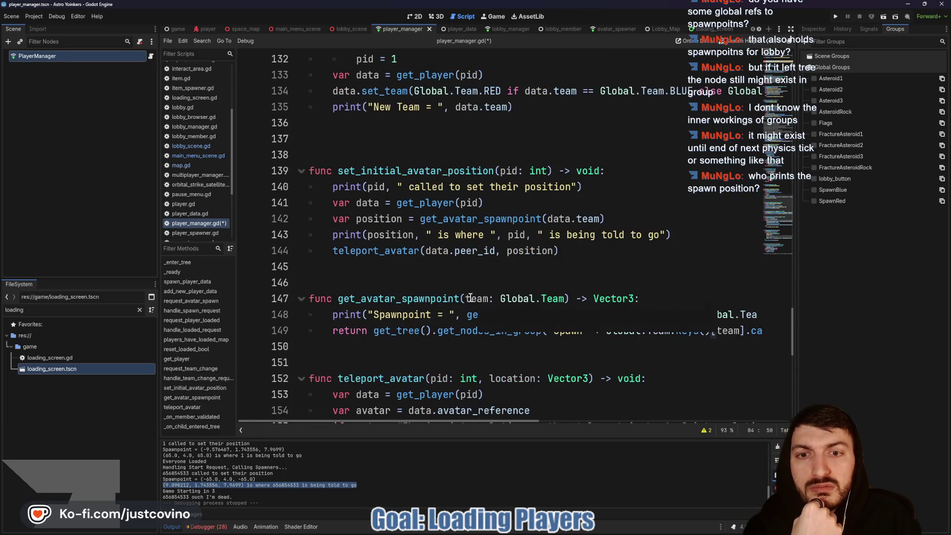
pyautogui.doubleClick(375, 172)
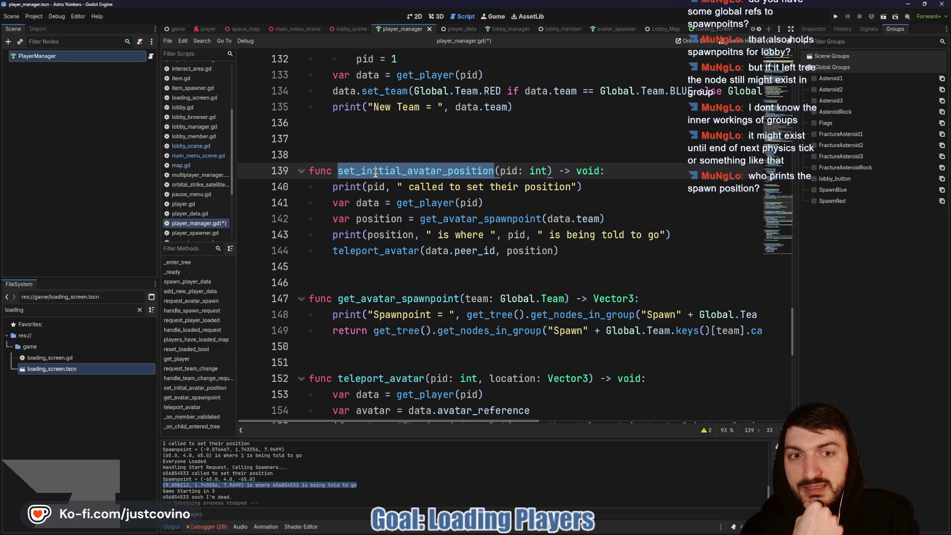
pyautogui.click(592, 191)
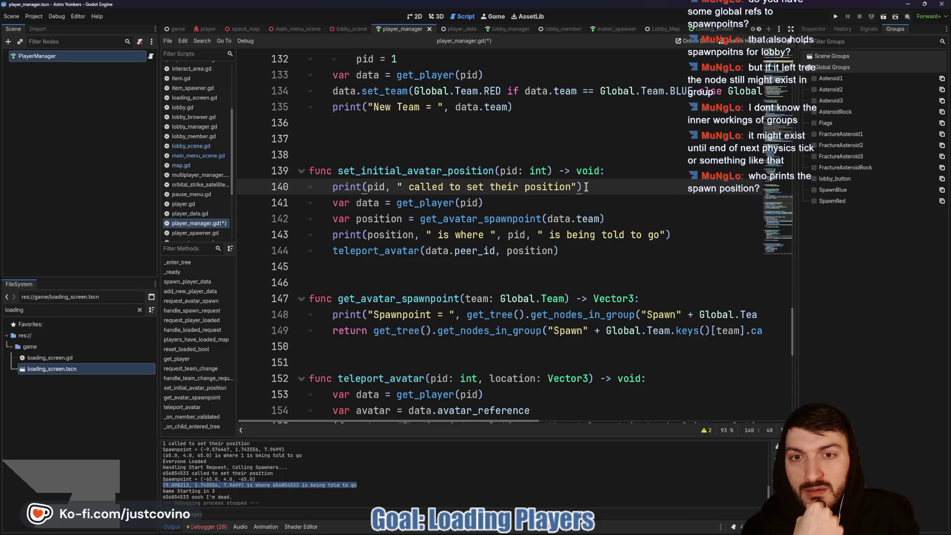
pyautogui.click(333, 235)
pyautogui.moveTo(333, 235); pyautogui.dragTo(672, 235)
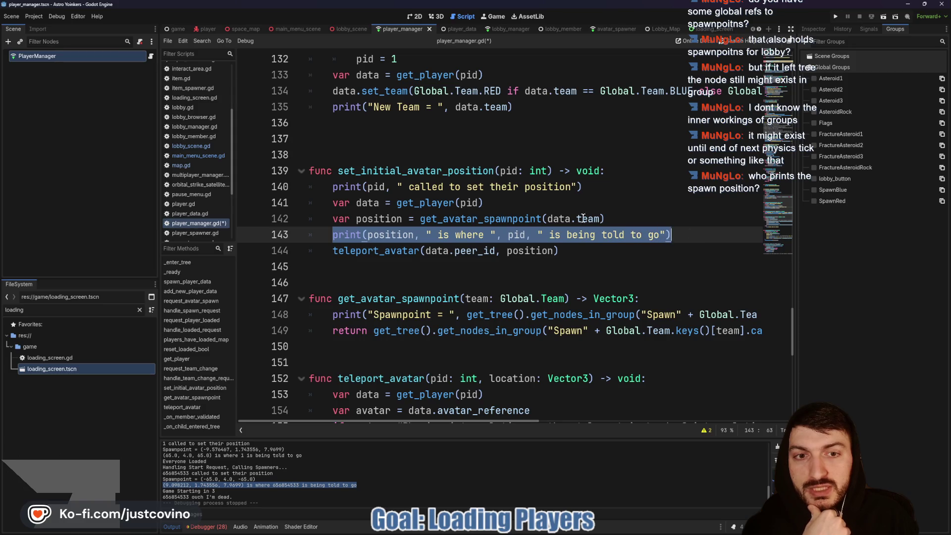
pyautogui.moveTo(474, 221)
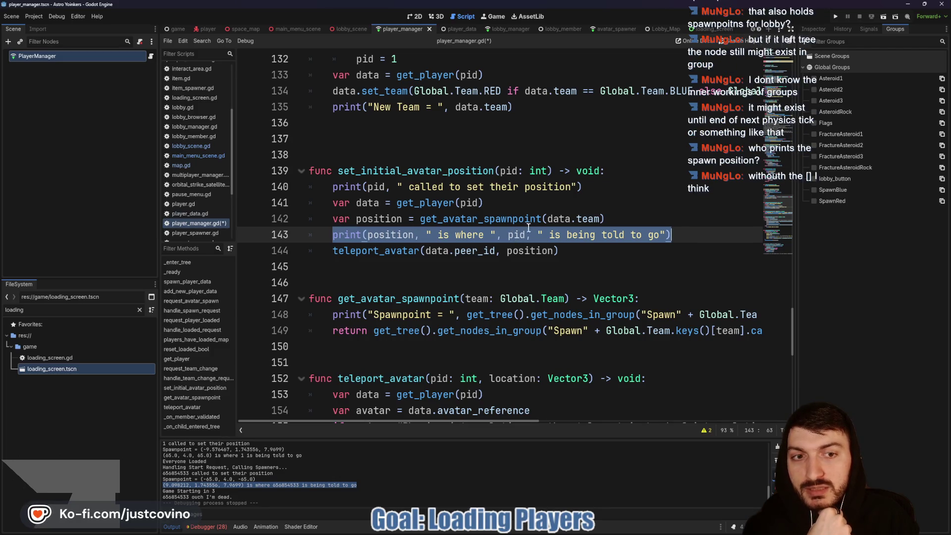
pyautogui.doubleClick(394, 251)
pyautogui.scroll(-2, 436, 277)
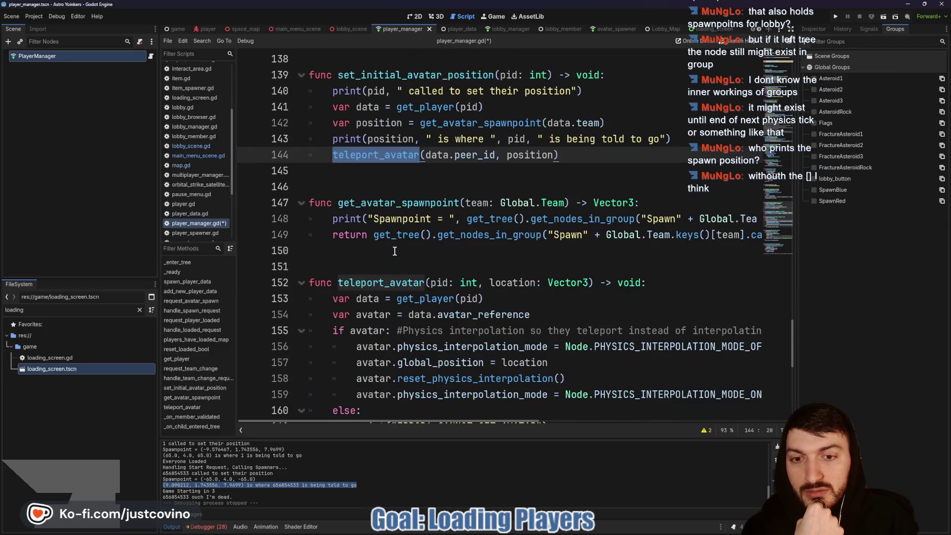
pyautogui.click(360, 219)
pyautogui.scroll(1, 387, 228)
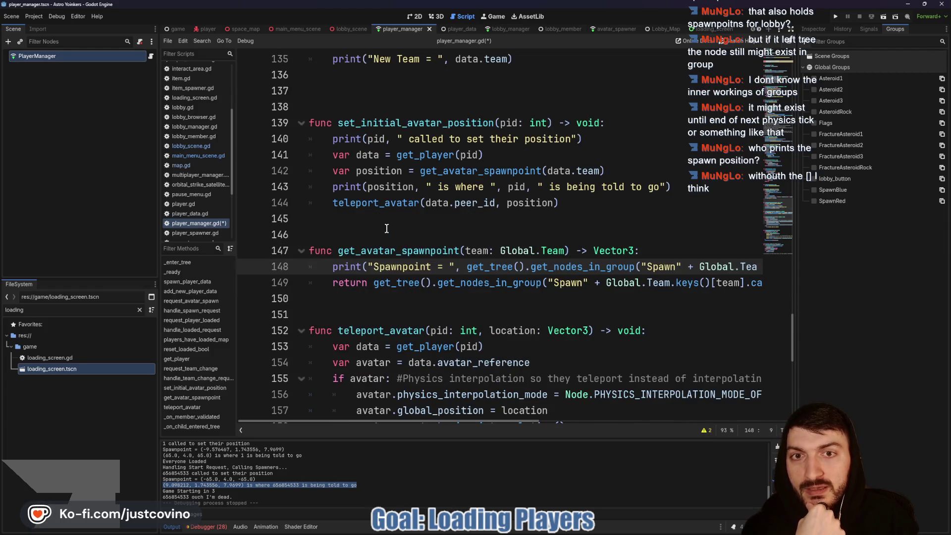
pyautogui.moveTo(333, 266); pyautogui.dragTo(396, 267)
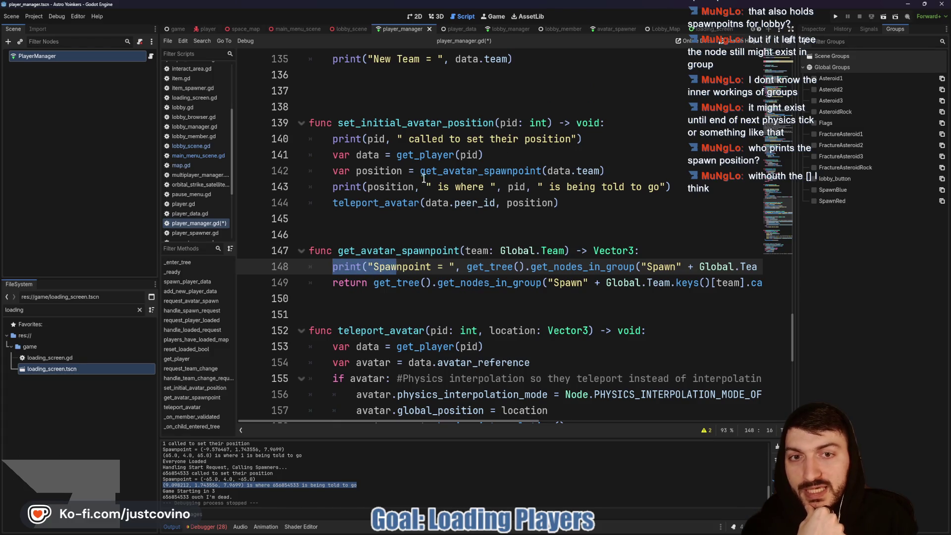
pyautogui.moveTo(421, 171); pyautogui.dragTo(540, 171)
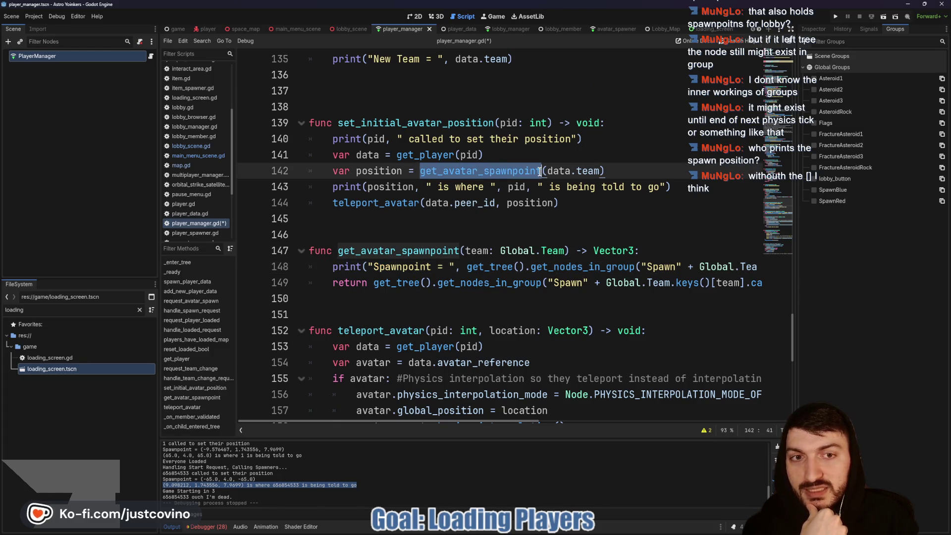
pyautogui.moveTo(450, 177)
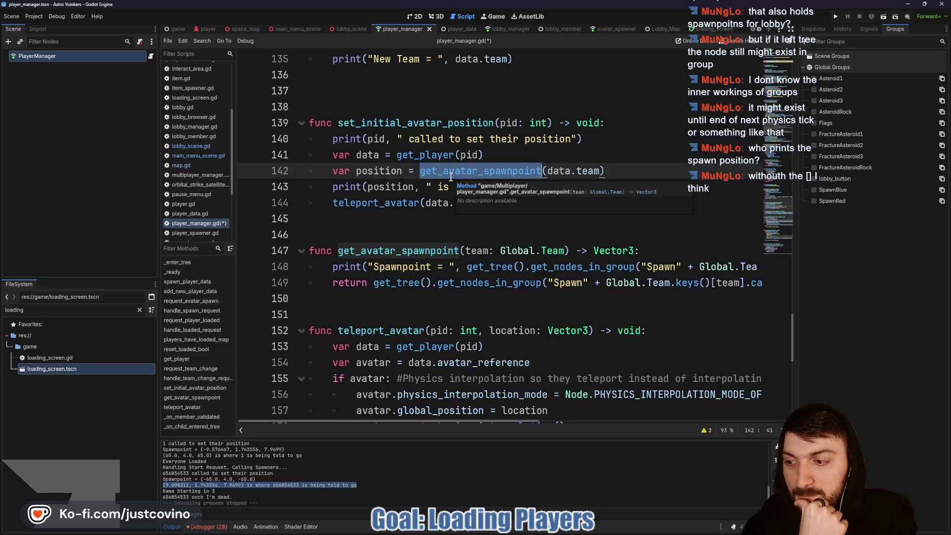
pyautogui.scroll(15, 526, 271)
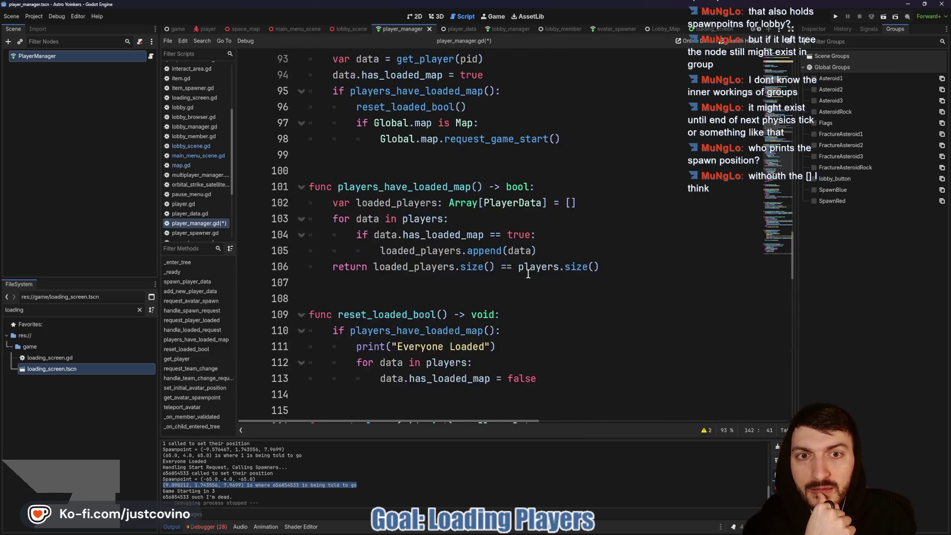
pyautogui.scroll(5, 528, 273)
pyautogui.scroll(-3, 528, 274)
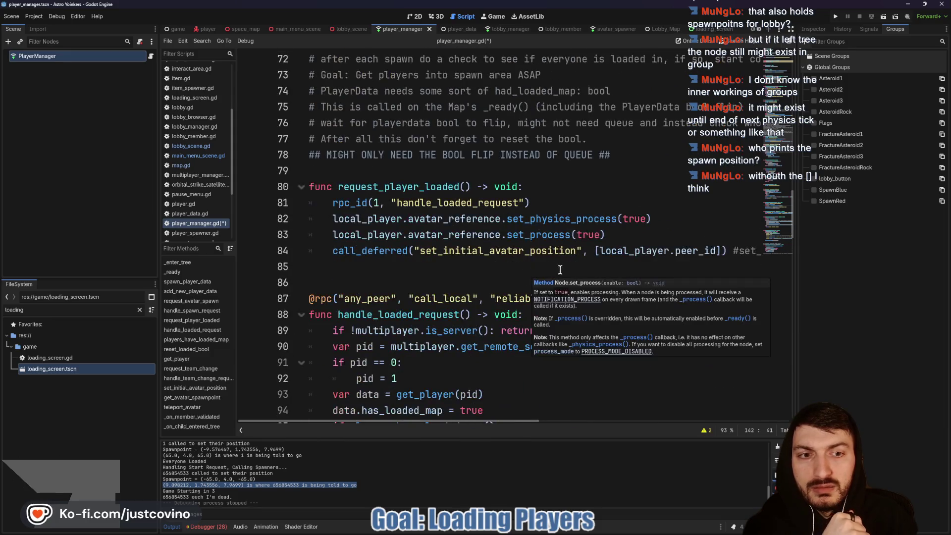
# Remove the array brackets around local_player.peer_id on line 84.
pyautogui.click(597, 250)
pyautogui.press('BackSpace')
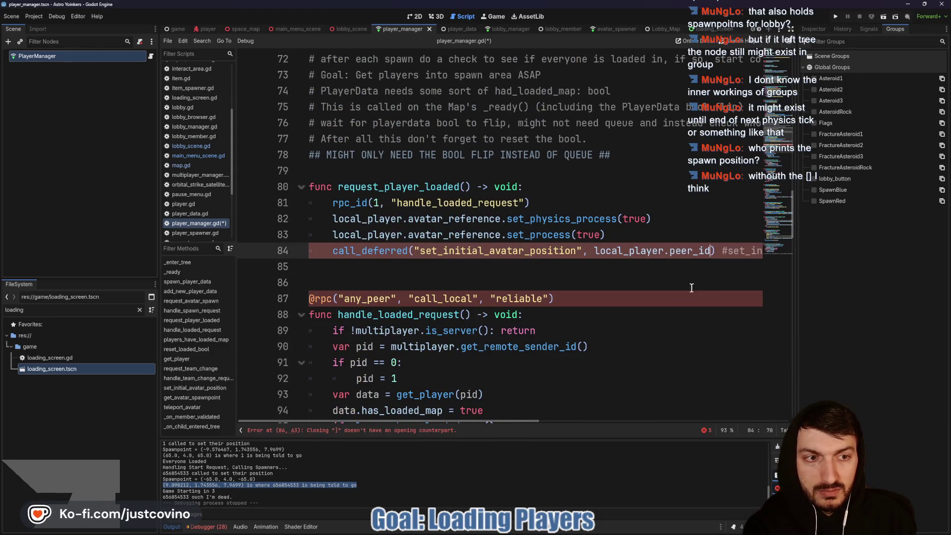
pyautogui.scroll(-15, 691, 287)
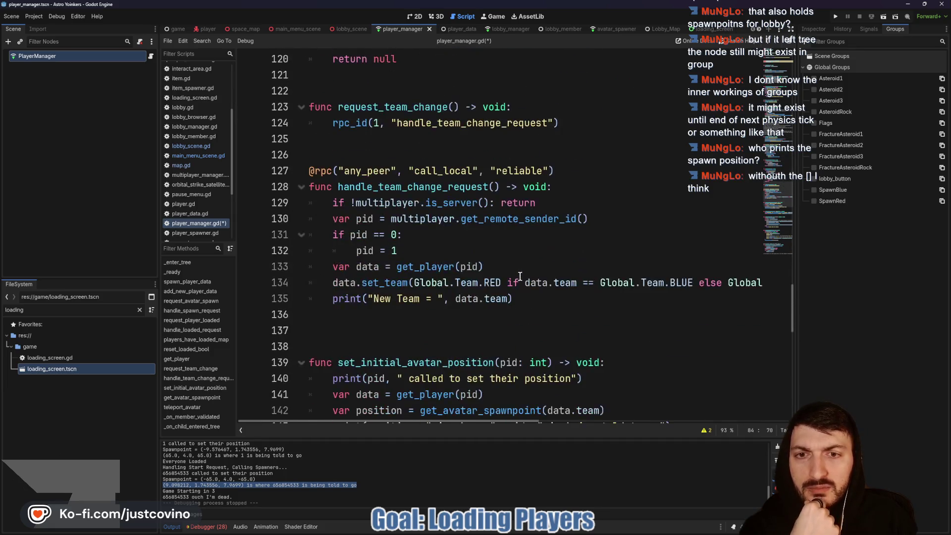
pyautogui.scroll(-3, 519, 276)
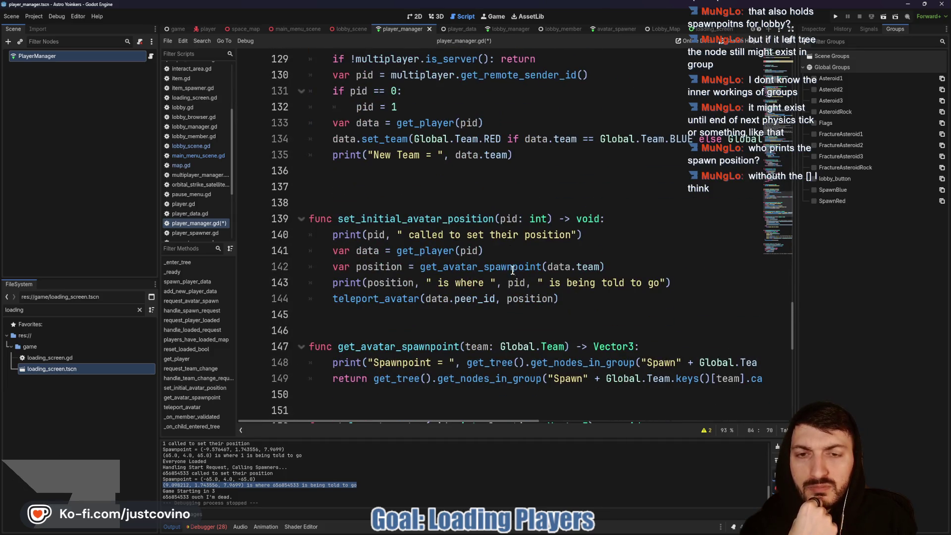
# Review the get_avatar_spawnpoint call on line 142 and its Spawnpoint print on line 148.
pyautogui.doubleClick(396, 219)
pyautogui.doubleClick(490, 267)
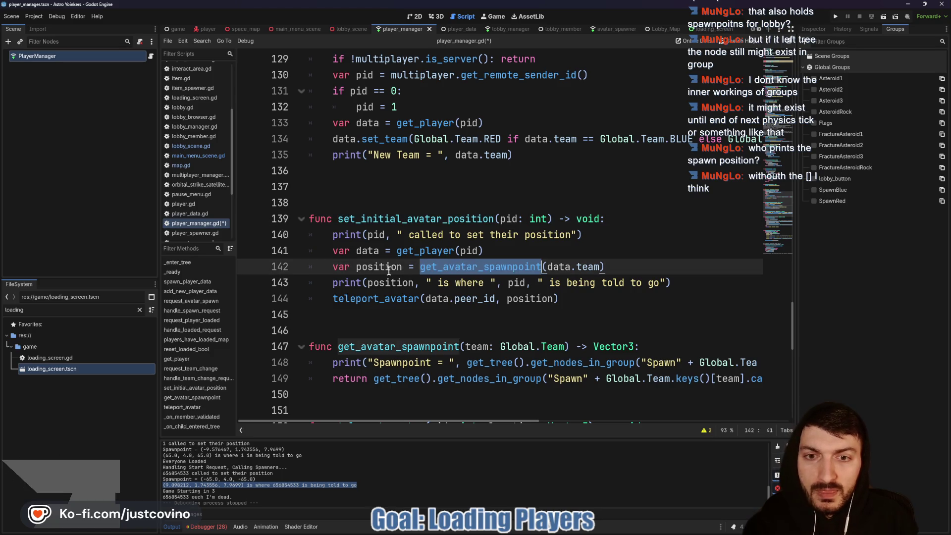
pyautogui.scroll(-2, 411, 272)
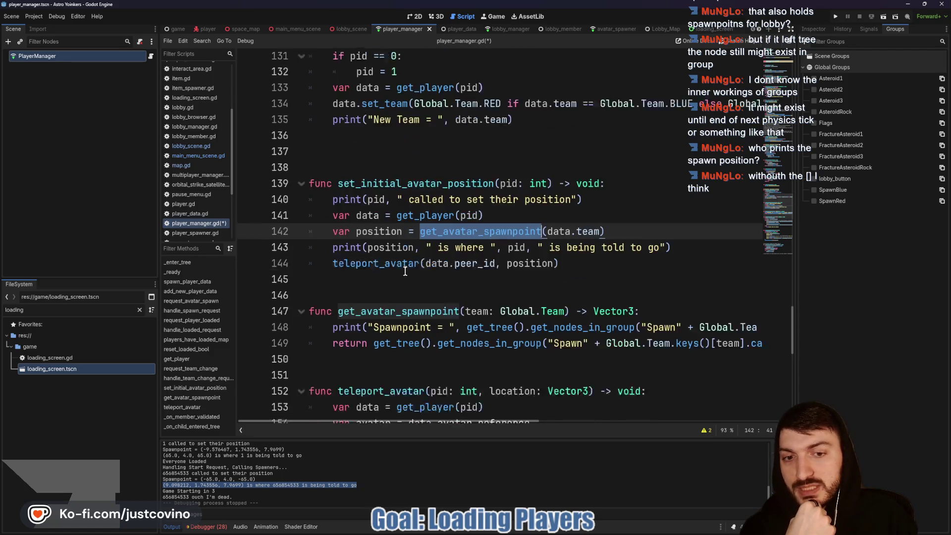
pyautogui.moveTo(333, 267); pyautogui.dragTo(772, 267)
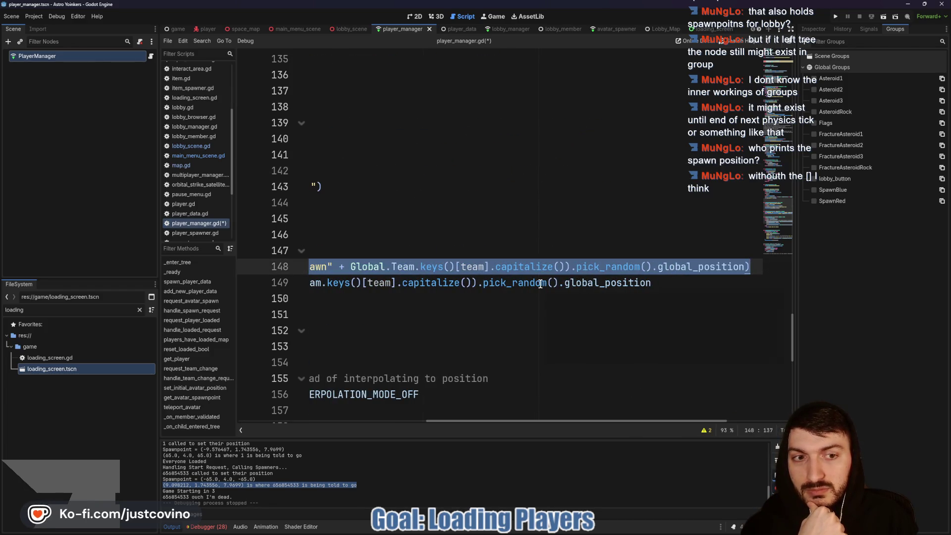
pyautogui.hscroll(-4, 543, 278)
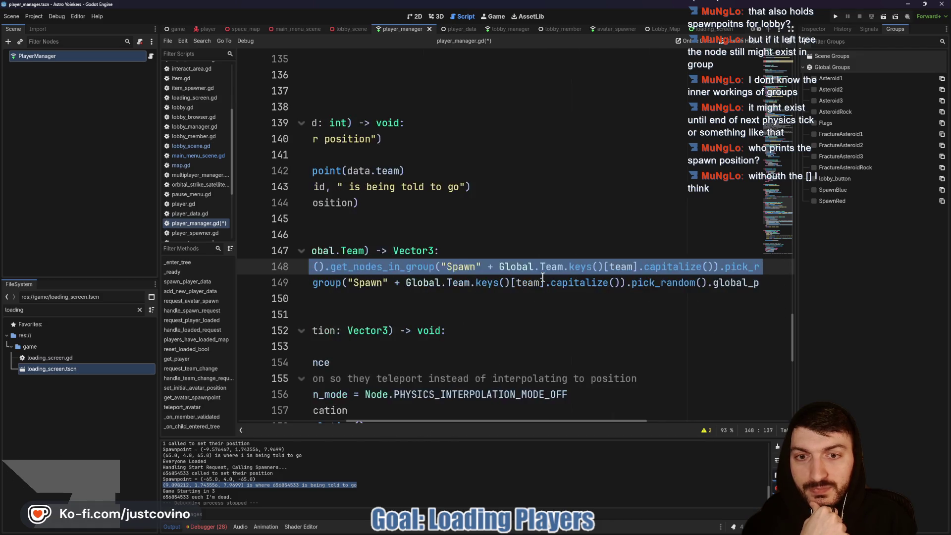
pyautogui.hscroll(-3, 542, 278)
pyautogui.hscroll(-2, 533, 276)
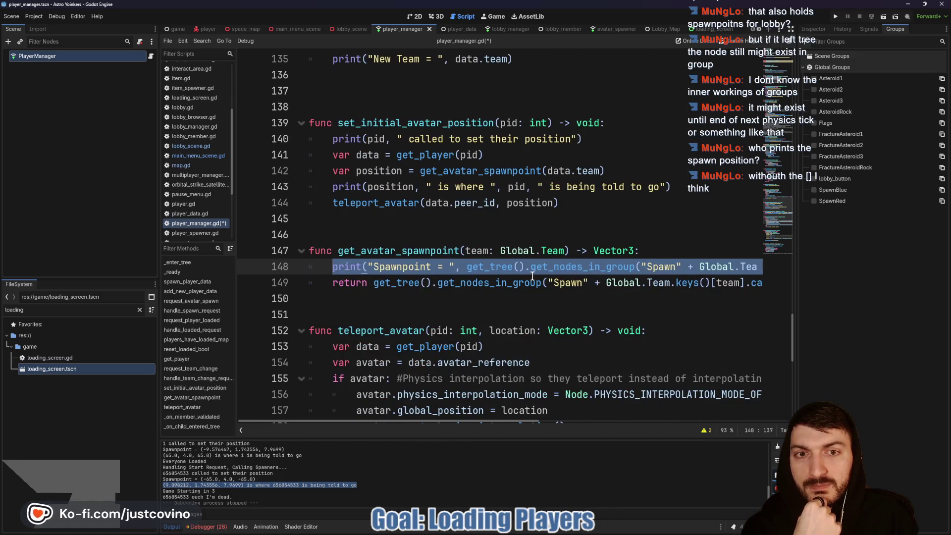
pyautogui.moveTo(332, 187); pyautogui.dragTo(671, 183)
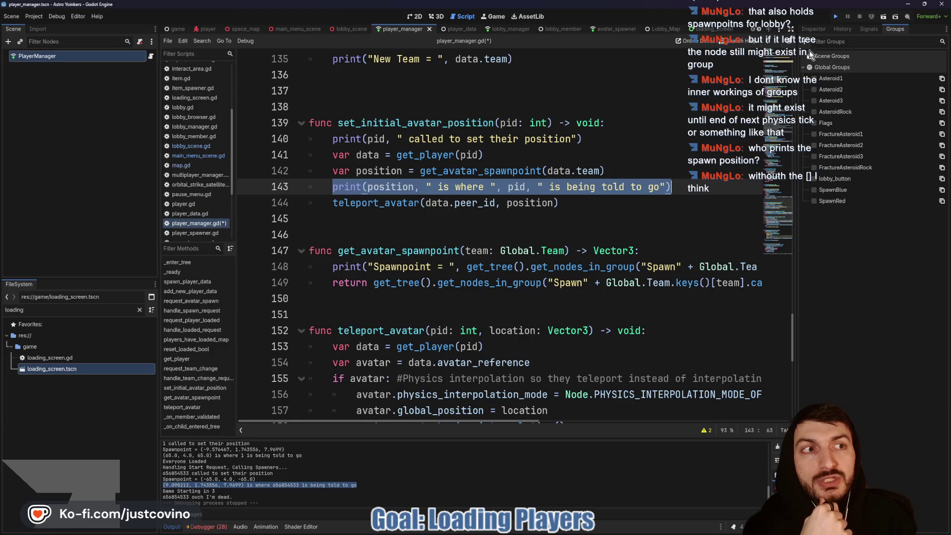
# Run the game, place the two windows side by side, and host a private lobby.
pyautogui.press('F5')
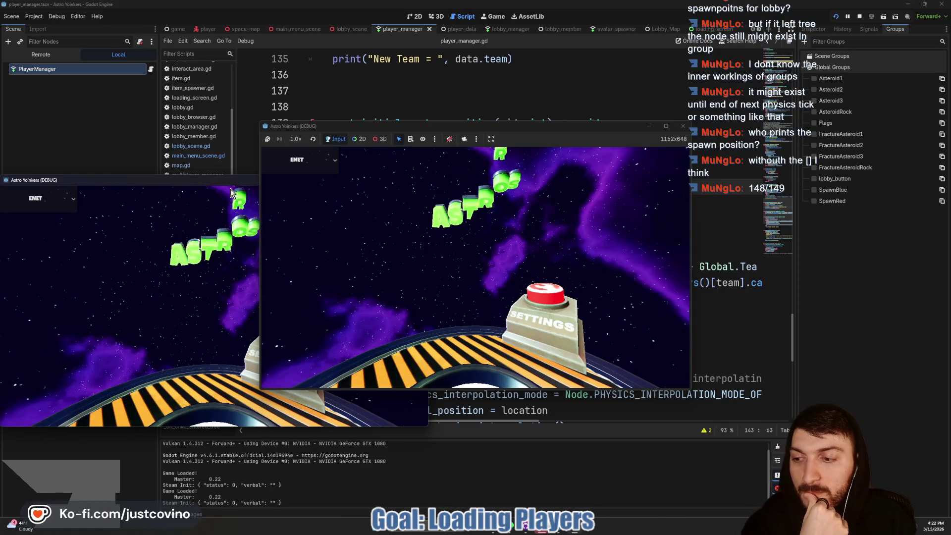
pyautogui.moveTo(206, 185); pyautogui.dragTo(711, 151)
pyautogui.moveTo(575, 129); pyautogui.dragTo(368, 125)
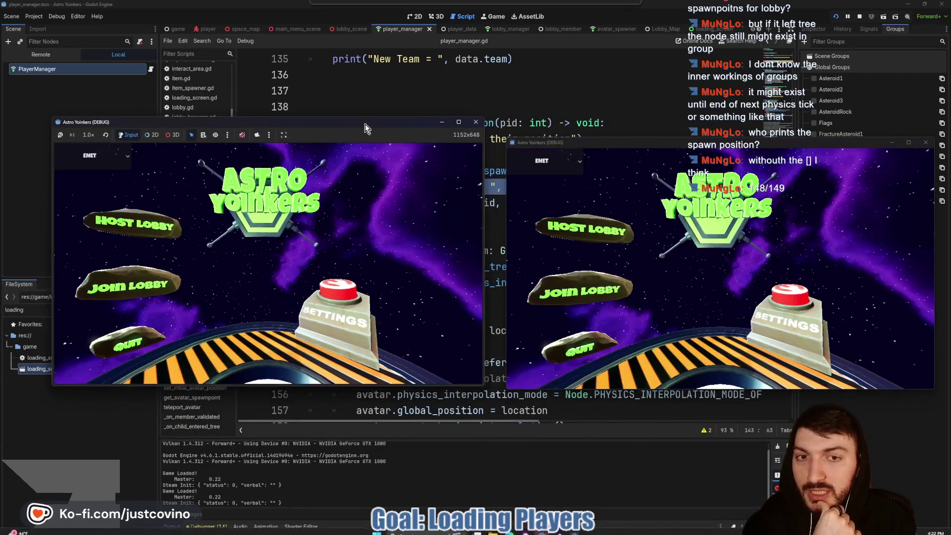
pyautogui.click(123, 220)
pyautogui.click(275, 226)
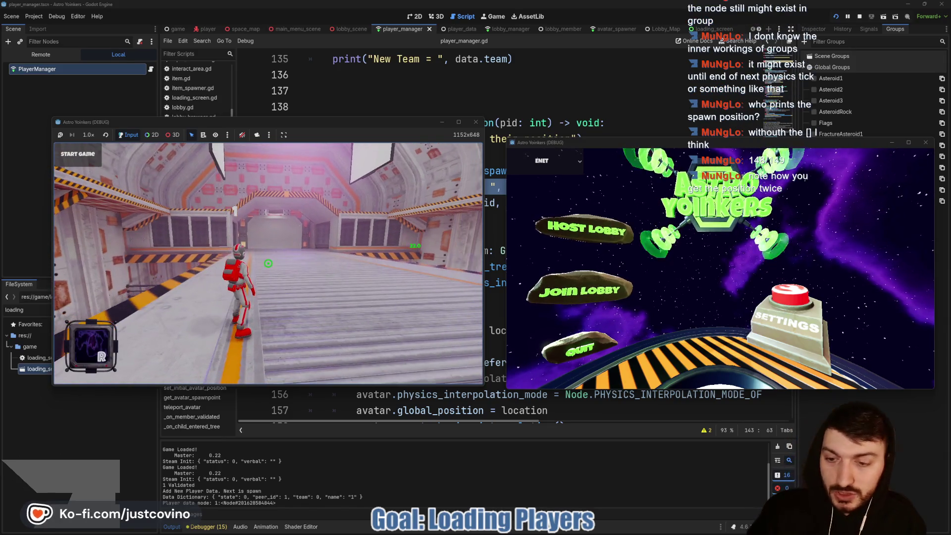
# Join the first lobby from the client, start the match from the host, then stop both instances.
pyautogui.click(584, 291)
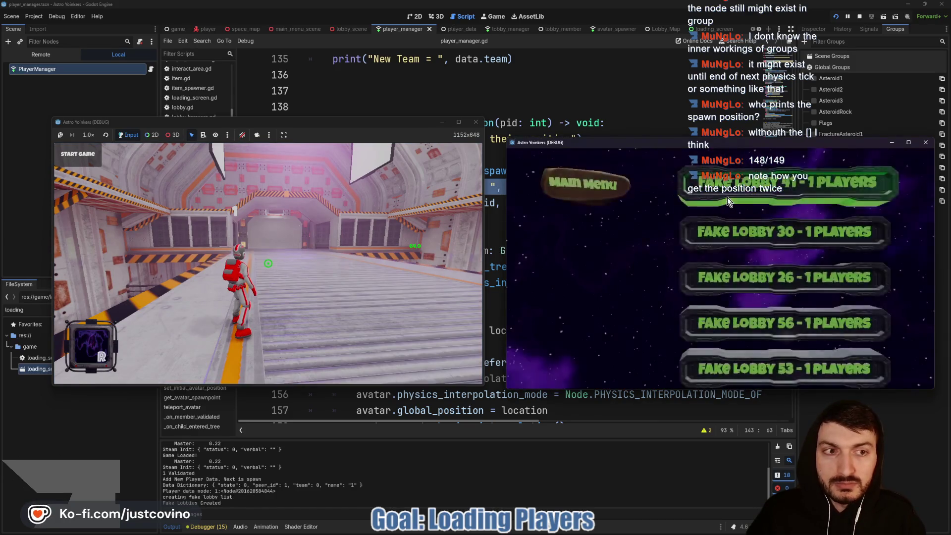
pyautogui.click(727, 197)
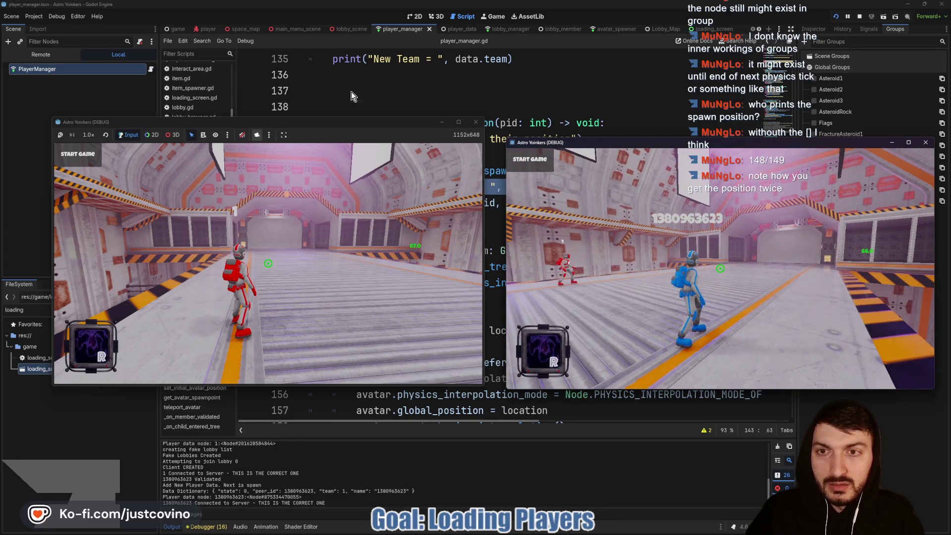
pyautogui.moveTo(258, 122); pyautogui.dragTo(254, 175)
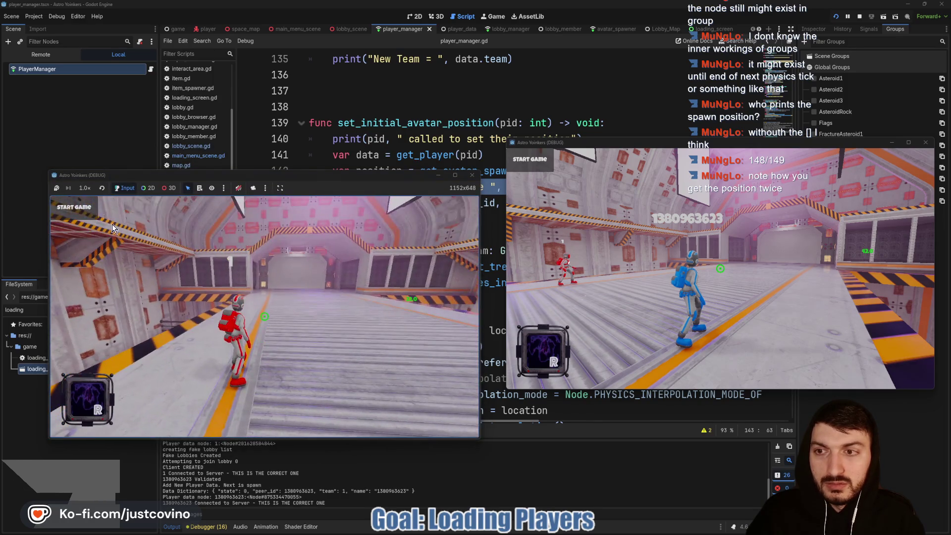
pyautogui.click(171, 247)
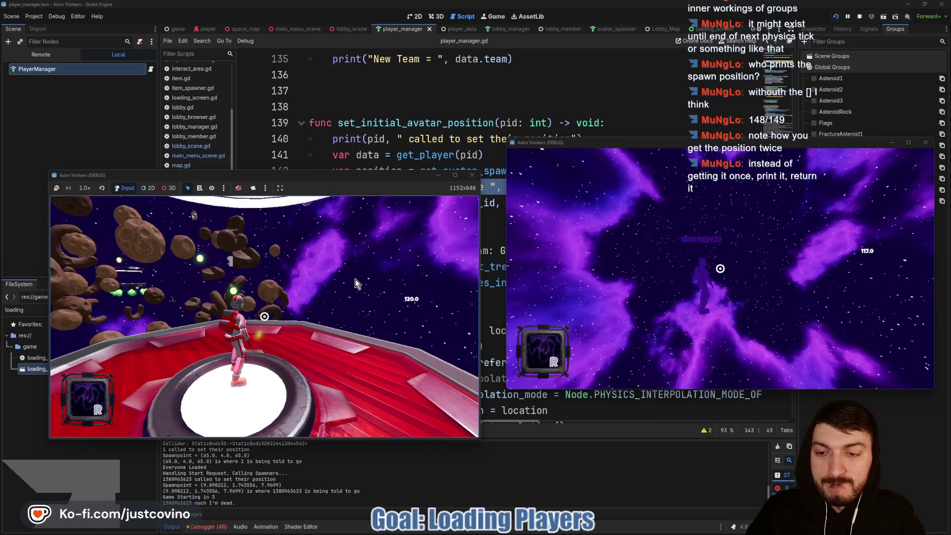
pyautogui.press('F8')
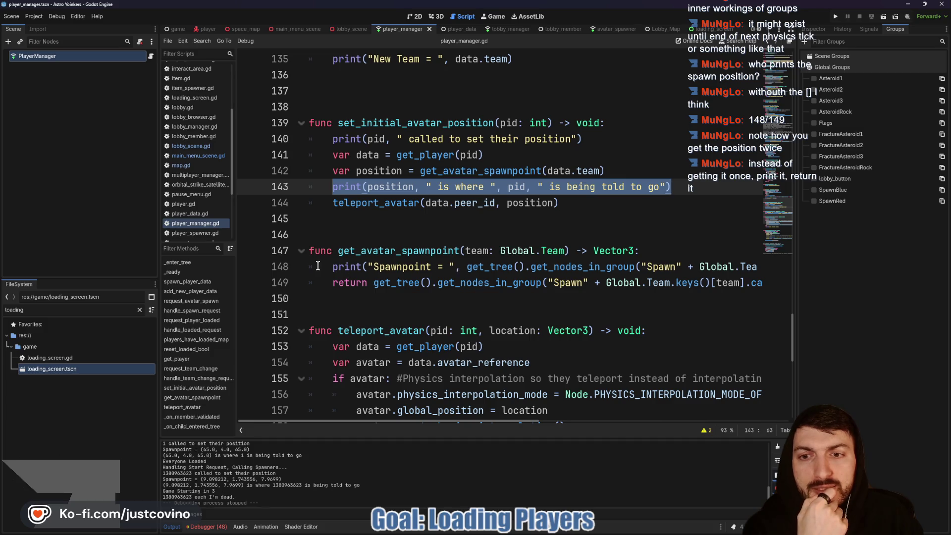
# Store the team spawn position in var pos: Vector3 and return pos.
pyautogui.moveTo(328, 267); pyautogui.dragTo(763, 267)
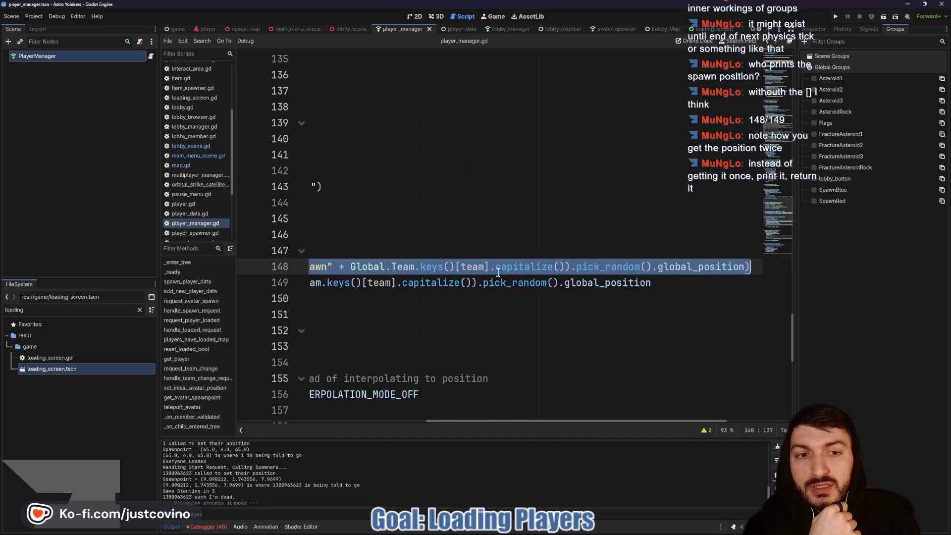
pyautogui.hscroll(-5, 630, 264)
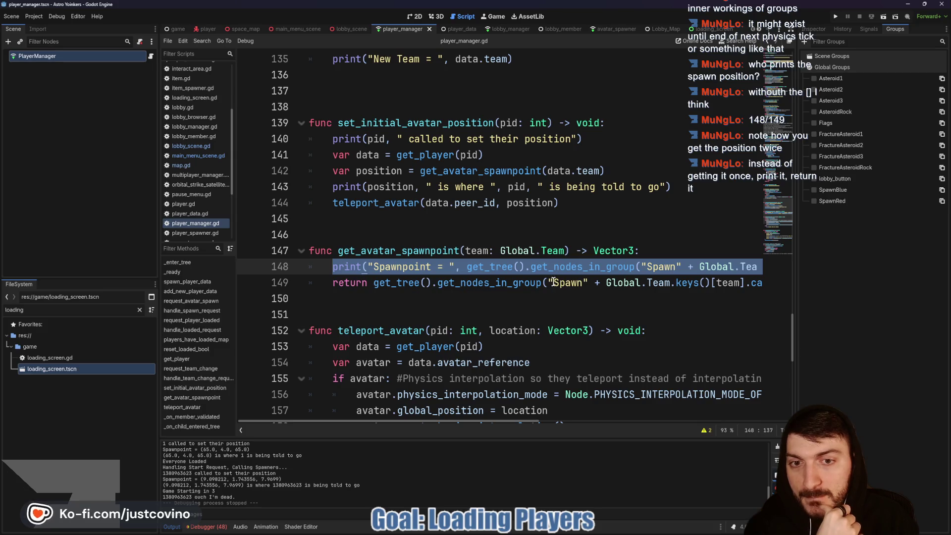
pyautogui.click(648, 251)
pyautogui.press('Return')
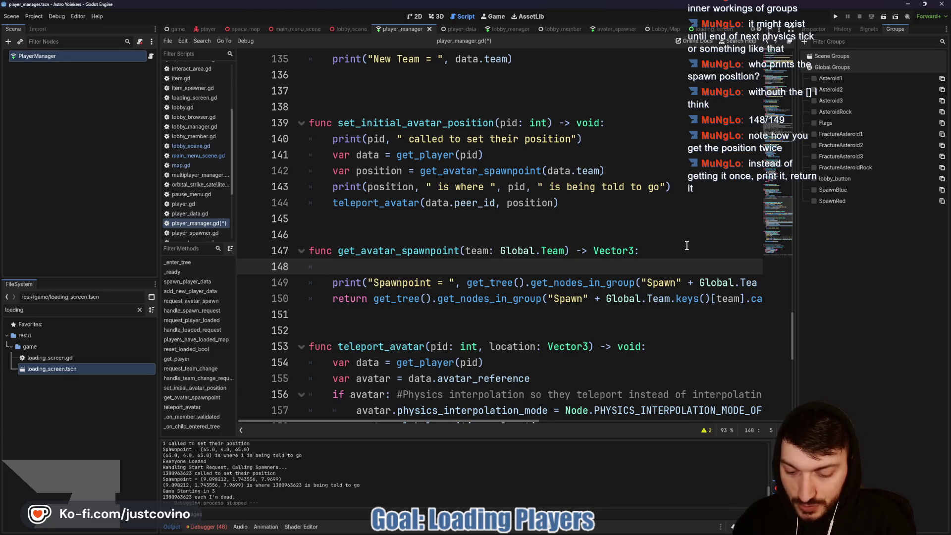
pyautogui.write('var pos=')
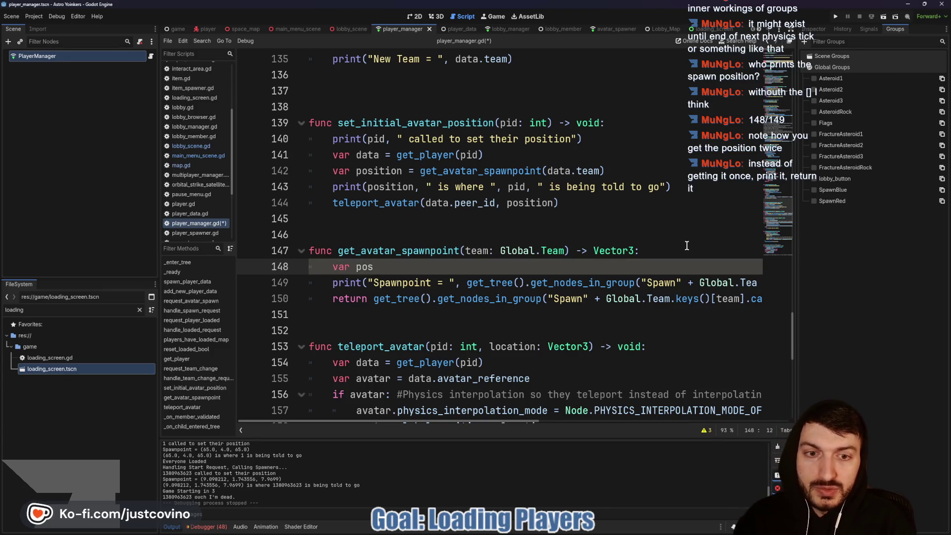
pyautogui.moveTo(372, 298); pyautogui.dragTo(770, 302)
pyautogui.hotkey('ctrl', 'x')
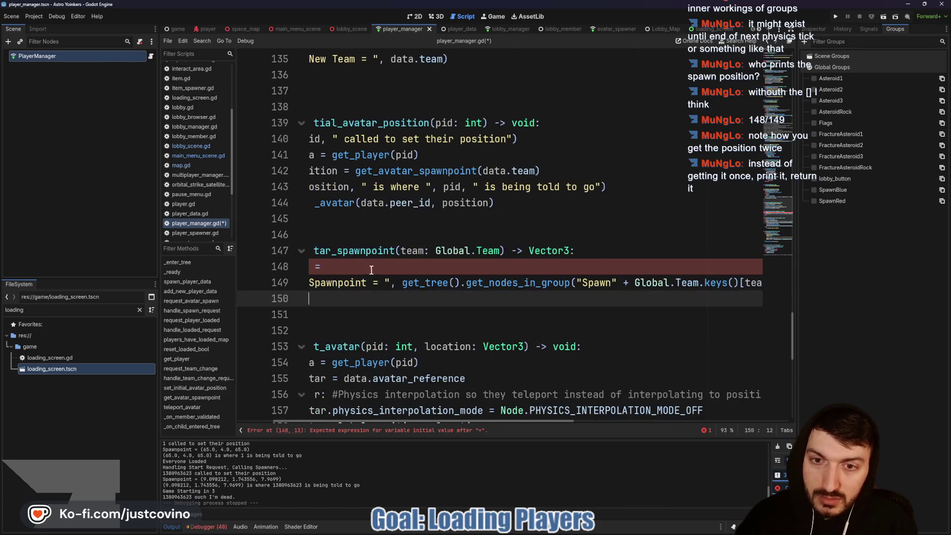
pyautogui.press('Up')
pyautogui.press('Up')
pyautogui.hotkey('ctrl', 'v')
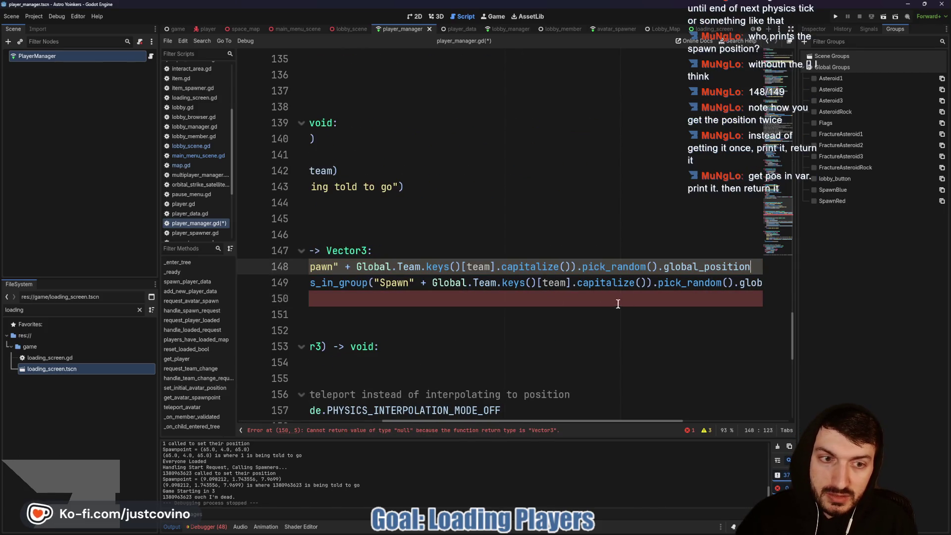
pyautogui.hscroll(-5, 382, 281)
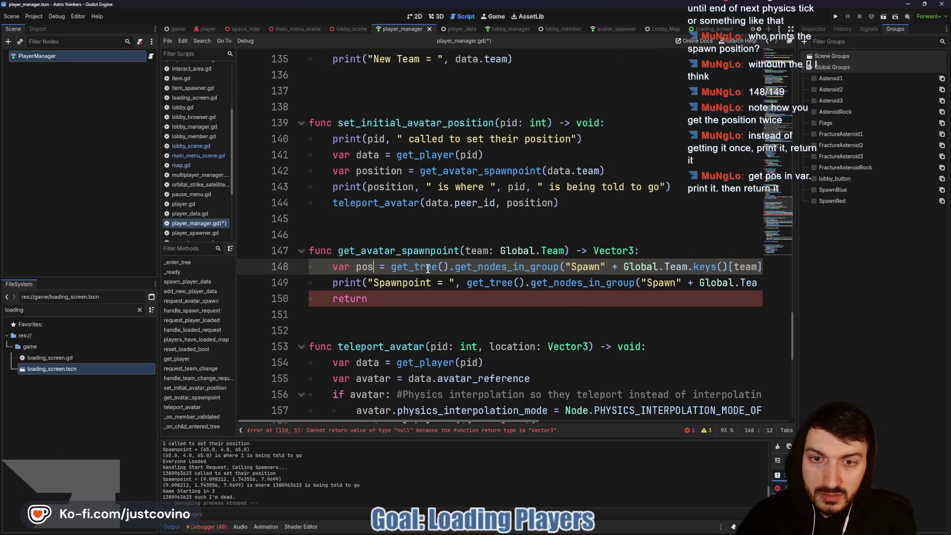
pyautogui.write(': Vector')
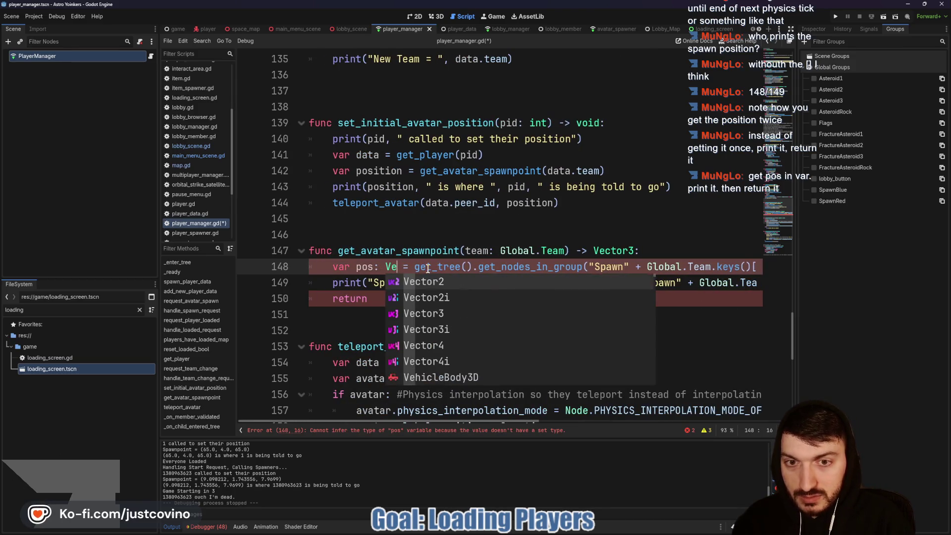
pyautogui.write('3')
pyautogui.click(416, 298)
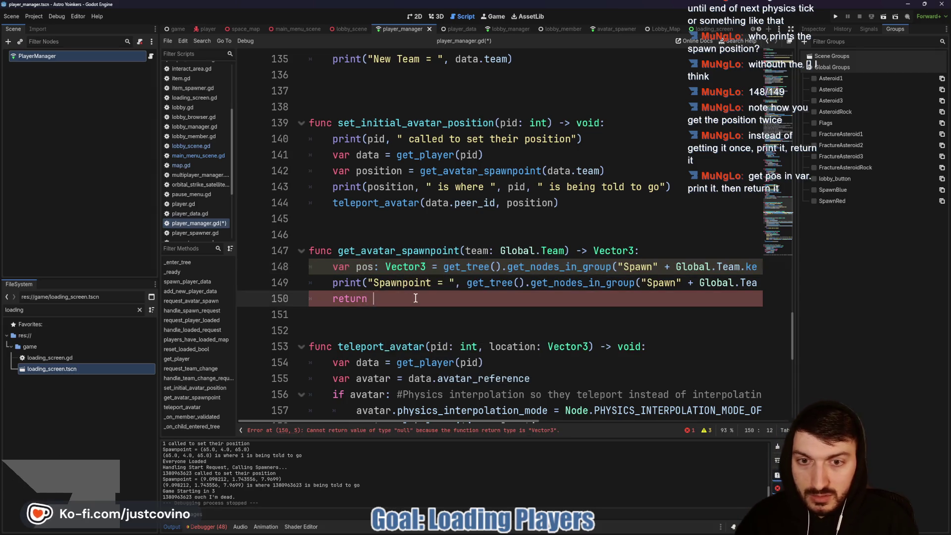
pyautogui.write('pos')
# Change the print to print("Spawnpoint = ", pos), save the script, and run the project.
pyautogui.click(375, 282)
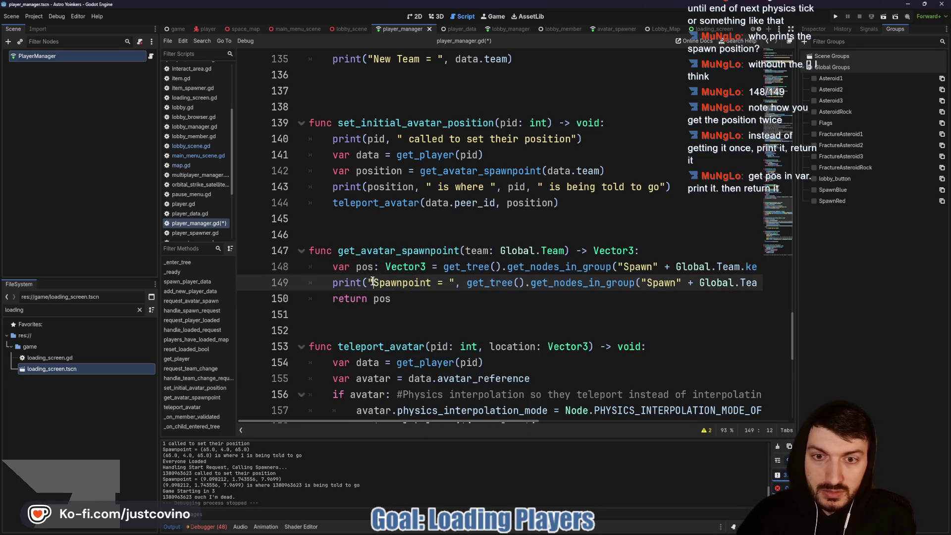
pyautogui.moveTo(374, 282)
pyautogui.mouseDown()
pyautogui.moveTo(757, 282)
pyautogui.moveTo(743, 280)
pyautogui.mouseUp()
pyautogui.write('"Spawnpoint = ')
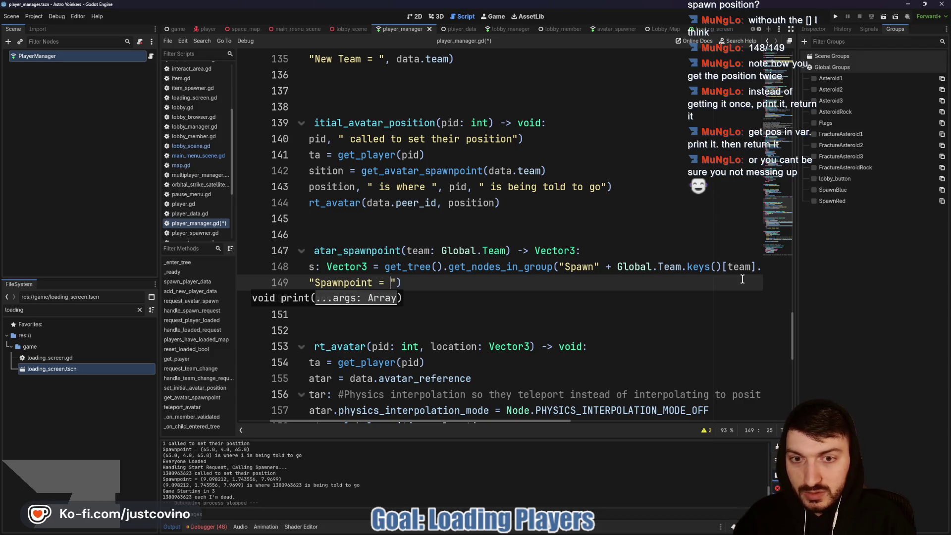
pyautogui.write('", pos')
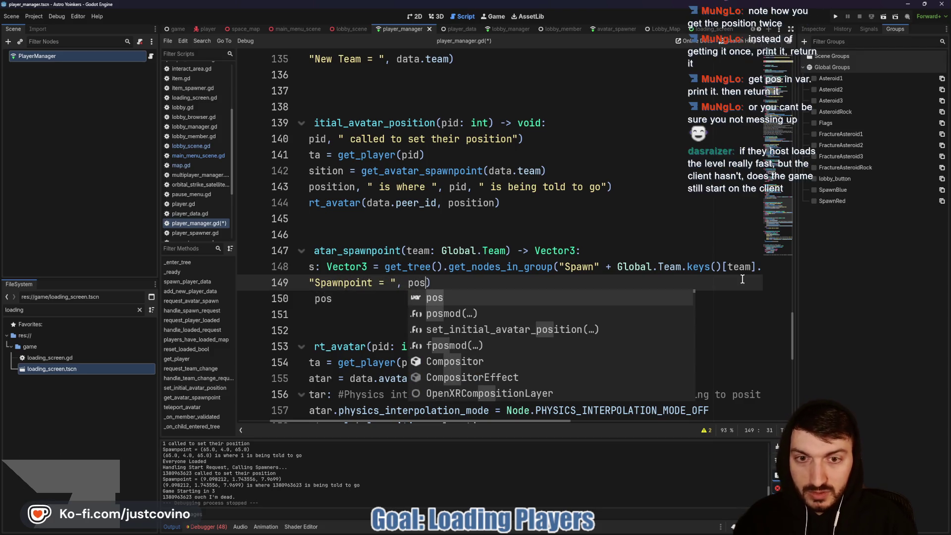
pyautogui.write(')')
pyautogui.hotkey('ctrl', 's')
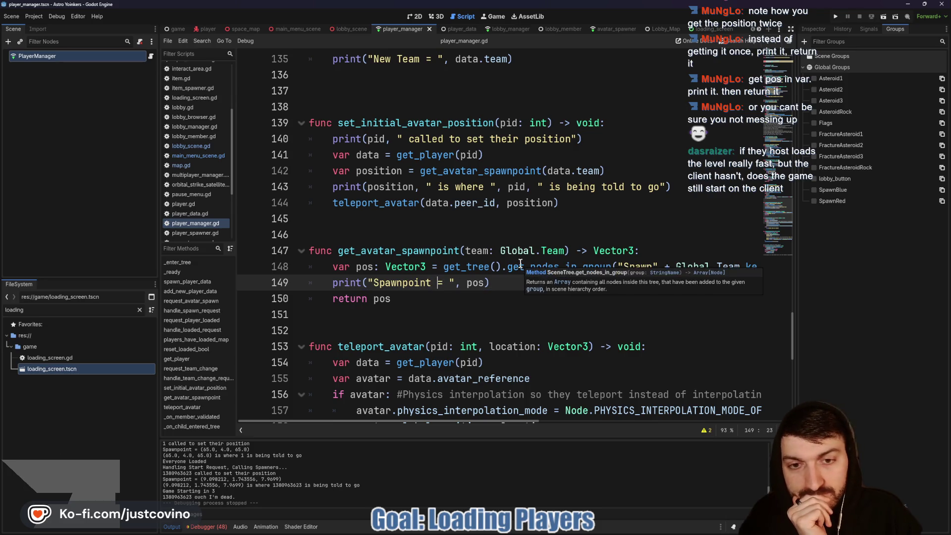
pyautogui.click(835, 17)
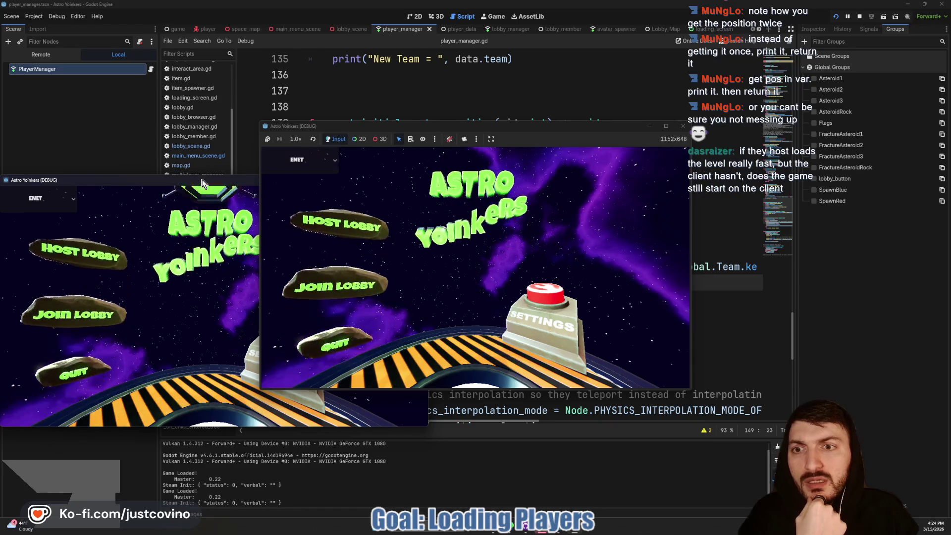
# Host a lobby in the left game, join the first lobby from the right game, then START GAME.
pyautogui.moveTo(572, 129); pyautogui.dragTo(365, 136)
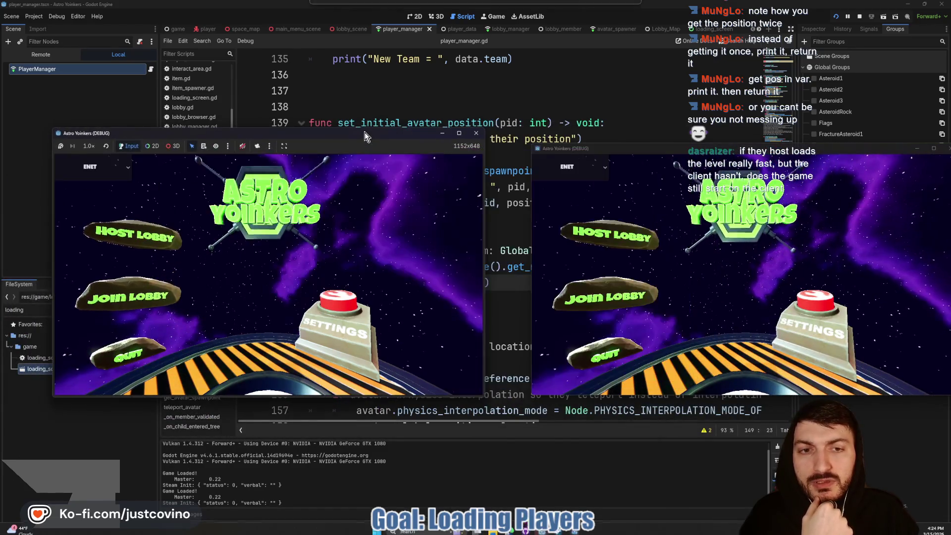
pyautogui.click(177, 232)
pyautogui.click(242, 224)
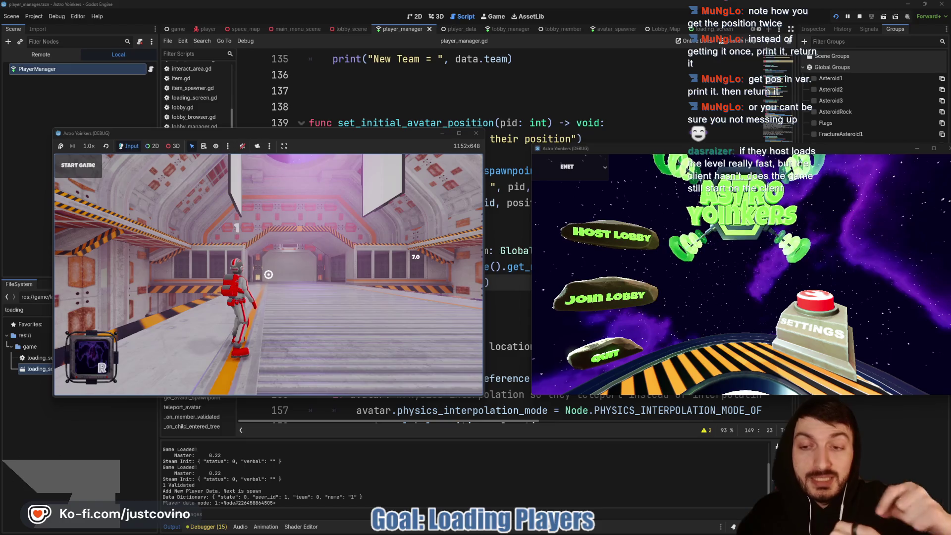
pyautogui.click(645, 306)
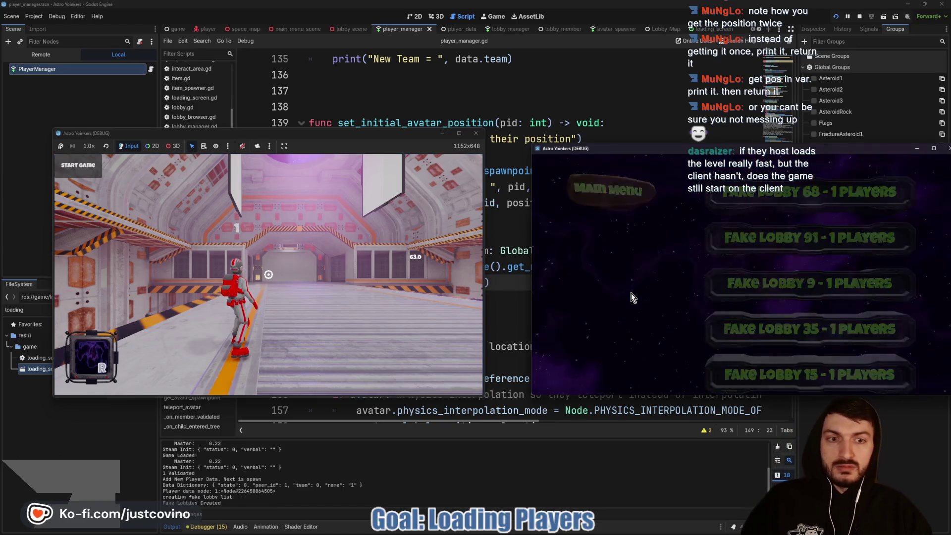
pyautogui.click(817, 191)
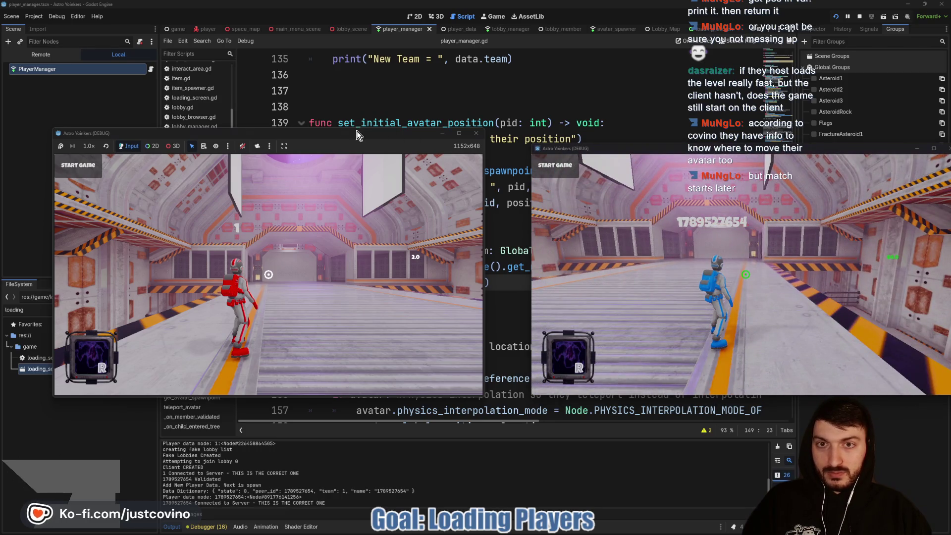
pyautogui.moveTo(237, 188); pyautogui.dragTo(150, 209)
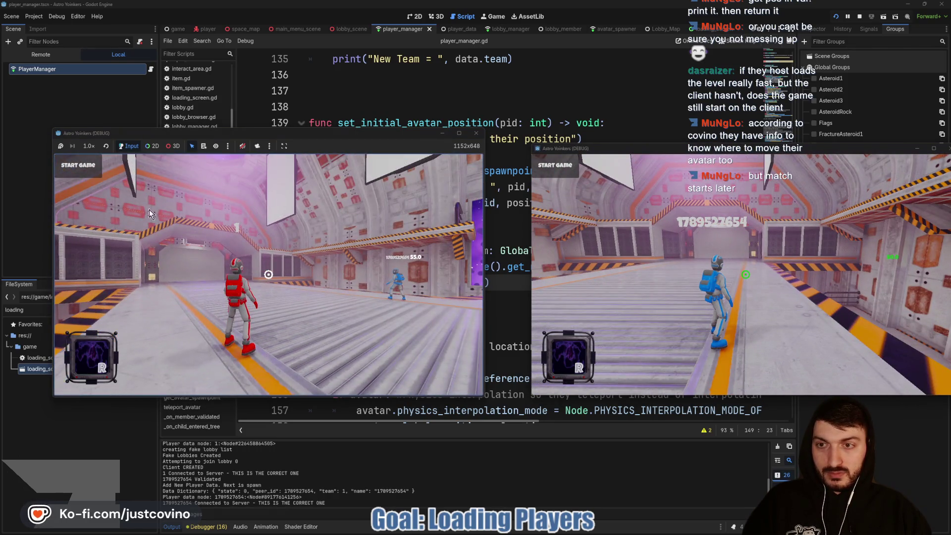
pyautogui.click(72, 166)
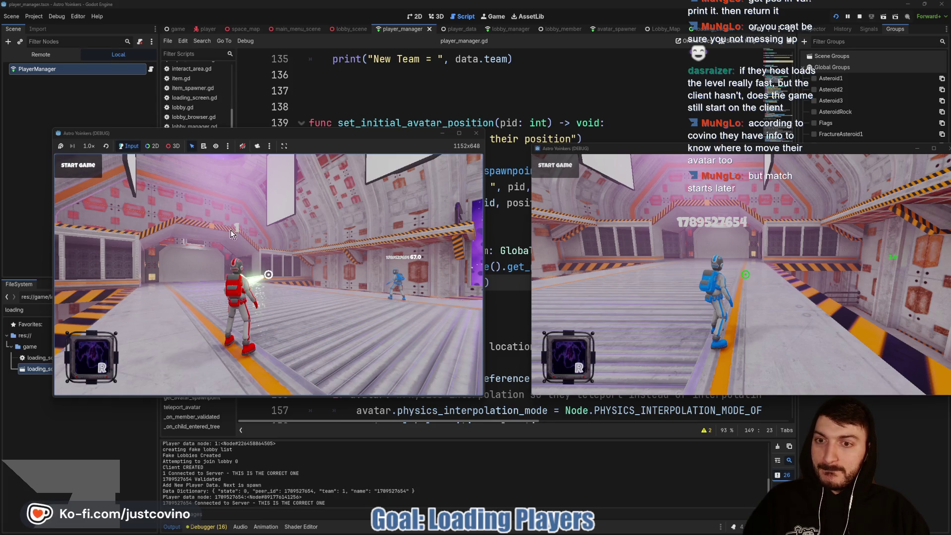